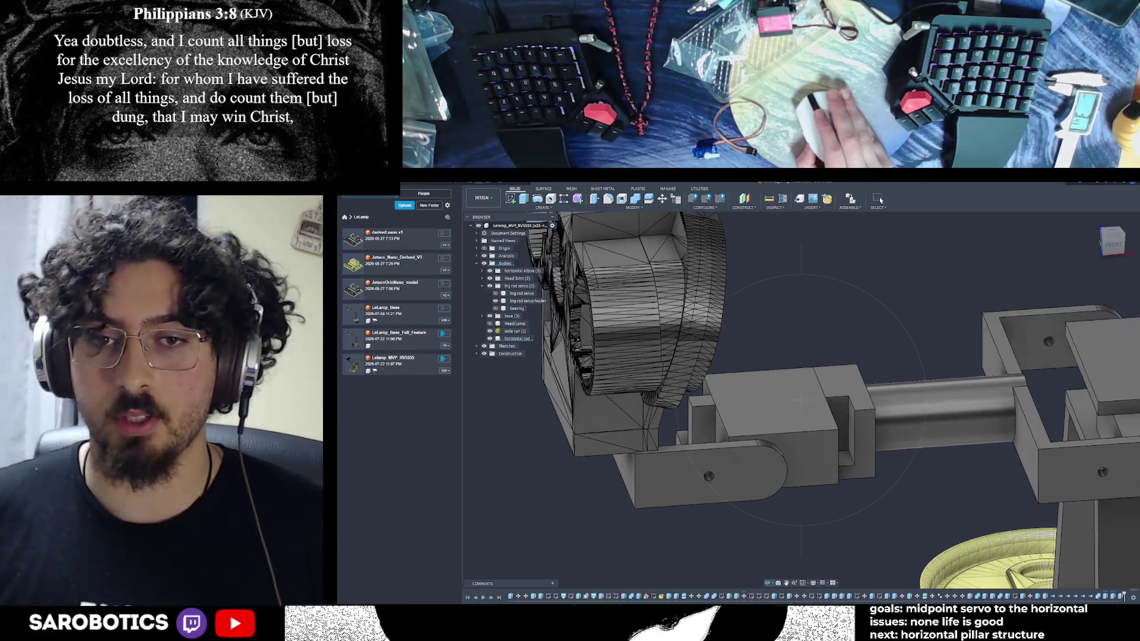
Begin a new sketch on the elbow block face of the lamp arm
{"action": "mouse_move", "coordinate": [801, 401]}
{"action": "middle_mouse_down", "text": "shift"}
{"action": "mouse_move", "coordinate": [766, 374]}
{"action": "mouse_move", "coordinate": [705, 424]}
{"action": "middle_mouse_up", "text": "shift"}
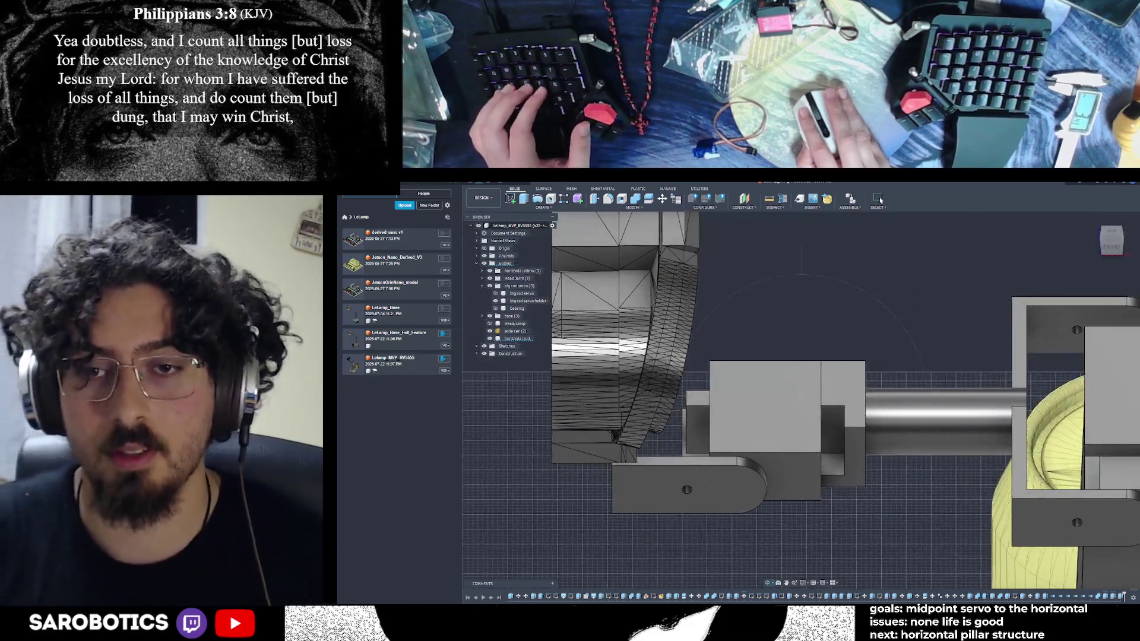
{"action": "right_click", "coordinate": [704, 424]}
{"action": "key", "text": "Escape"}
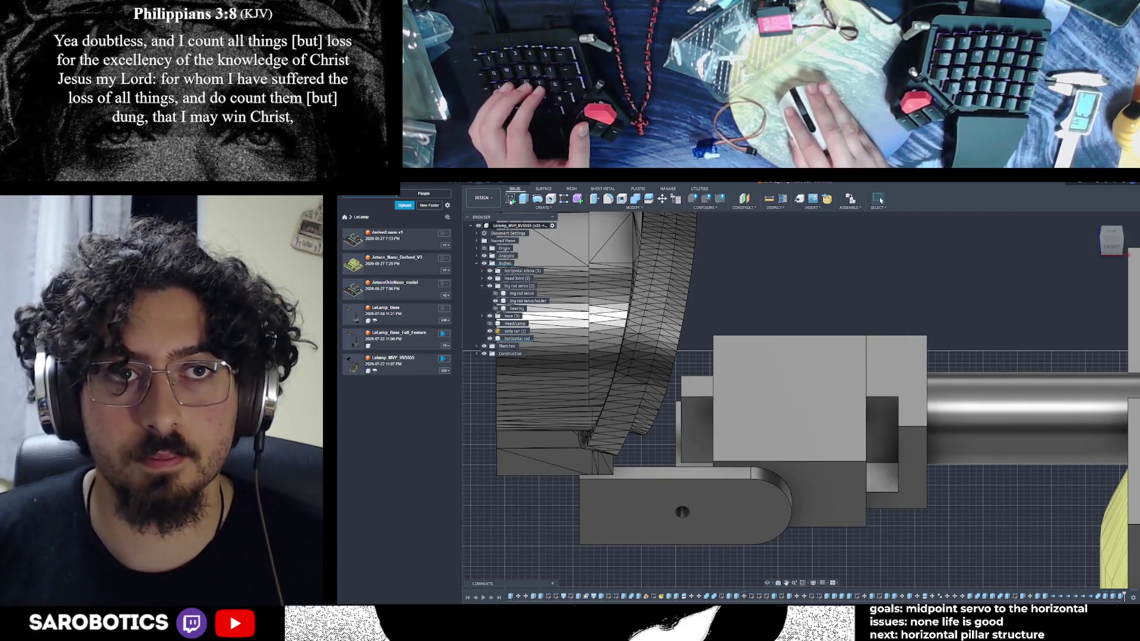
{"action": "key", "text": "s"}
{"action": "left_click", "coordinate": [663, 356]}
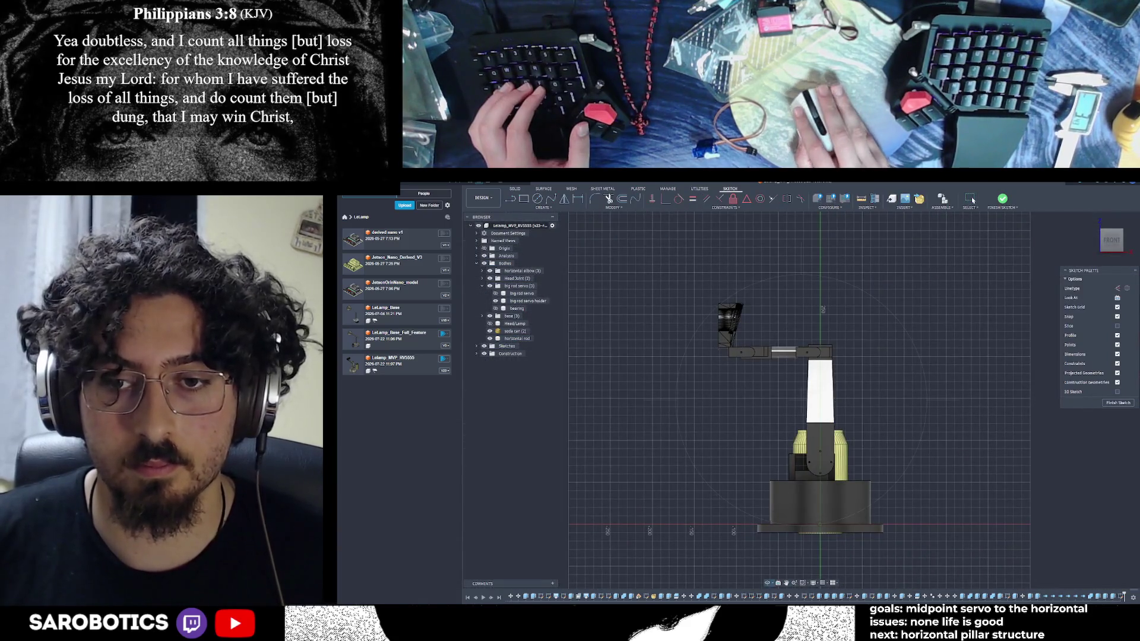
Try the Line tool on the block, then view its narrow face straight on
{"action": "middle_click_drag", "start_coordinate": [801, 401], "coordinate": [854, 373], "text": "shift"}
{"action": "scroll", "coordinate": [854, 374], "scroll_direction": "up", "scroll_amount": 5}
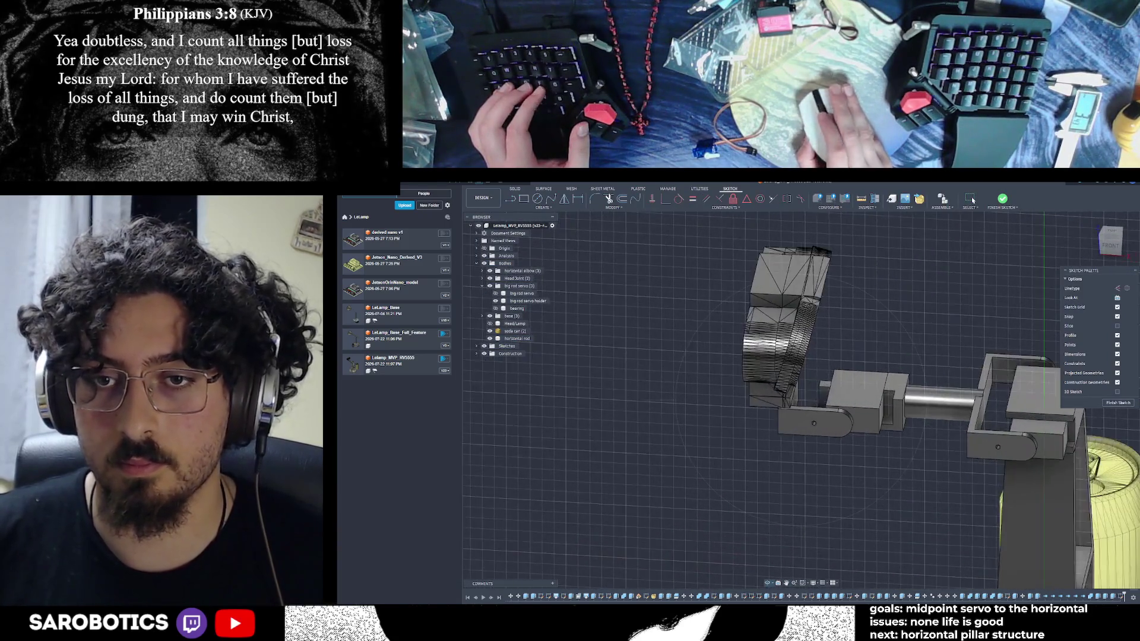
{"action": "scroll", "coordinate": [815, 394], "scroll_direction": "up", "scroll_amount": 1}
{"action": "scroll", "coordinate": [816, 395], "scroll_direction": "up", "scroll_amount": 1}
{"action": "scroll", "coordinate": [815, 394], "scroll_direction": "up", "scroll_amount": 3}
{"action": "scroll", "coordinate": [815, 394], "scroll_direction": "up", "scroll_amount": 3}
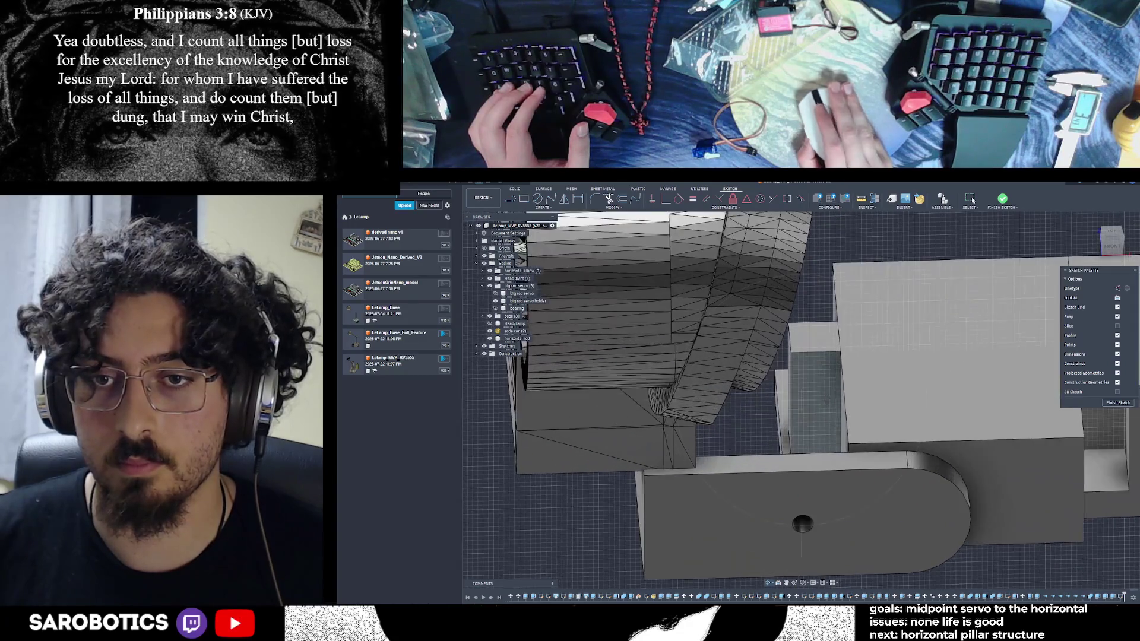
{"action": "key", "text": "l"}
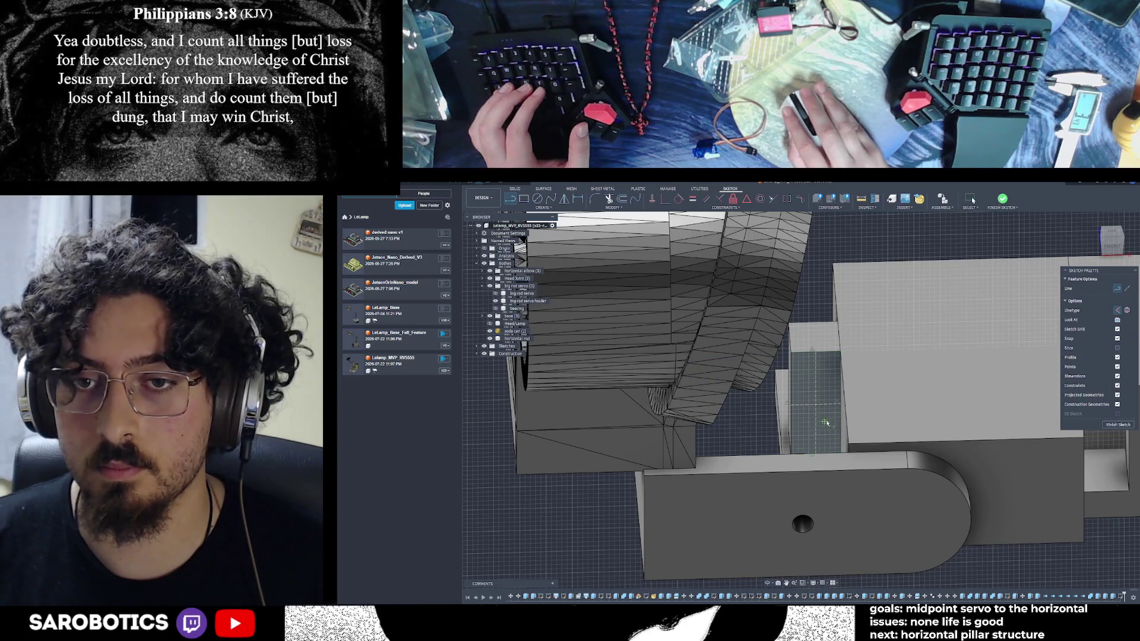
{"action": "key", "text": "Escape"}
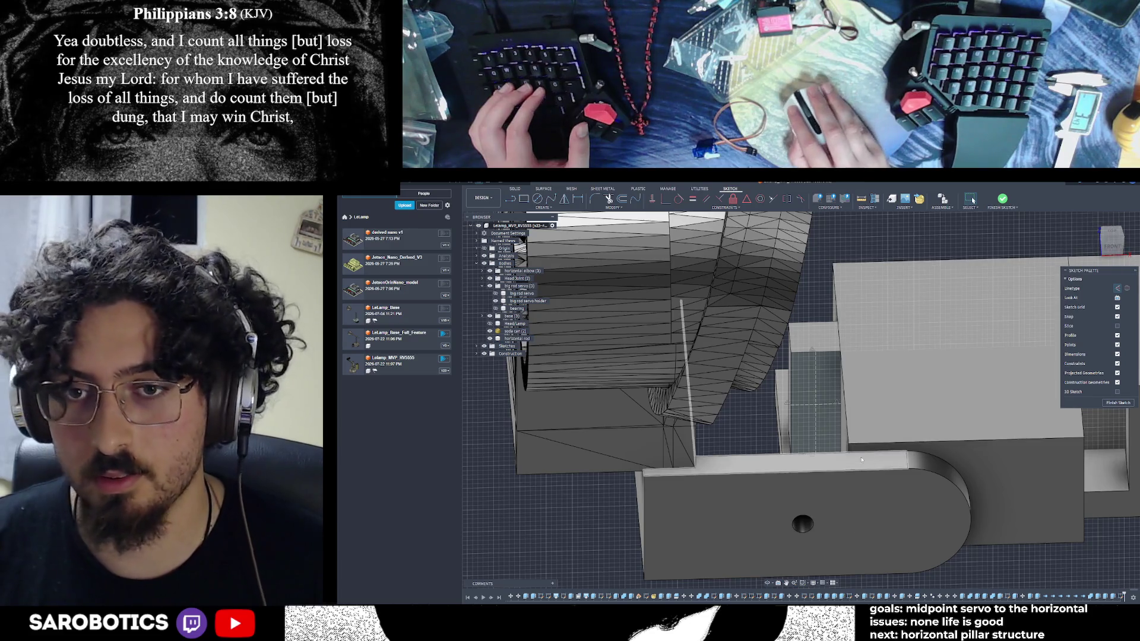
{"action": "middle_click_drag", "start_coordinate": [802, 402], "coordinate": [833, 481], "text": "shift"}
{"action": "left_click", "coordinate": [1113, 242]}
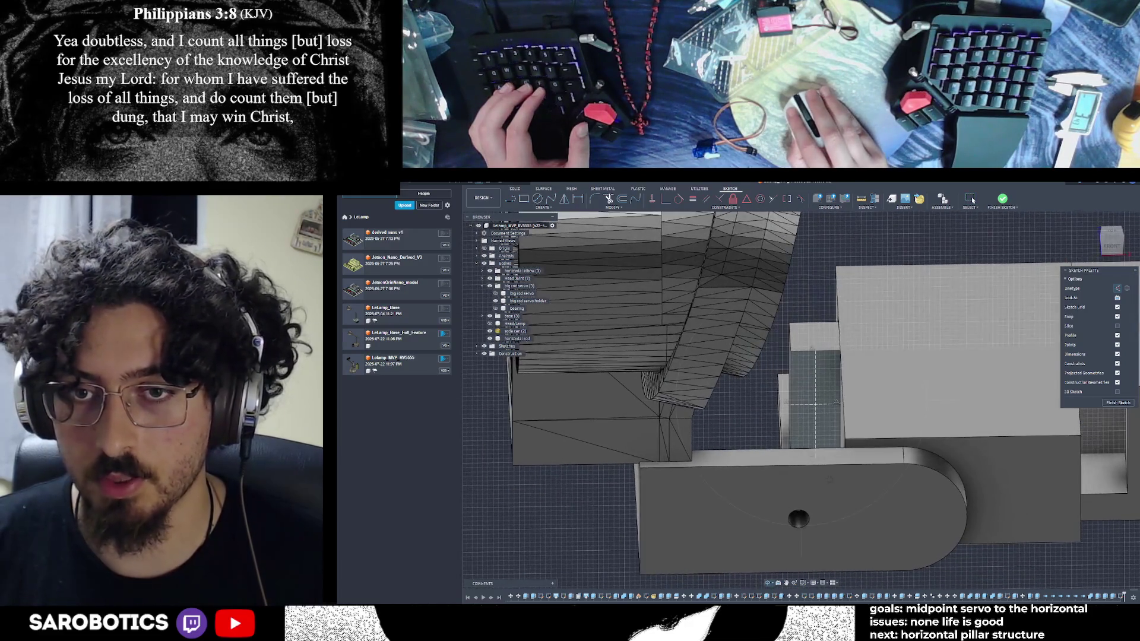
Draw a small centre-diameter circle on the narrow face and finish the sketch
{"action": "left_click", "coordinate": [537, 200]}
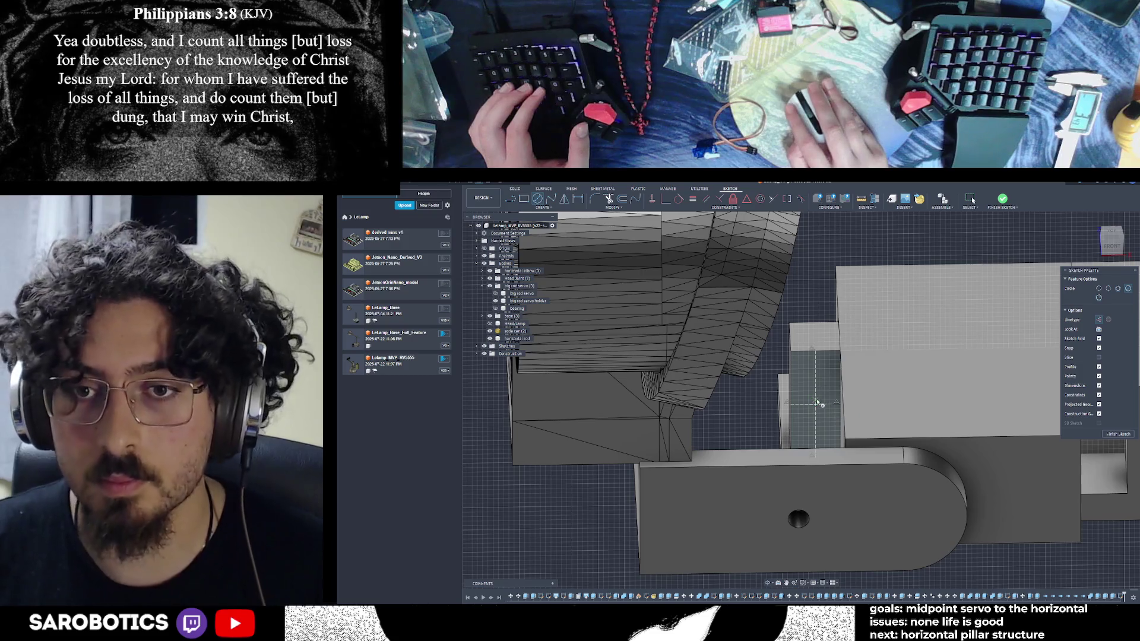
{"action": "left_click", "coordinate": [820, 406]}
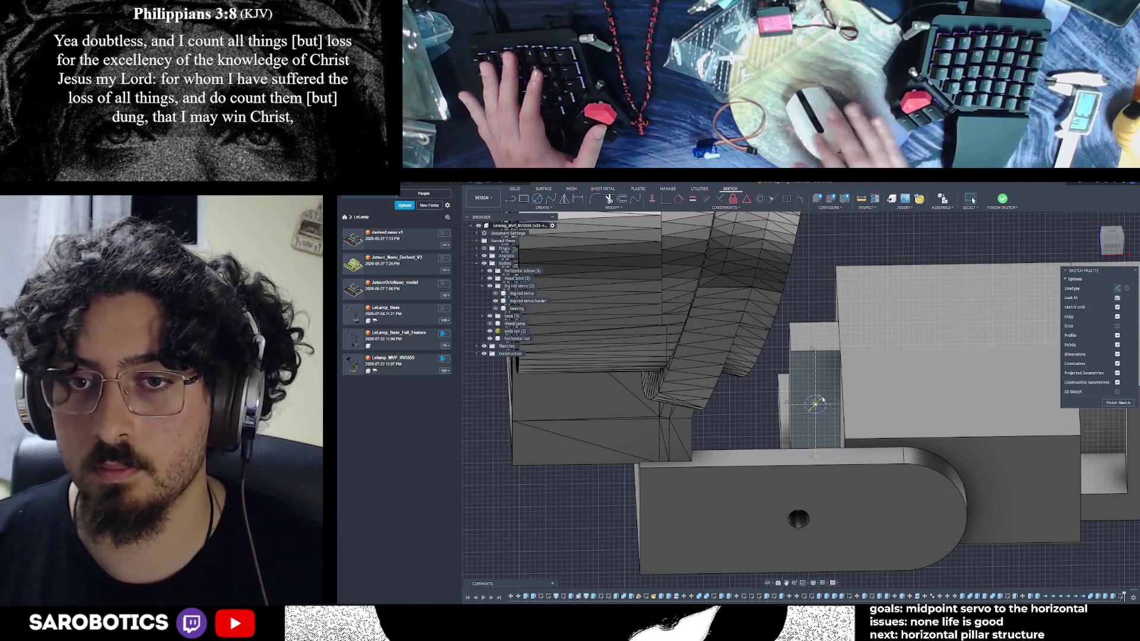
{"action": "key", "text": "Escape"}
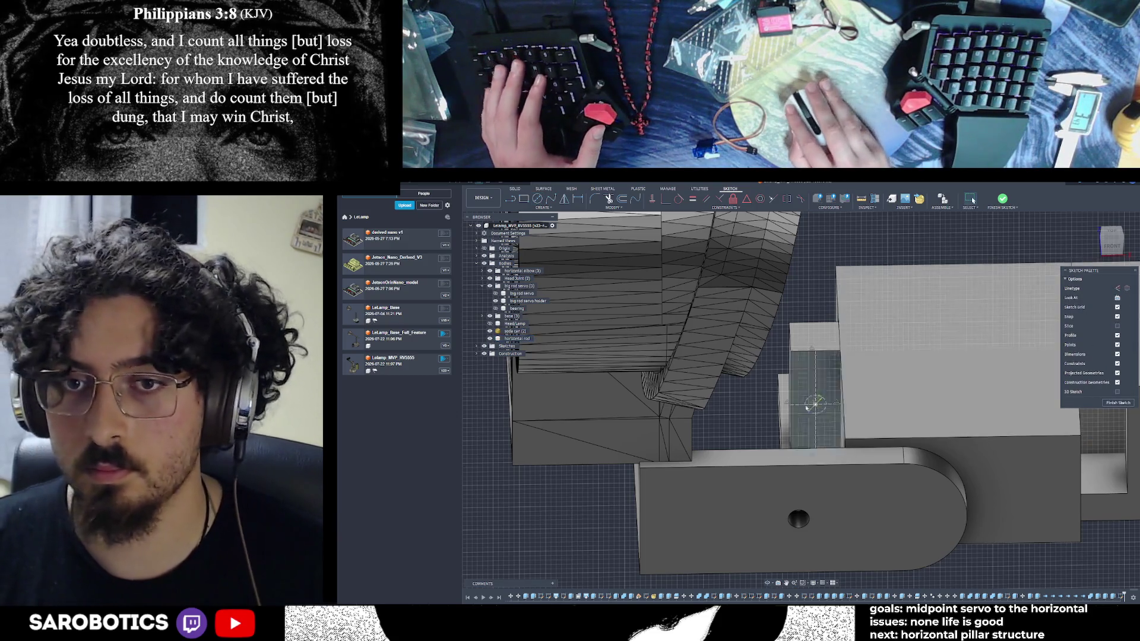
{"action": "key", "text": "a"}
{"action": "left_click", "coordinate": [1118, 425]}
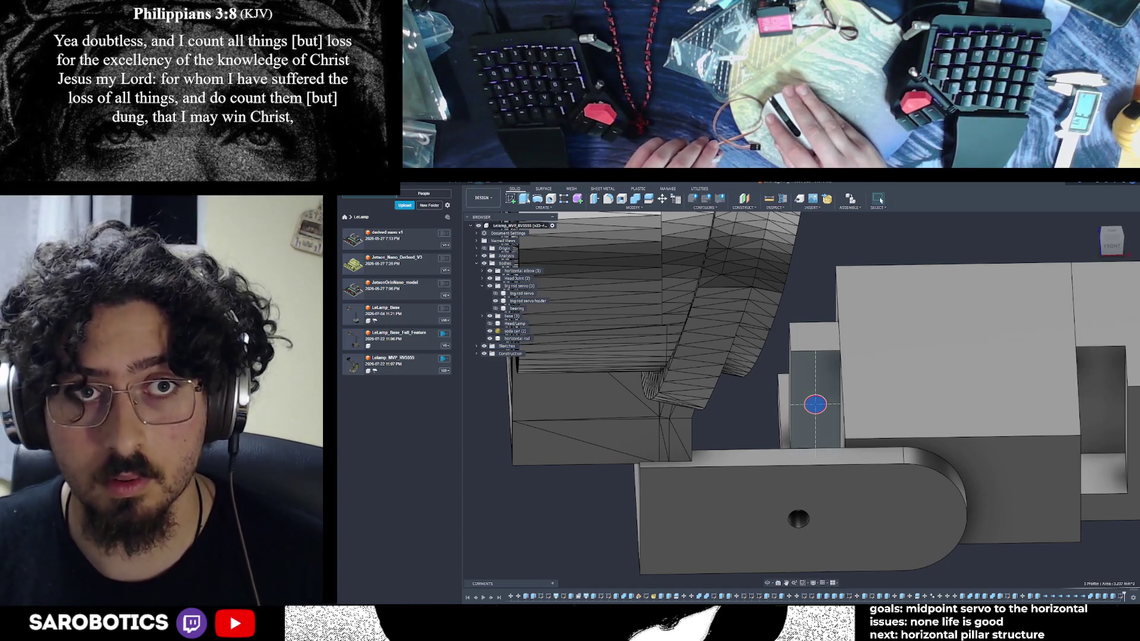
Extrude the circle profile as a cut into the elbow block to form a hole
{"action": "key", "text": "e"}
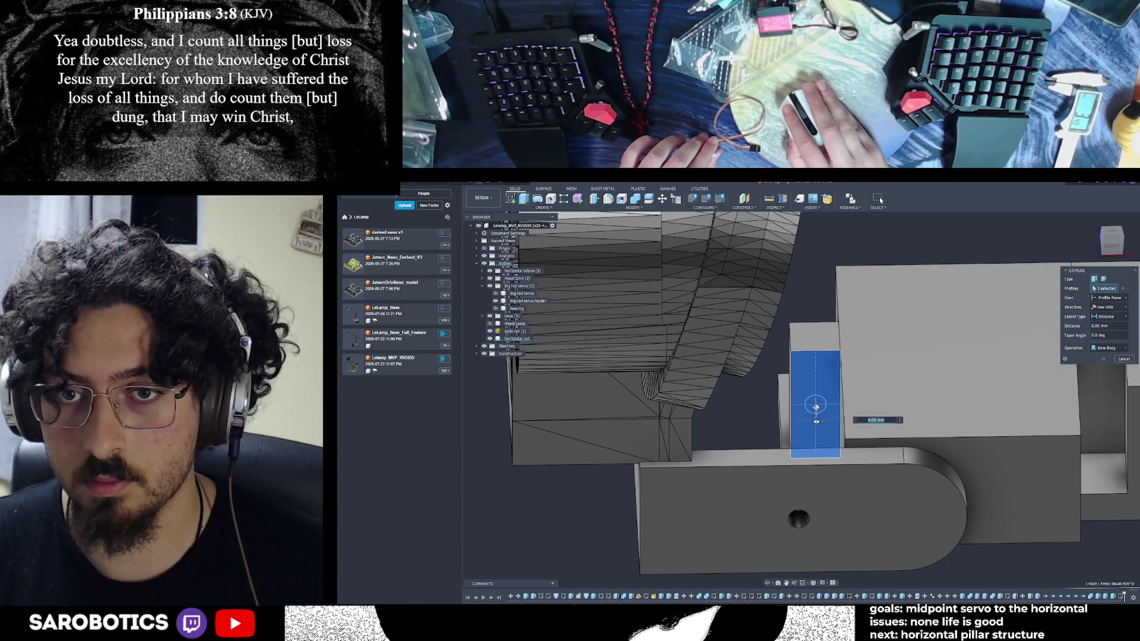
{"action": "left_click", "coordinate": [1124, 359]}
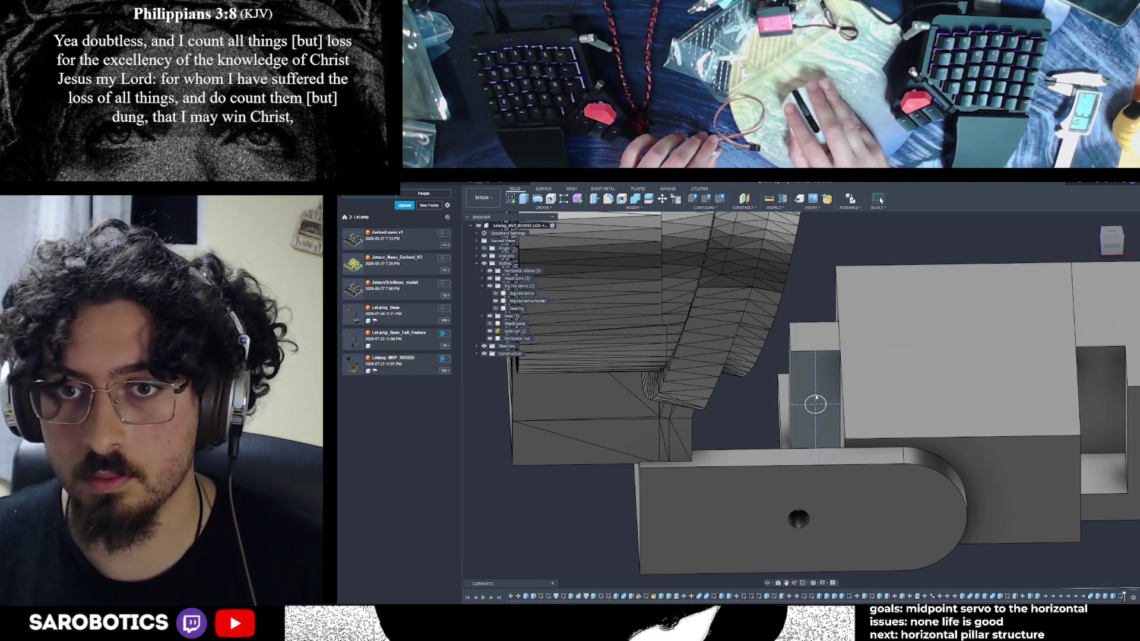
{"action": "left_click", "coordinate": [809, 399]}
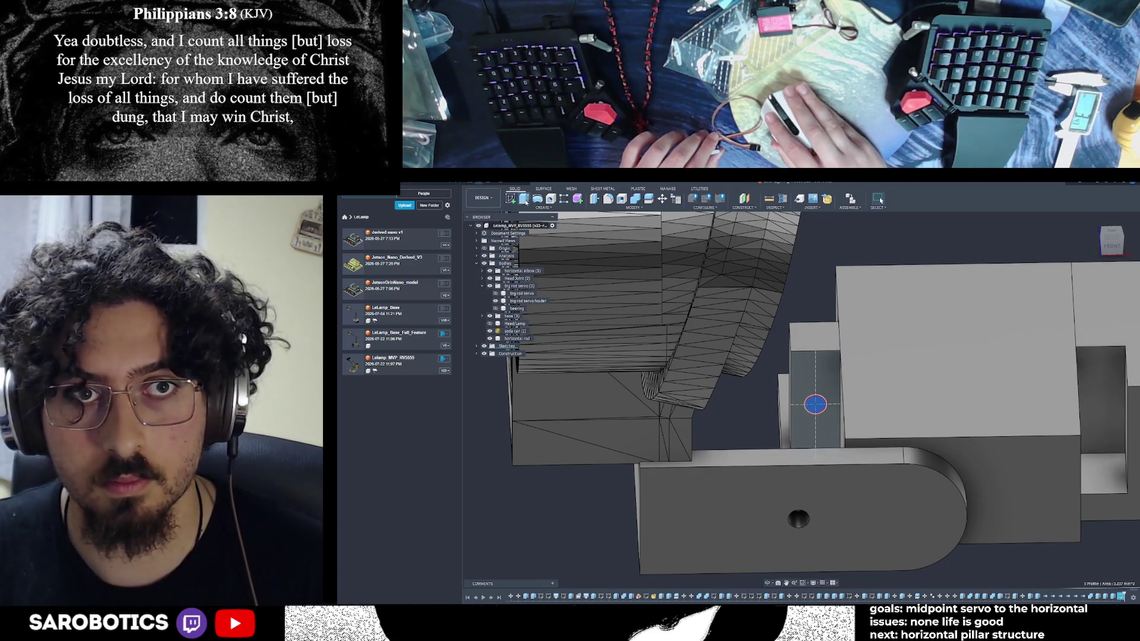
{"action": "key", "text": "e"}
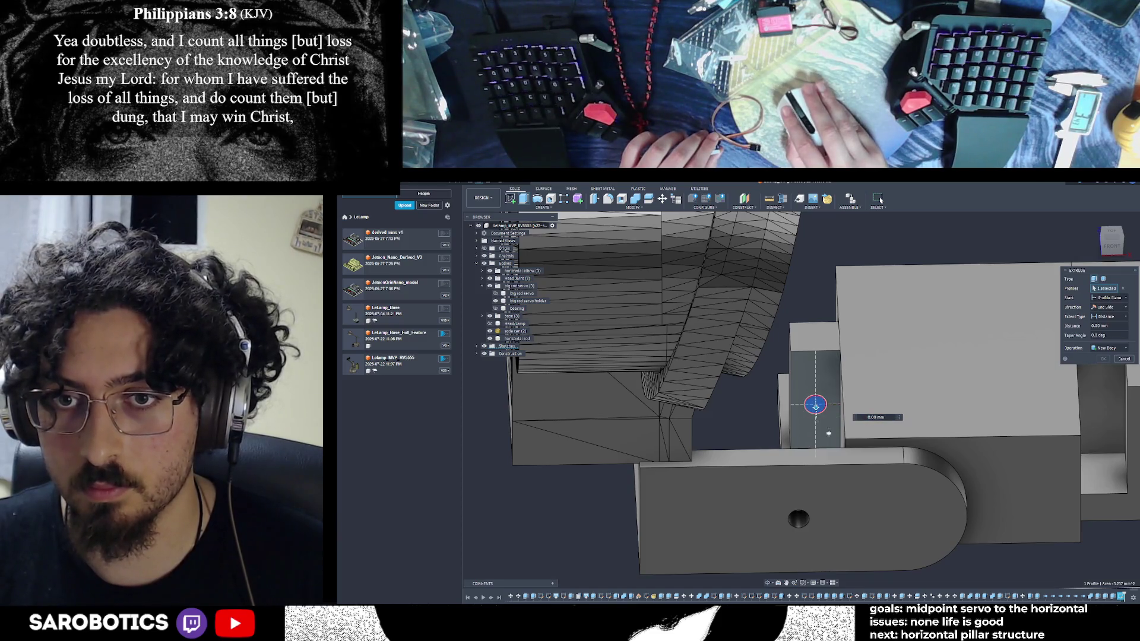
{"action": "type", "text": "-4"}
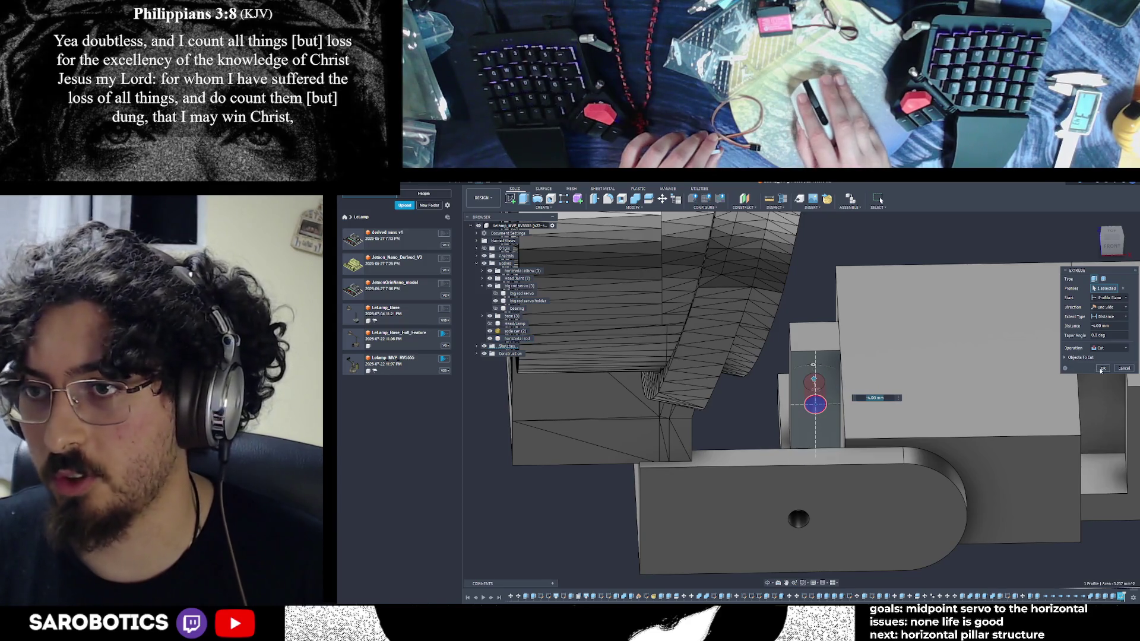
{"action": "key", "text": "Return"}
{"action": "scroll", "coordinate": [830, 469], "scroll_direction": "down", "scroll_amount": 3}
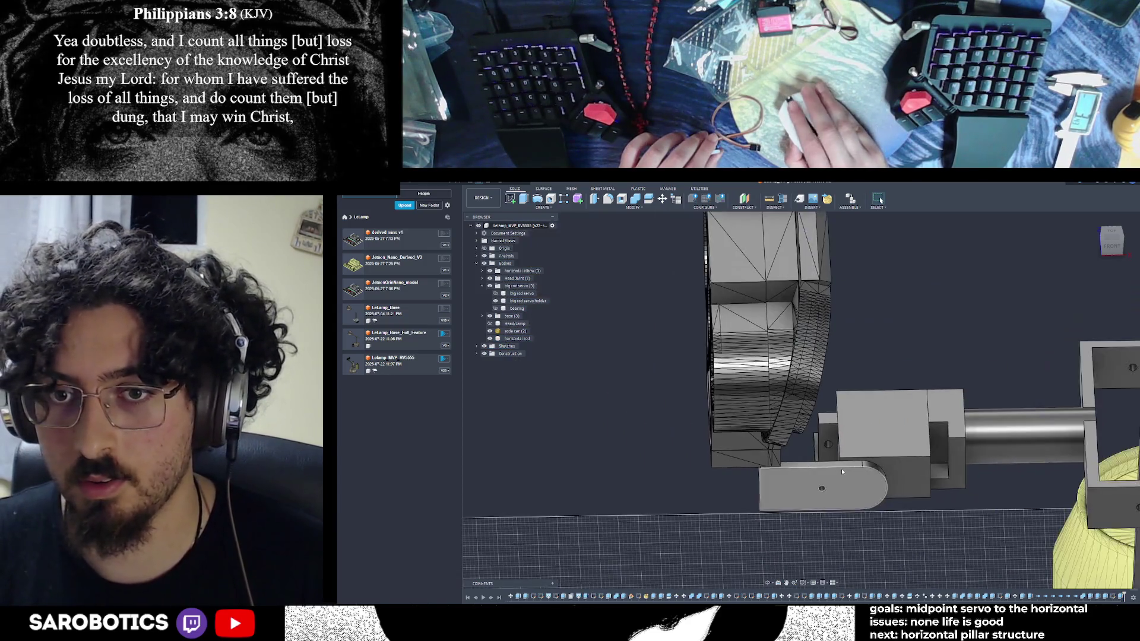
Begin a new sketch on the narrow face on the other side of the block
{"action": "middle_click_drag", "start_coordinate": [960, 503], "coordinate": [852, 469]}
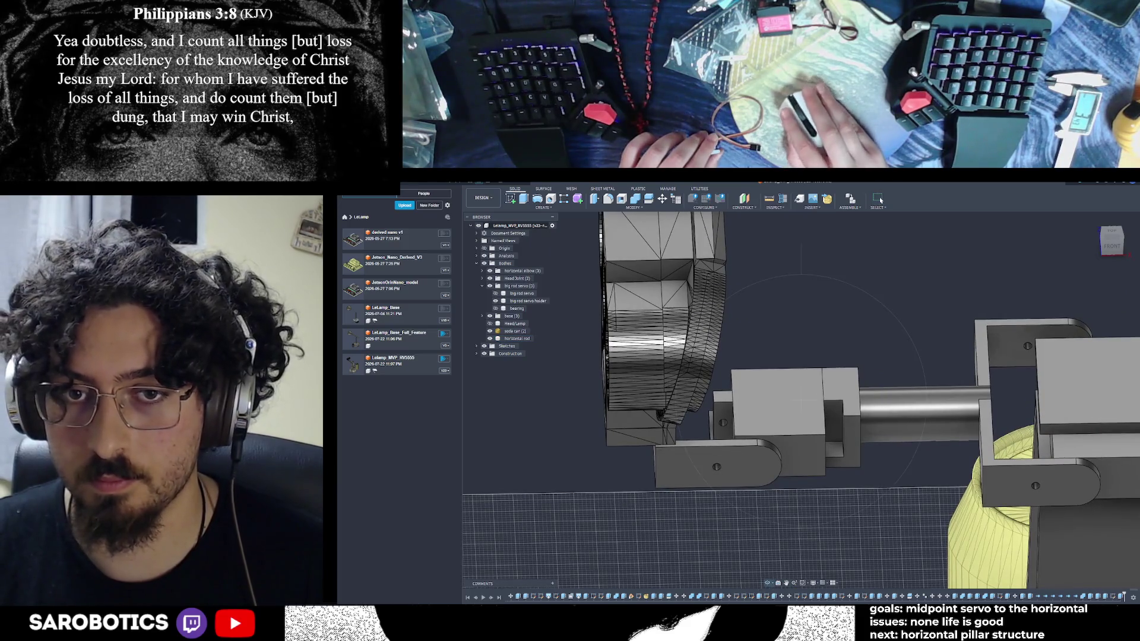
{"action": "scroll", "coordinate": [846, 421], "scroll_direction": "up", "scroll_amount": 3}
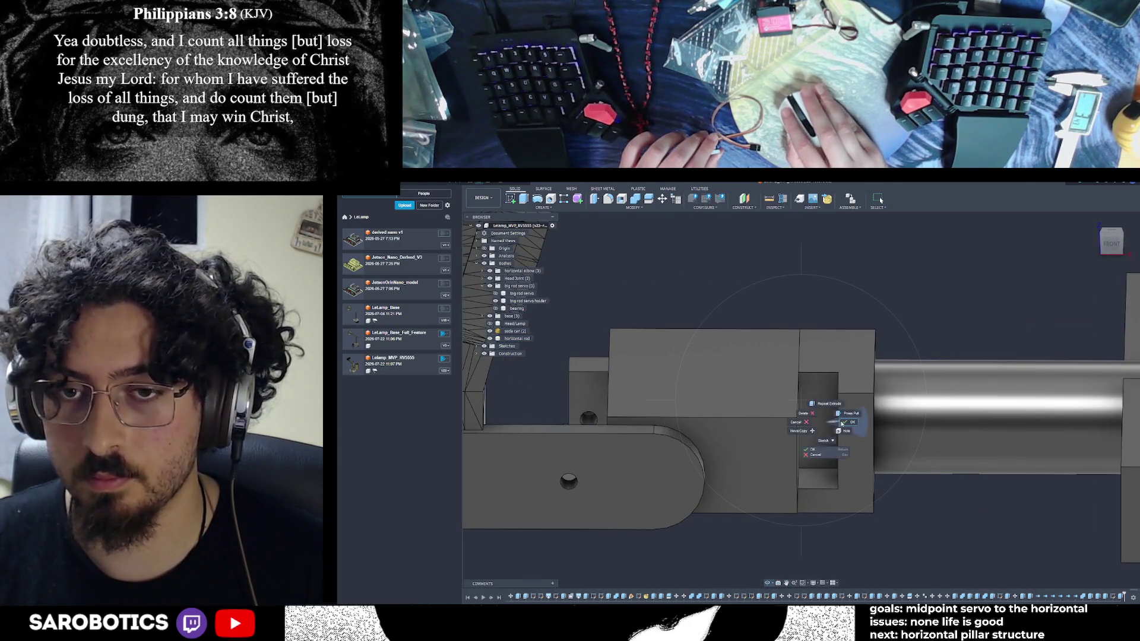
{"action": "left_click", "coordinate": [812, 424]}
{"action": "key", "text": "s"}
{"action": "left_click", "coordinate": [811, 424]}
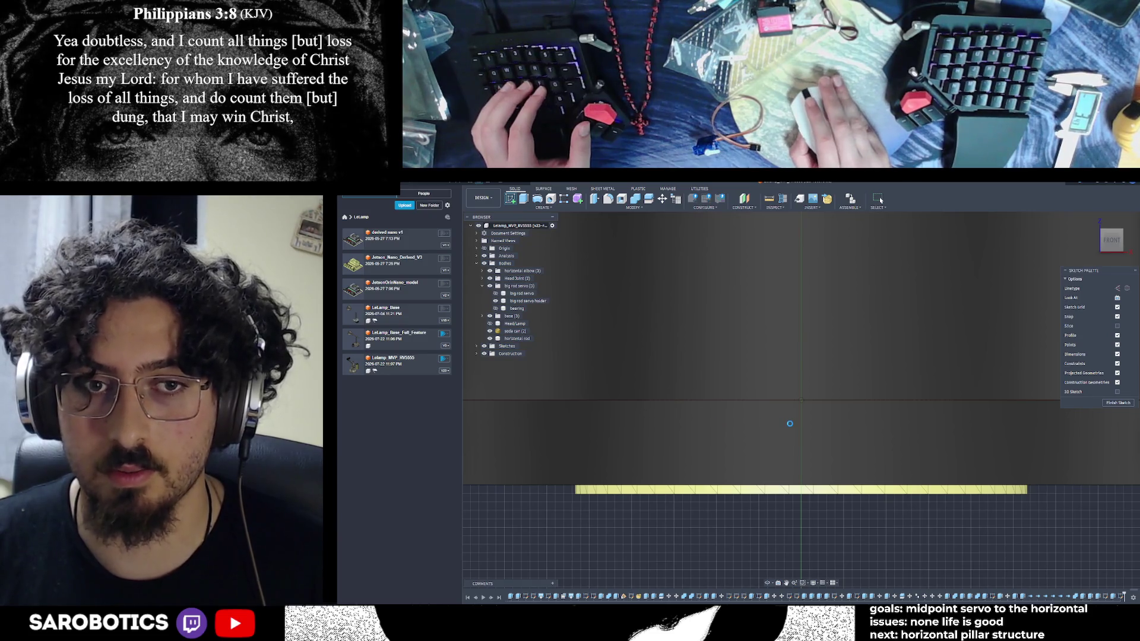
{"action": "scroll", "coordinate": [642, 361], "scroll_direction": "down", "scroll_amount": 4}
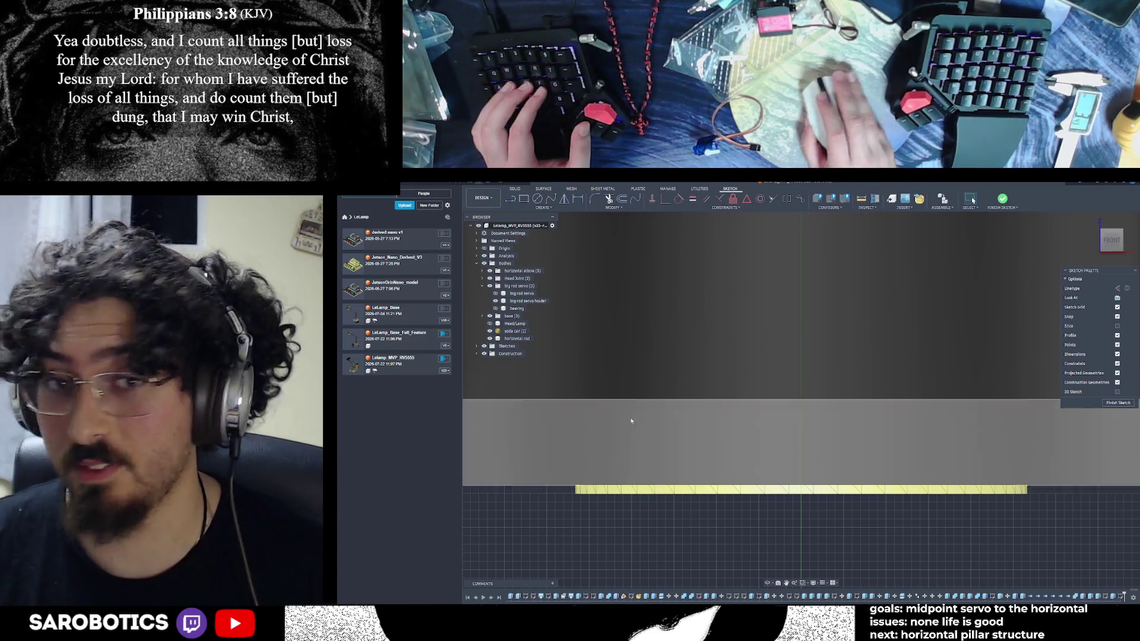
{"action": "middle_click_drag", "start_coordinate": [641, 360], "coordinate": [767, 449]}
{"action": "scroll", "coordinate": [768, 448], "scroll_direction": "down", "scroll_amount": 3}
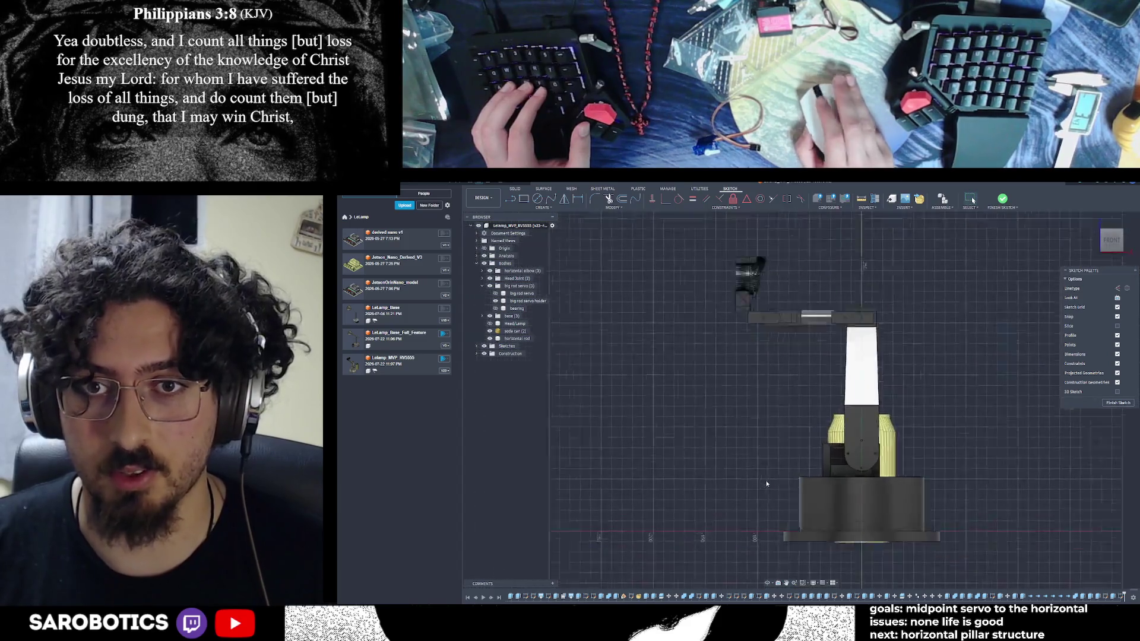
{"action": "middle_click_drag", "start_coordinate": [801, 401], "coordinate": [854, 374], "text": "shift"}
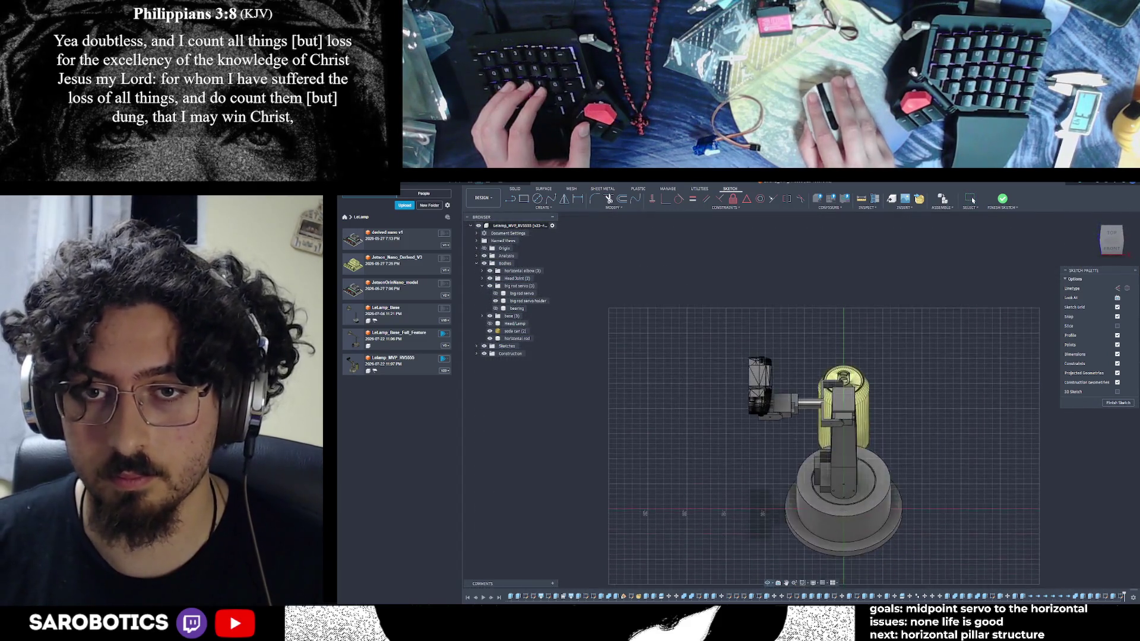
{"action": "scroll", "coordinate": [802, 401], "scroll_direction": "up", "scroll_amount": 5}
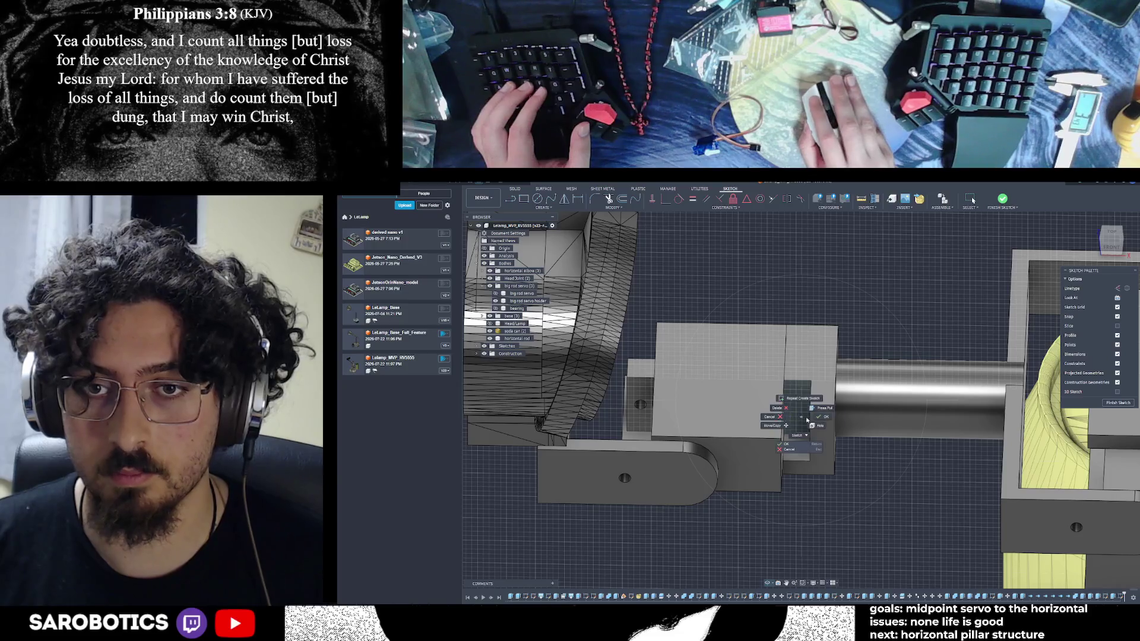
Abandon a trial circle and measure the existing hole's circular edge
{"action": "key", "text": "c"}
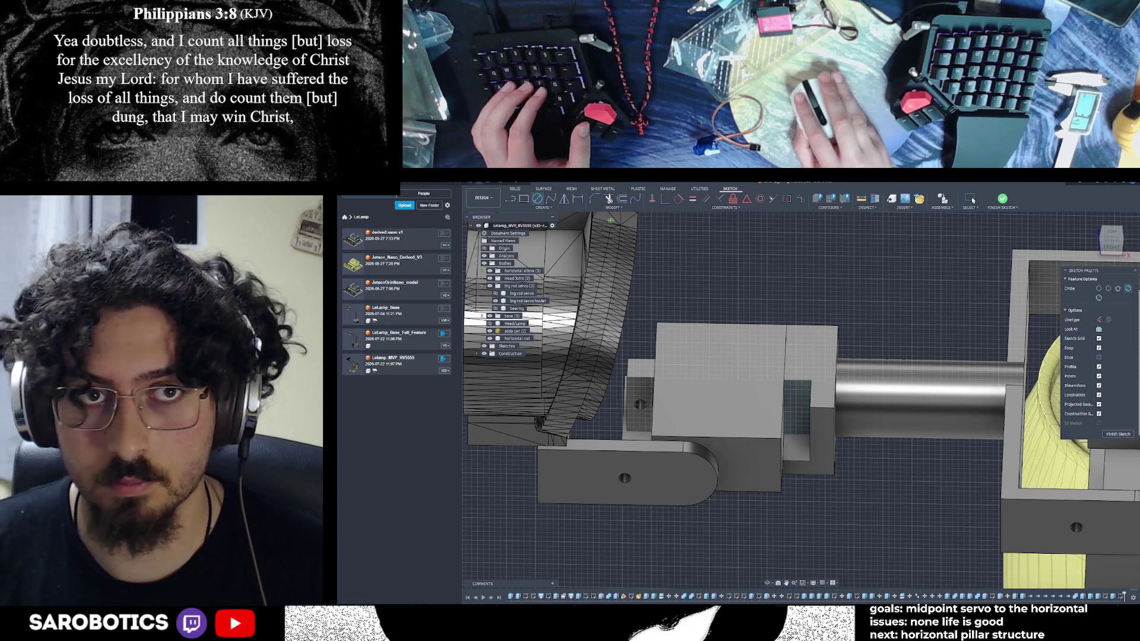
{"action": "key", "text": "l"}
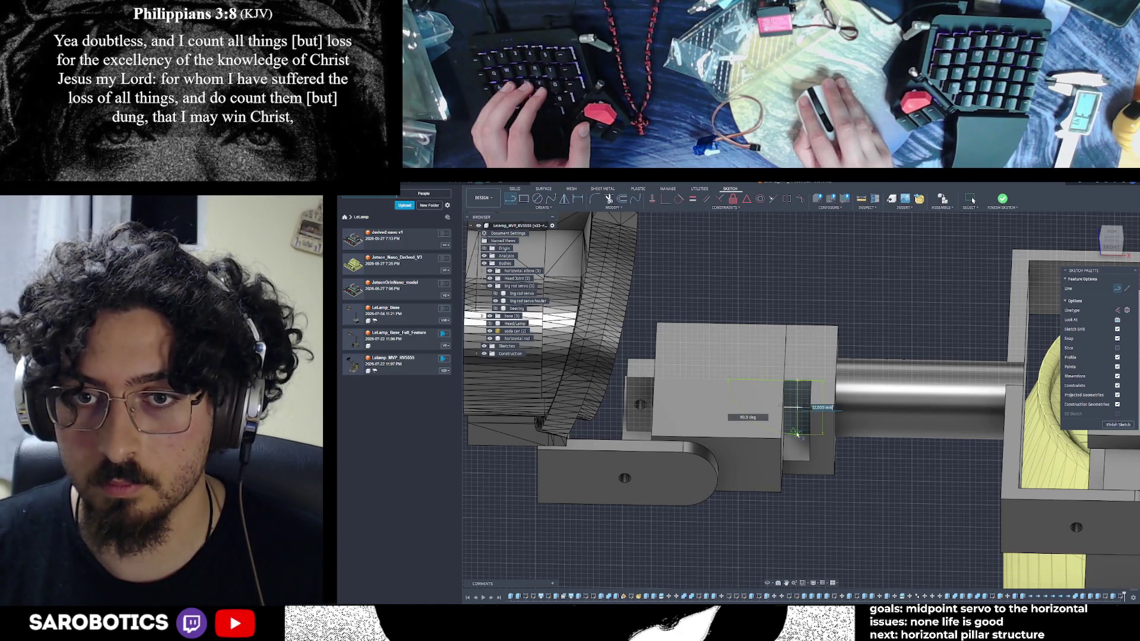
{"action": "key", "text": "c"}
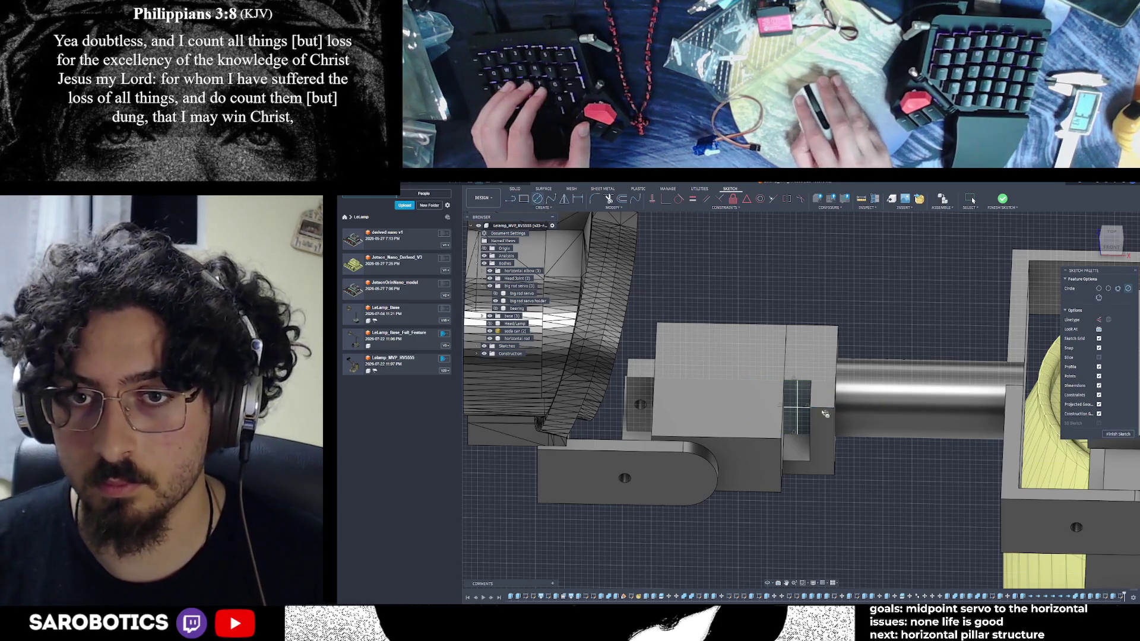
{"action": "left_click", "coordinate": [799, 407]}
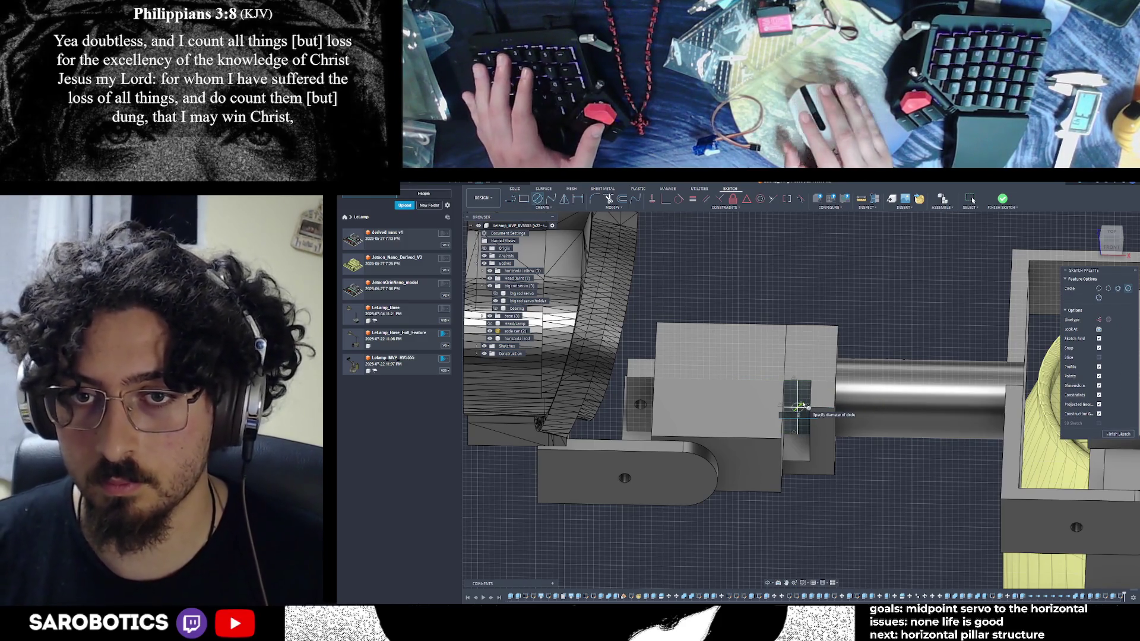
{"action": "key", "text": "Escape"}
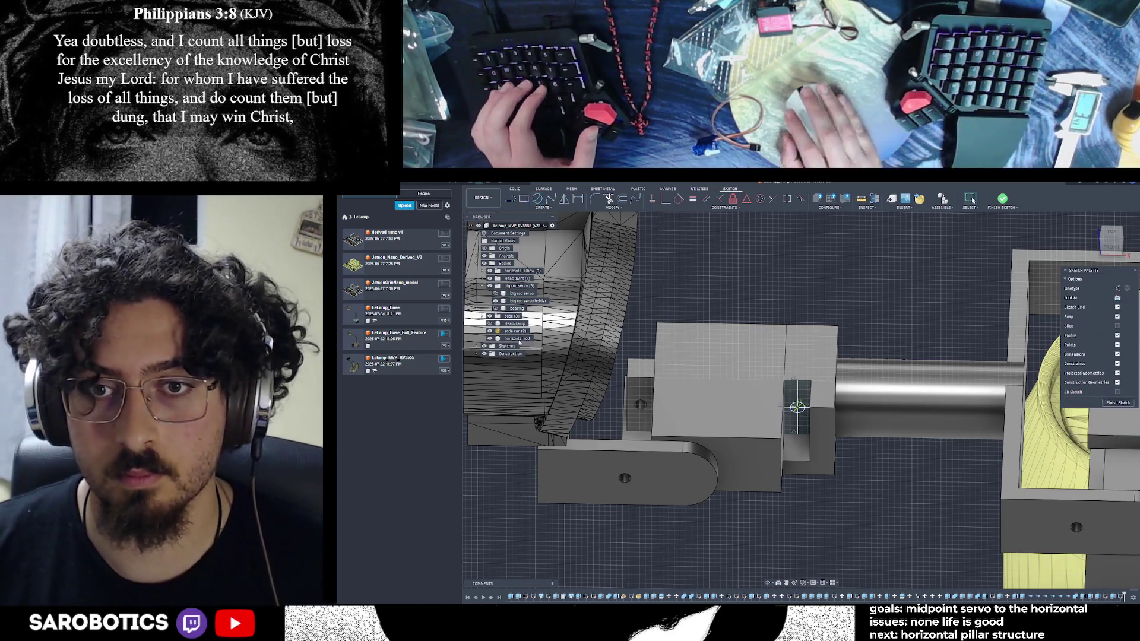
{"action": "left_click", "coordinate": [862, 199]}
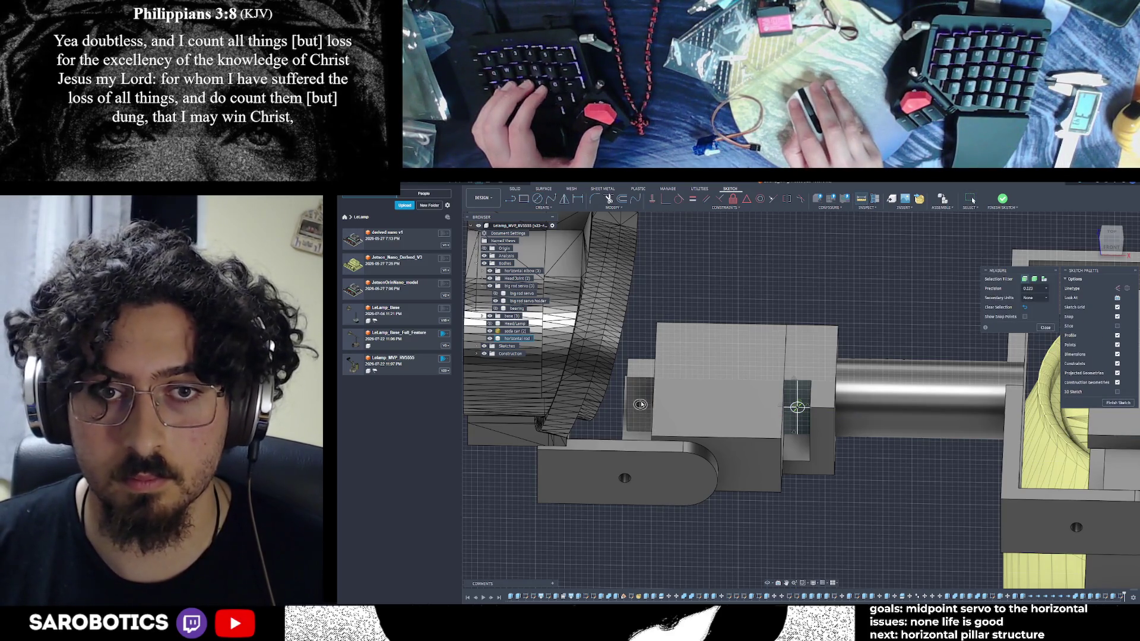
{"action": "left_click", "coordinate": [639, 404]}
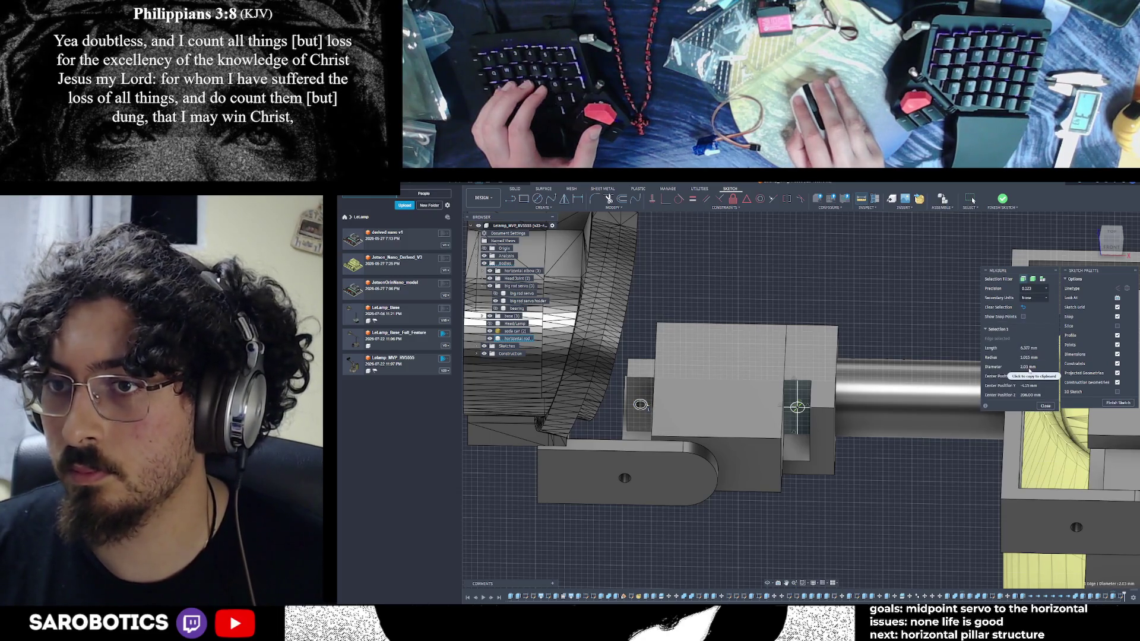
{"action": "key", "text": "Escape"}
Draw a circle of matching diameter on the servo mount face and finish the sketch
{"action": "key", "text": "c"}
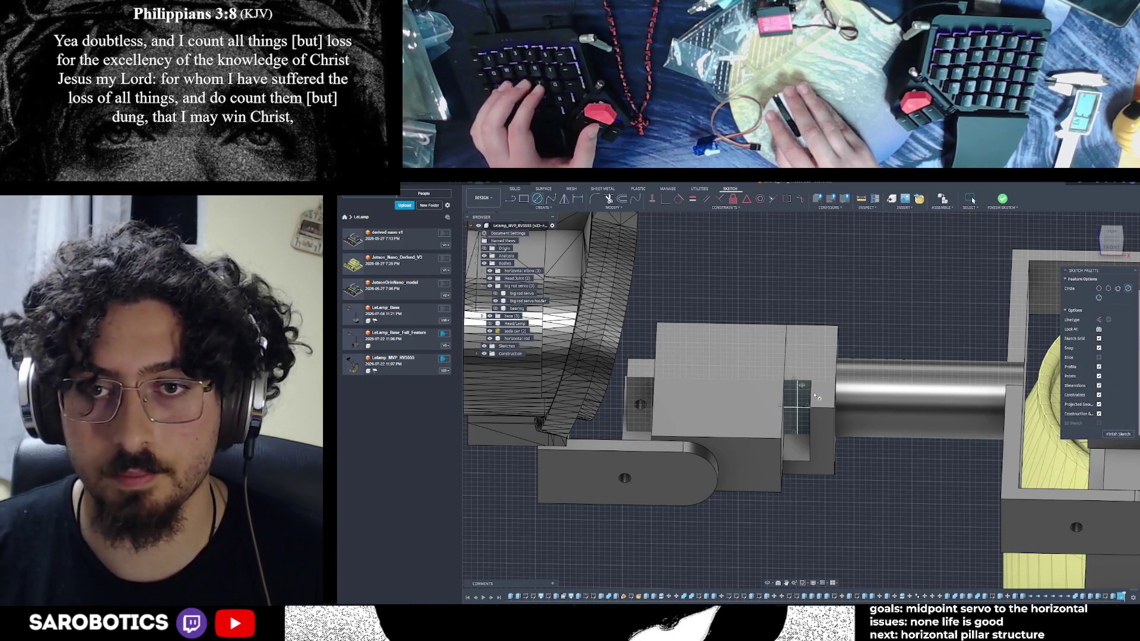
{"action": "left_click", "coordinate": [798, 409]}
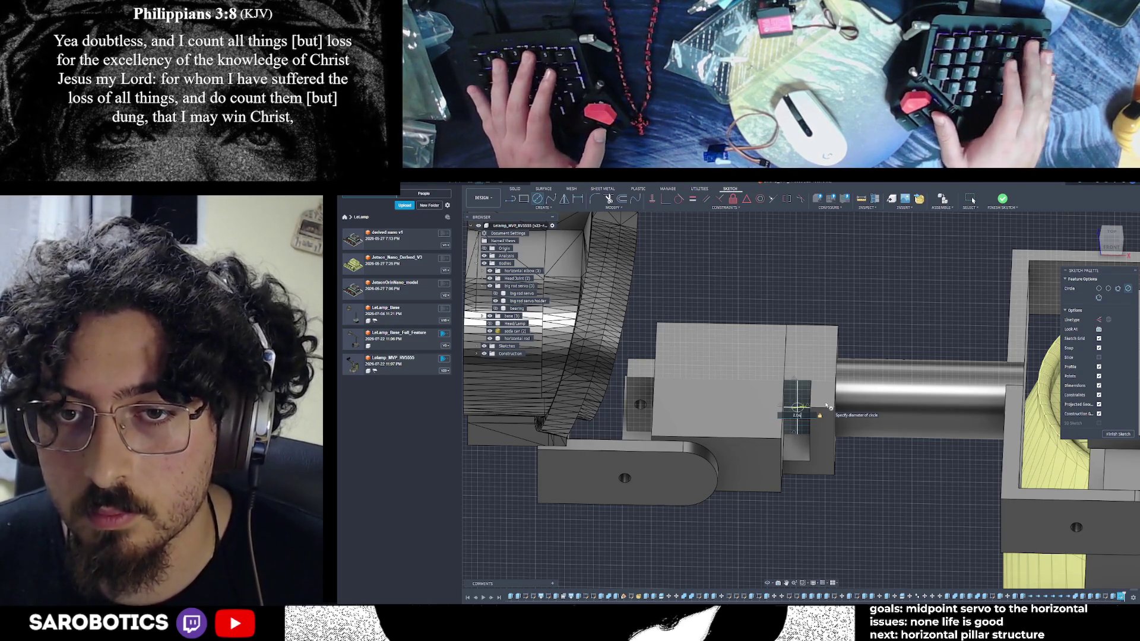
{"action": "key", "text": "Return"}
{"action": "key", "text": "Escape"}
{"action": "scroll", "coordinate": [802, 413], "scroll_direction": "up", "scroll_amount": 2}
{"action": "left_click", "coordinate": [1118, 402]}
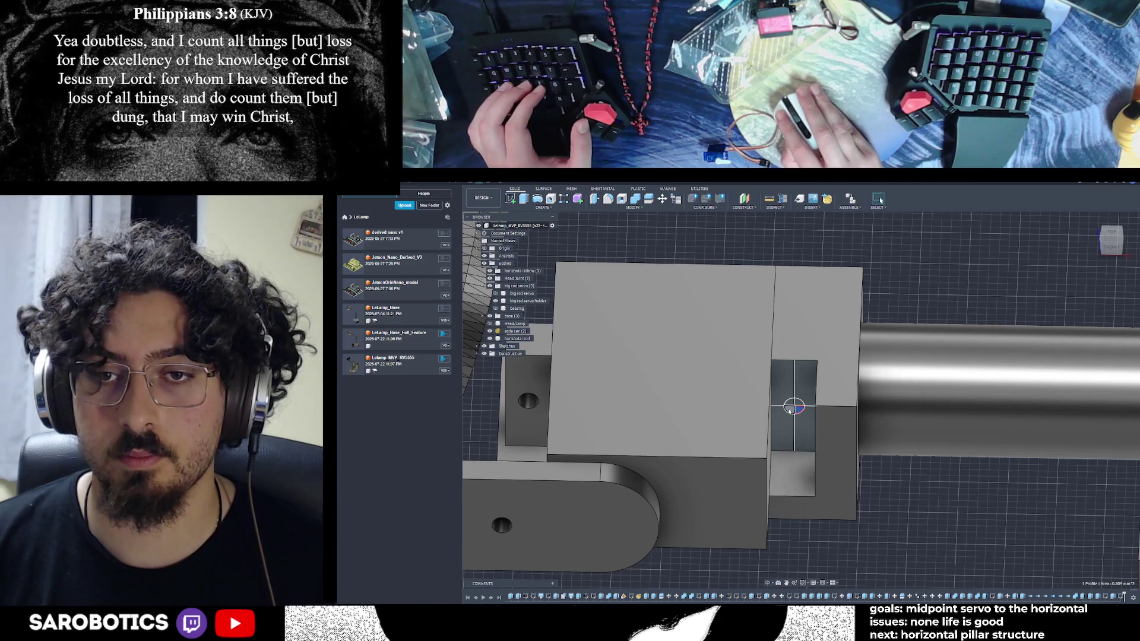
Extrude the new circle as a 5 mm deep cut into the servo mount
{"action": "left_click", "coordinate": [795, 406]}
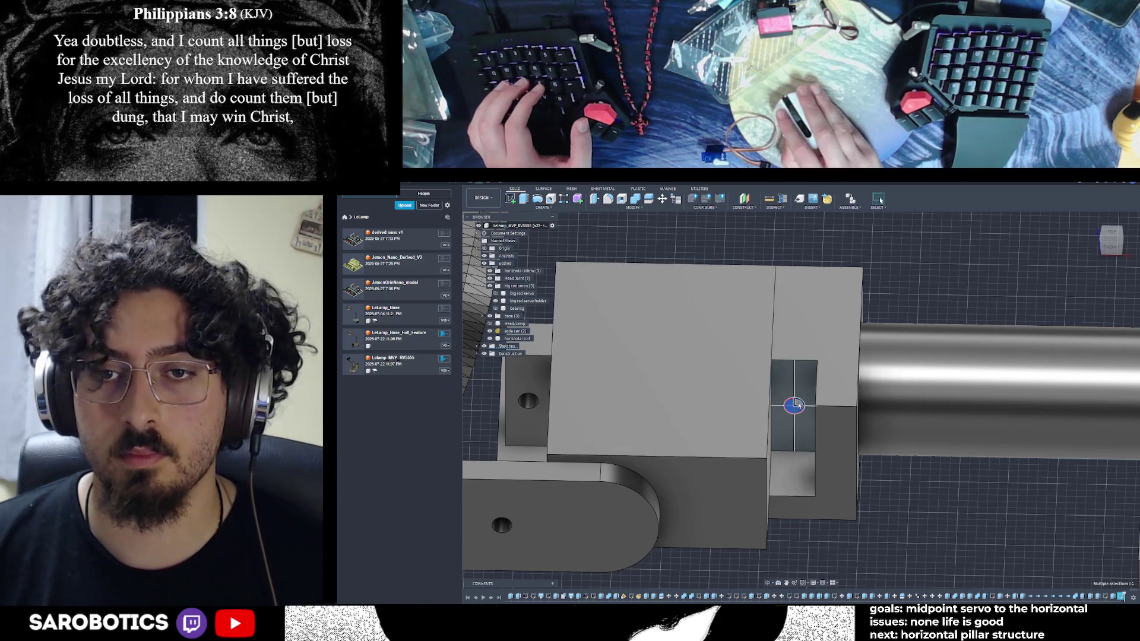
{"action": "key", "text": "e"}
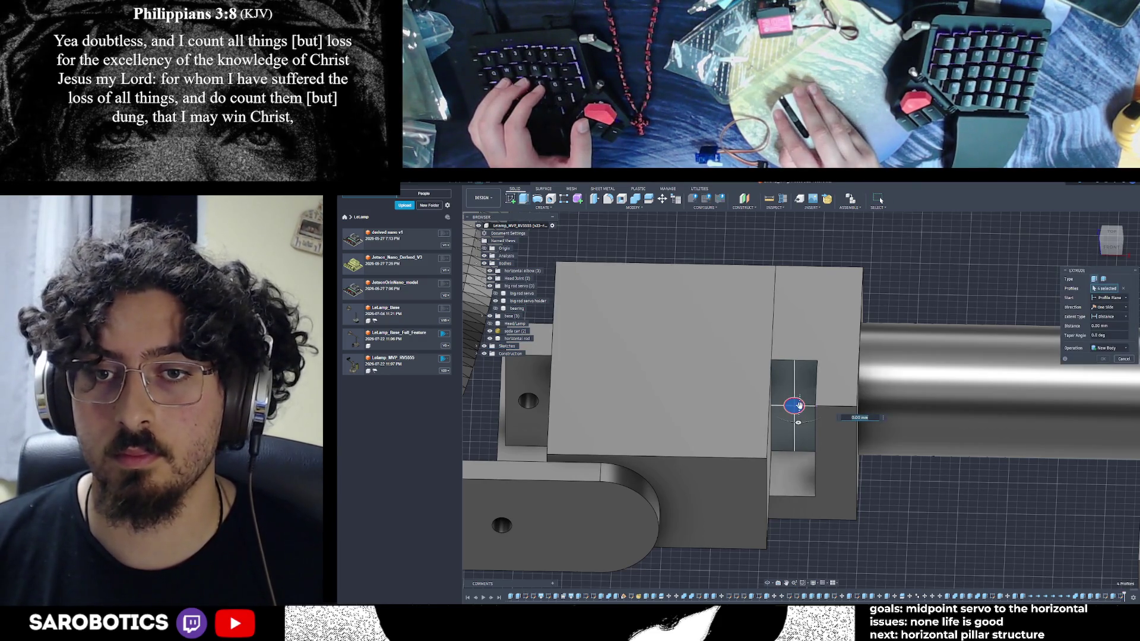
{"action": "left_click_drag", "start_coordinate": [798, 419], "coordinate": [801, 378]}
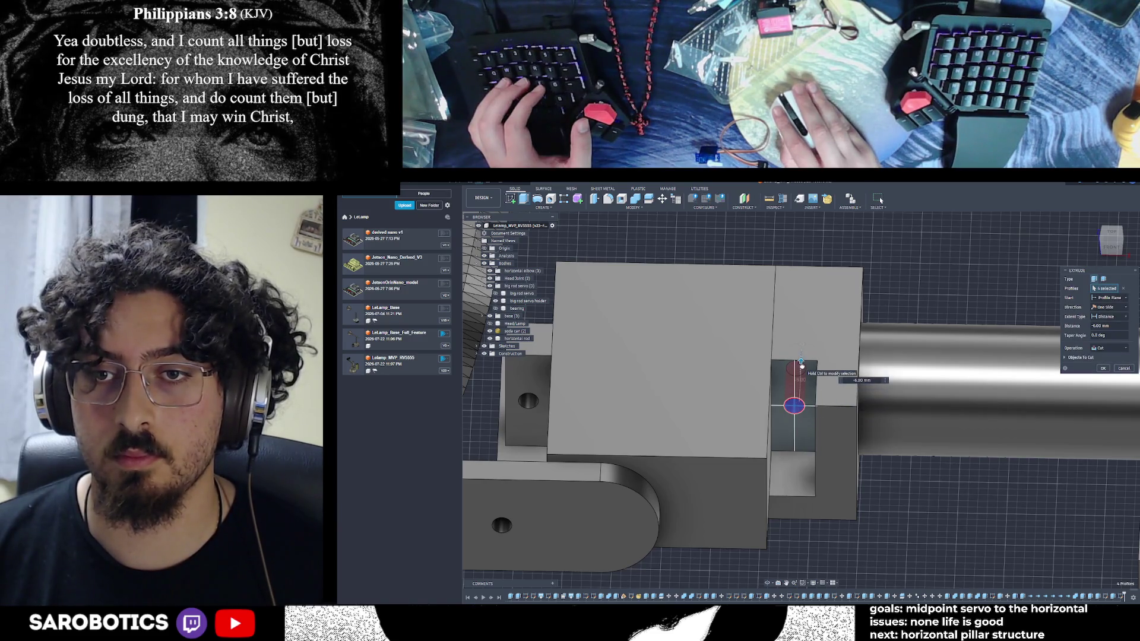
{"action": "key", "text": "Return"}
{"action": "middle_click_drag", "start_coordinate": [1060, 390], "coordinate": [755, 563], "text": "shift"}
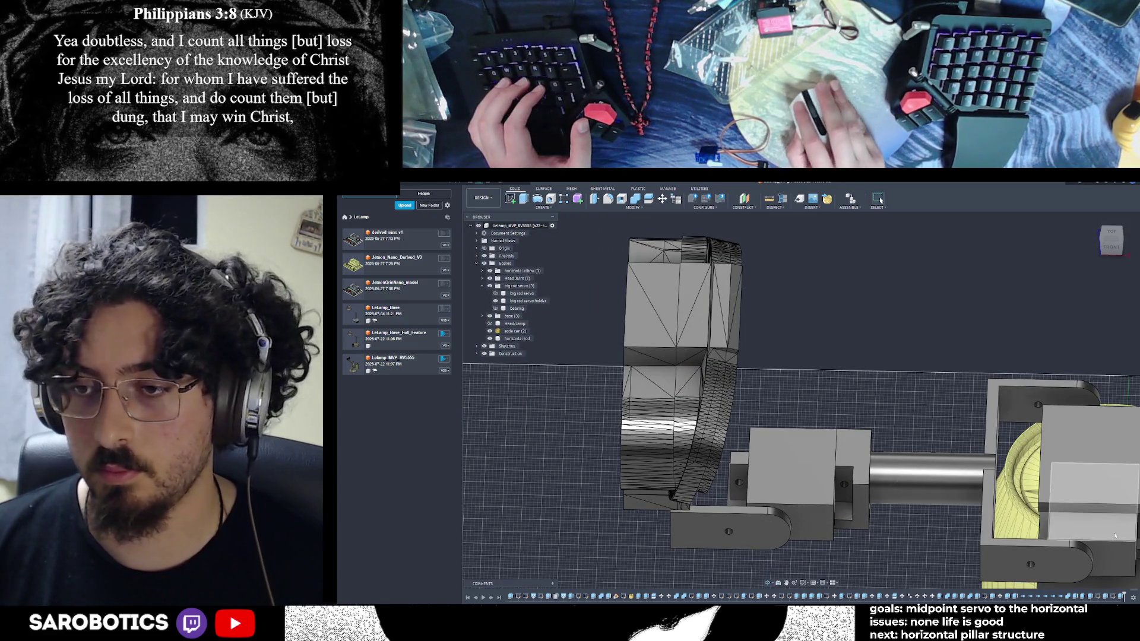
Pan across the assembly to bring the mount's opposite end into close view
{"action": "middle_click_drag", "start_coordinate": [1077, 517], "coordinate": [881, 472]}
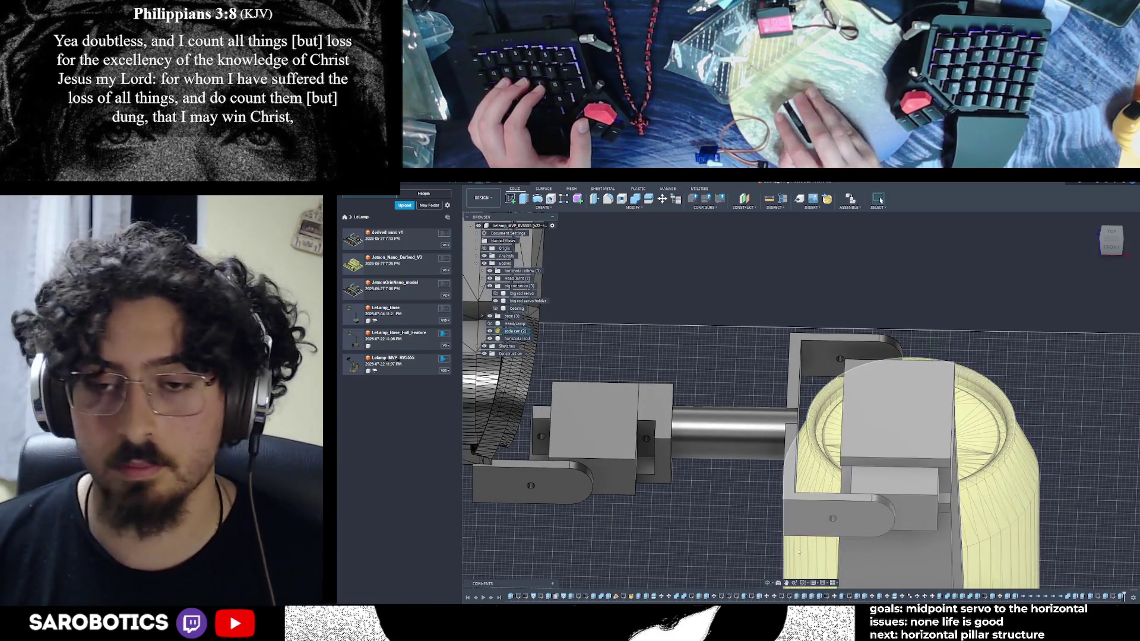
{"action": "middle_click_drag", "start_coordinate": [998, 486], "coordinate": [887, 424]}
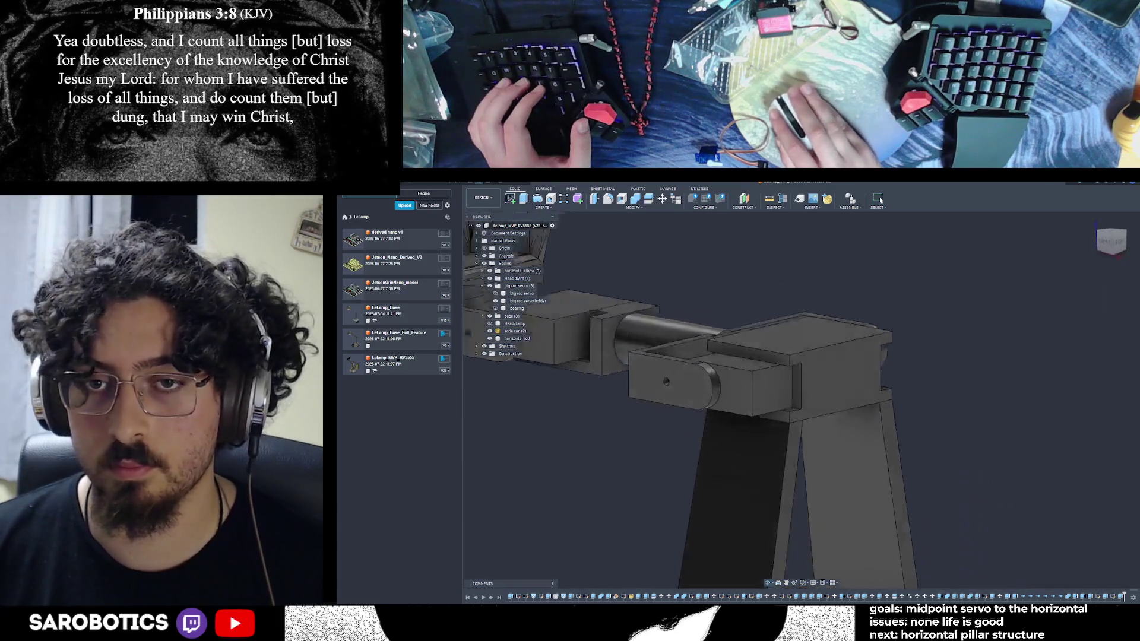
{"action": "scroll", "coordinate": [887, 423], "scroll_direction": "up", "scroll_amount": 5}
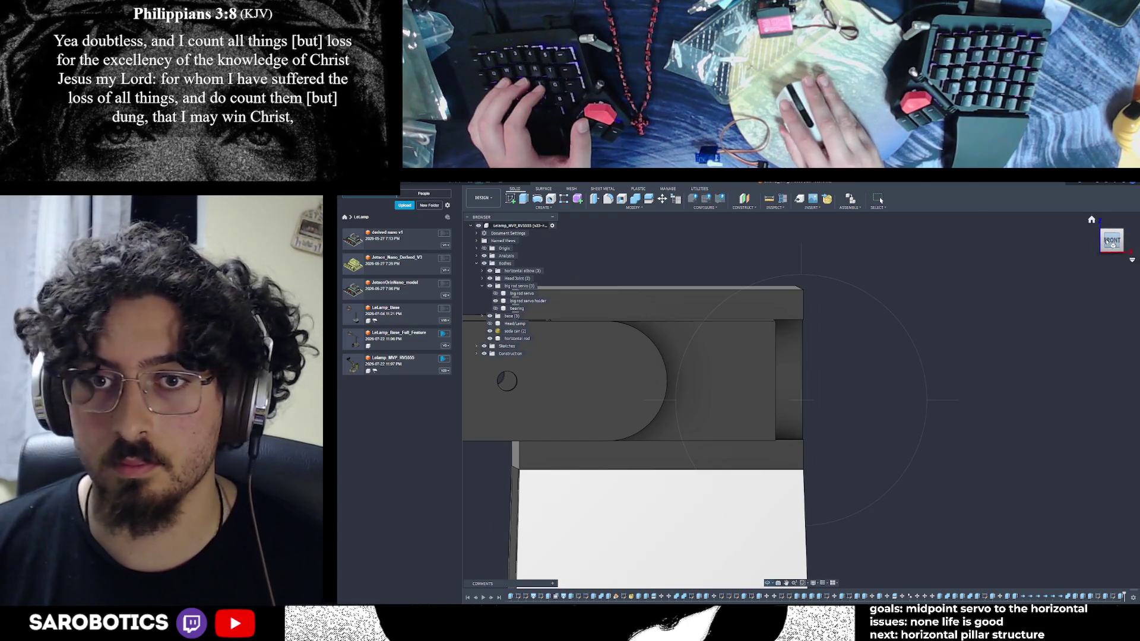
{"action": "scroll", "coordinate": [810, 349], "scroll_direction": "up", "scroll_amount": 1}
{"action": "scroll", "coordinate": [810, 349], "scroll_direction": "up", "scroll_amount": 1}
{"action": "key", "text": "Escape"}
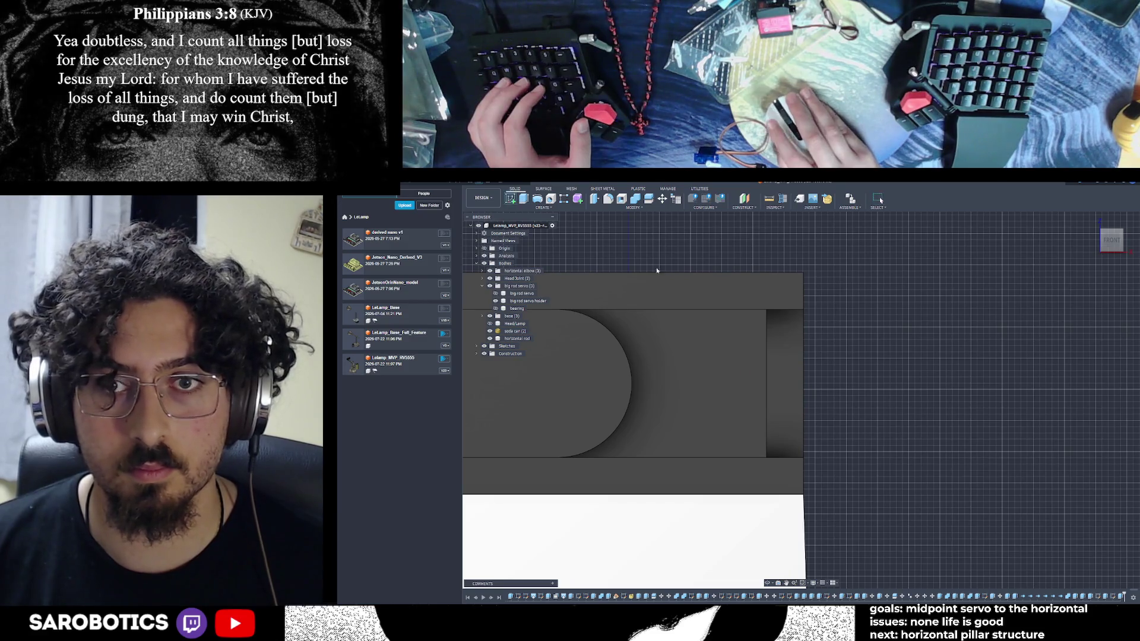
Sketch a 2 mm centre-diameter circle on the mount's end face and finish the sketch
{"action": "left_click", "coordinate": [773, 353]}
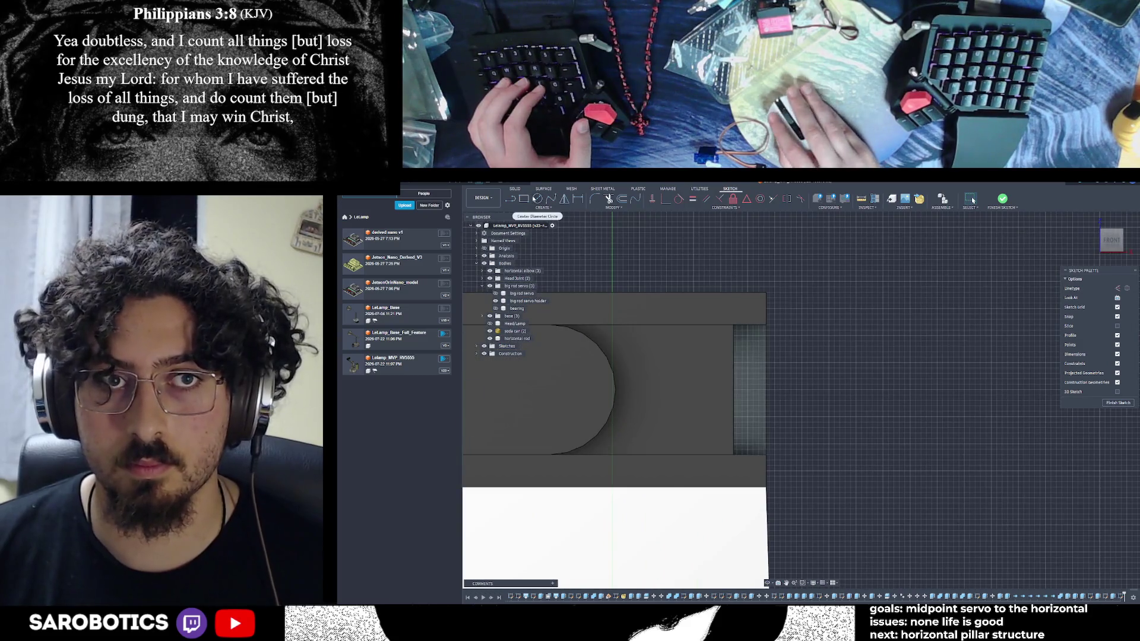
{"action": "left_click", "coordinate": [537, 200]}
{"action": "key", "text": "l"}
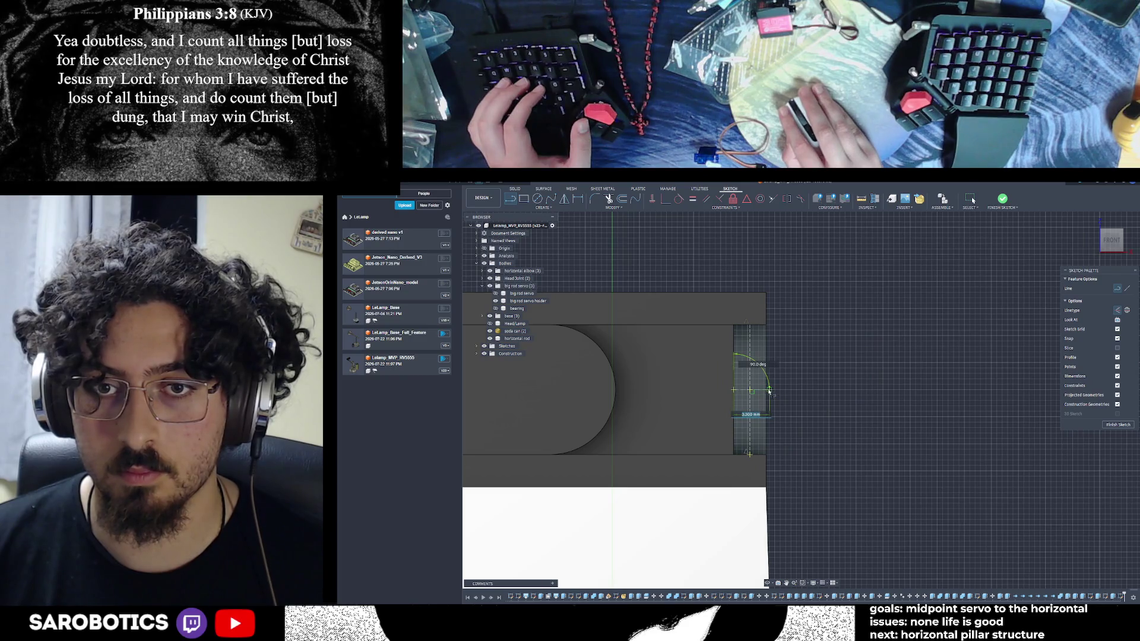
{"action": "left_click", "coordinate": [538, 199]}
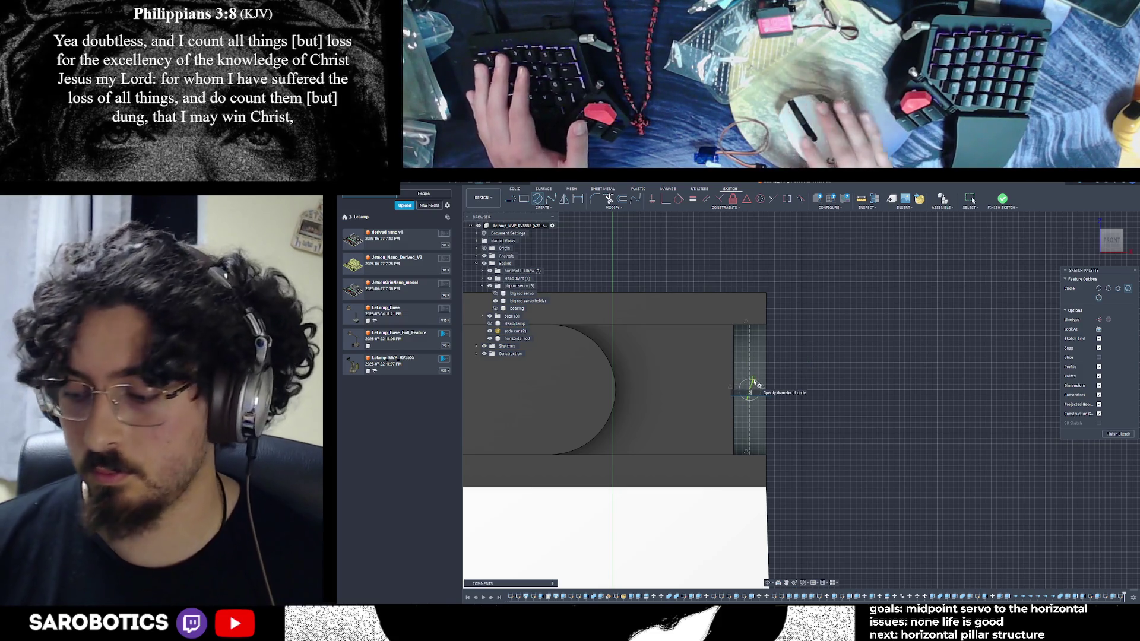
{"action": "type", "text": "2.03"}
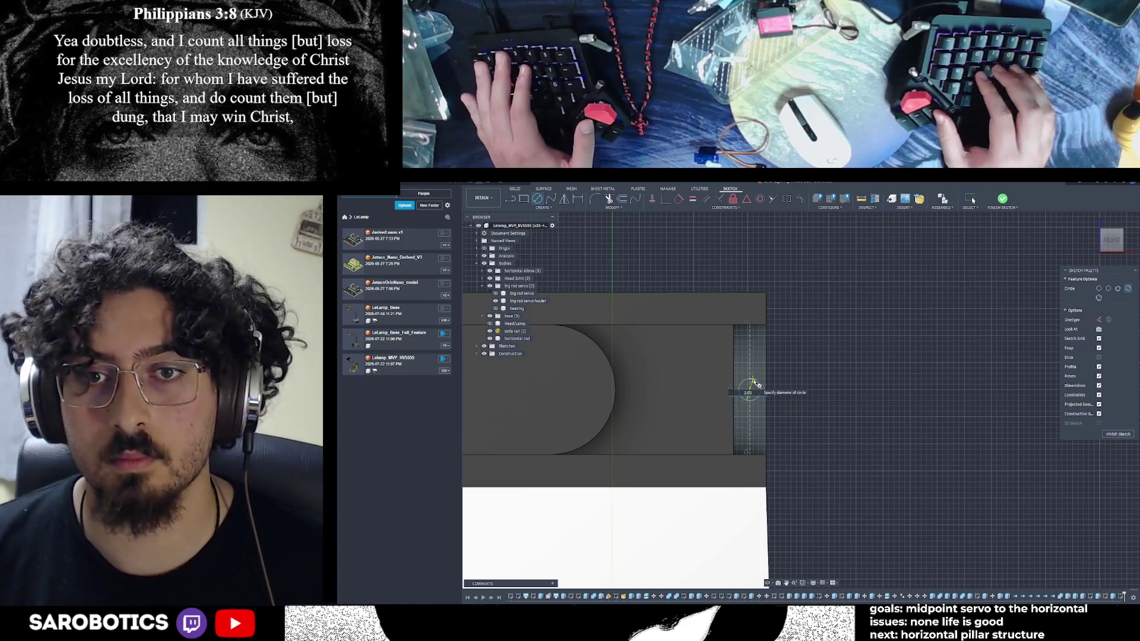
{"action": "key", "text": "Return"}
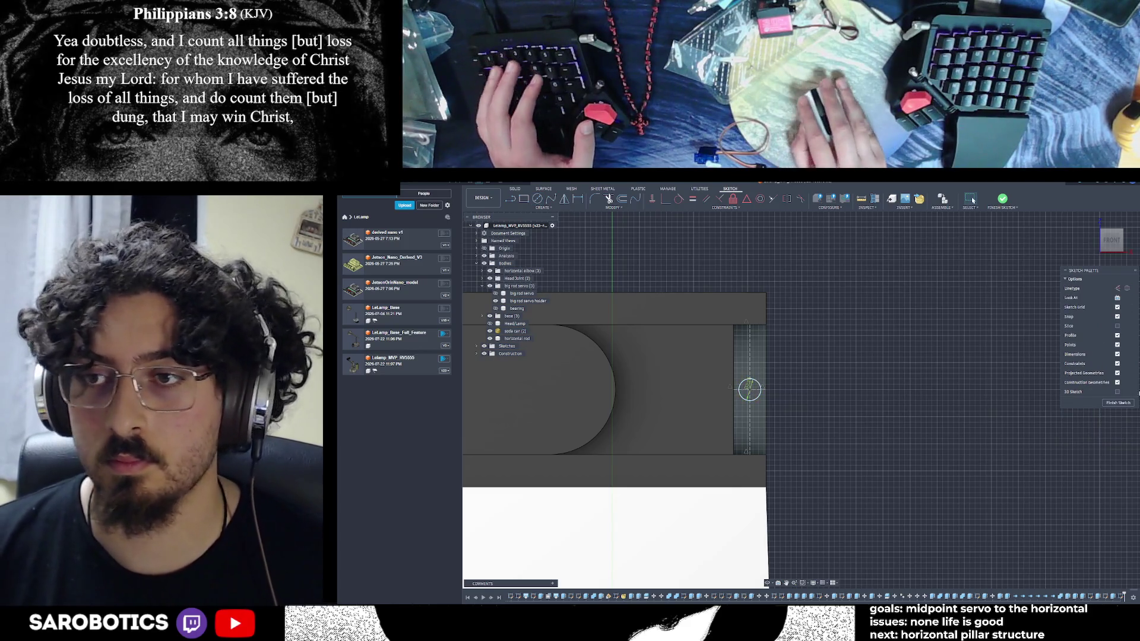
{"action": "key", "text": "Escape"}
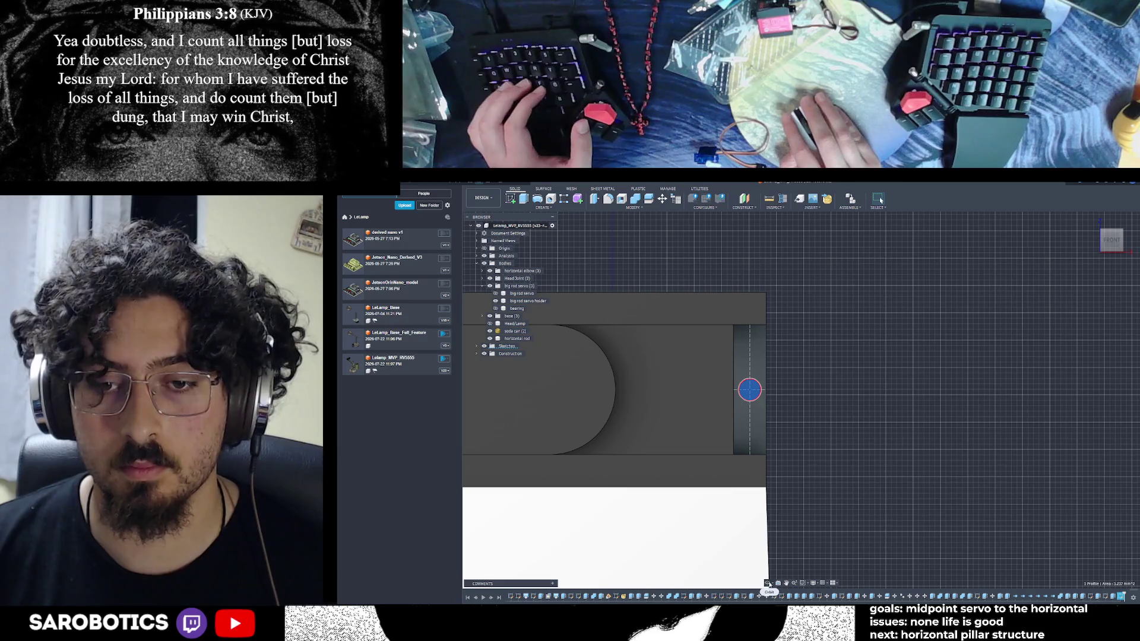
Extrude the small end-face circle as a 4 mm deep cut, then inspect the hole
{"action": "left_click", "coordinate": [767, 584]}
{"action": "left_click_drag", "start_coordinate": [768, 561], "coordinate": [784, 498]}
{"action": "left_click", "coordinate": [762, 413]}
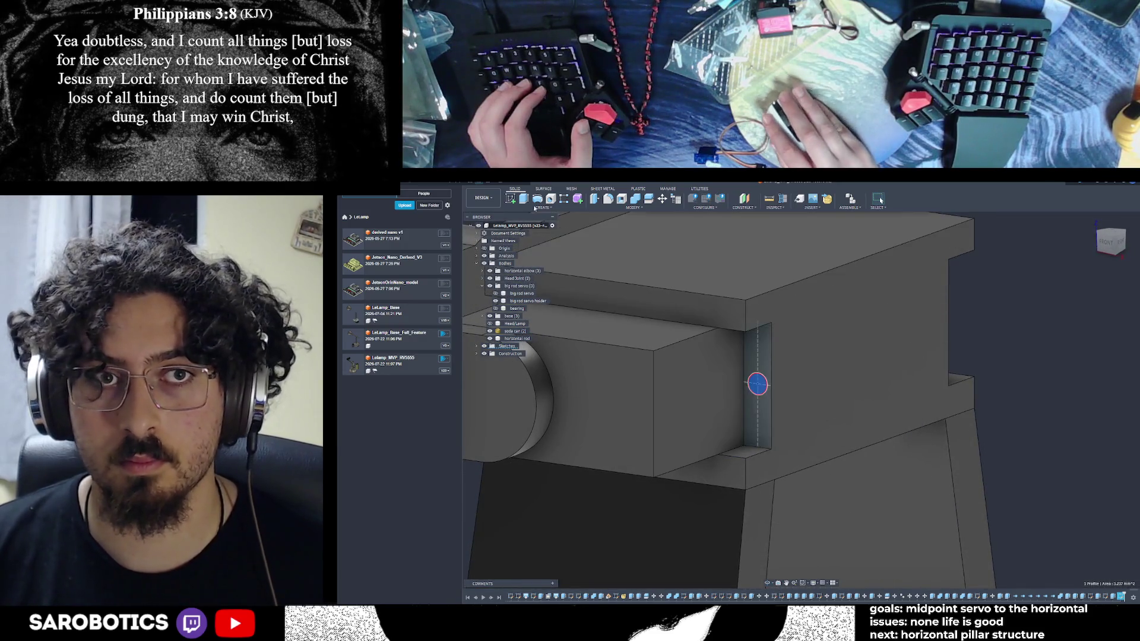
{"action": "key", "text": "e"}
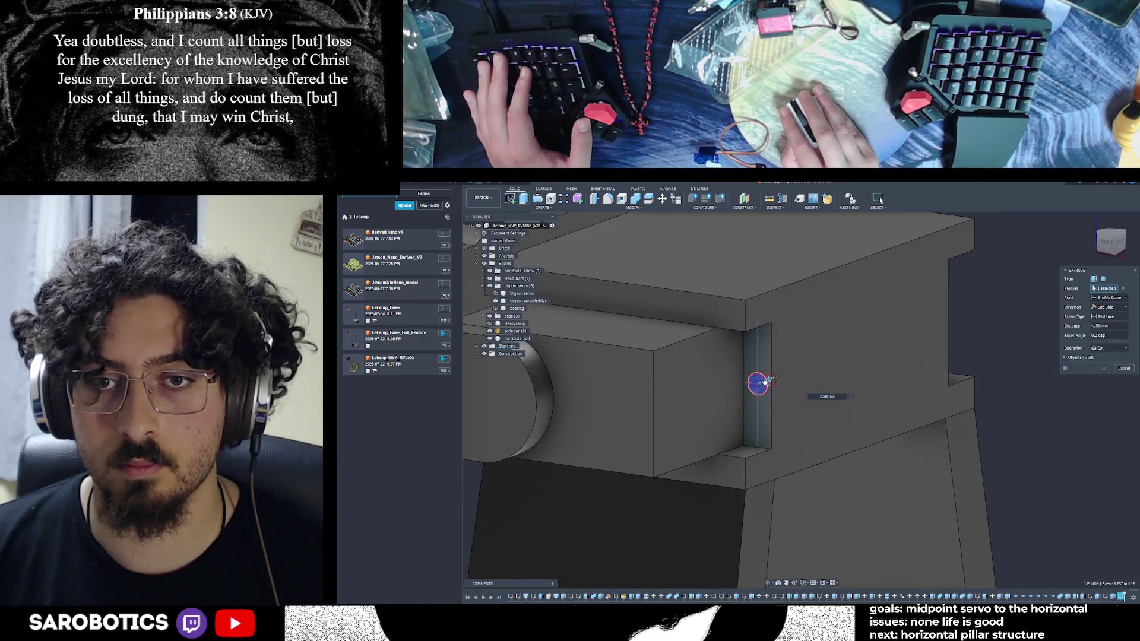
{"action": "type", "text": "-4"}
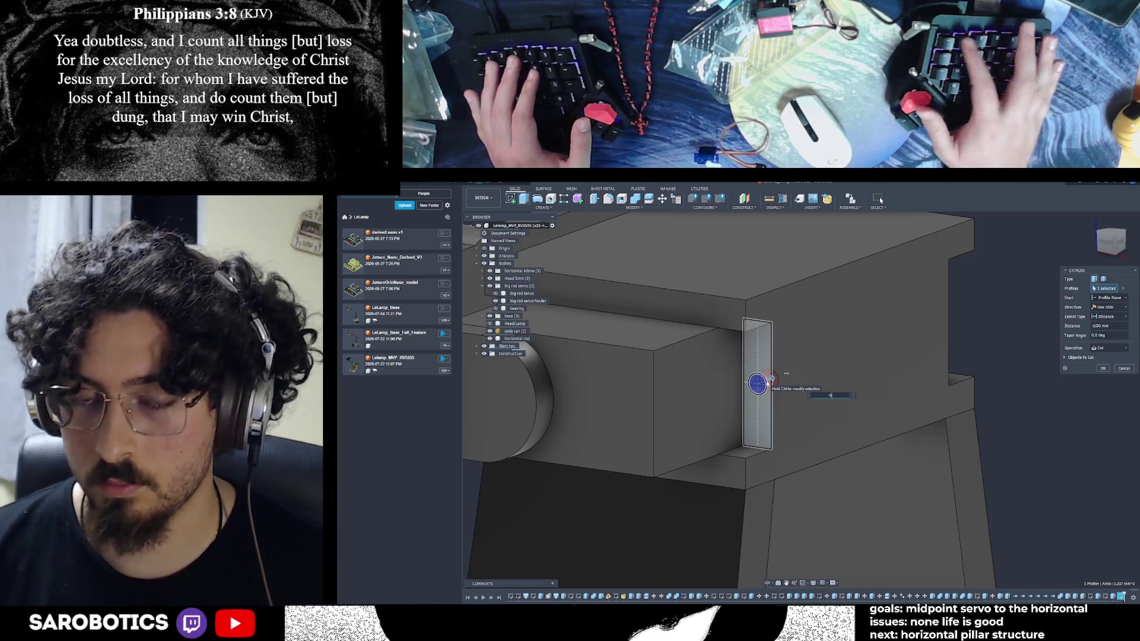
{"action": "key", "text": "Return"}
{"action": "middle_click_drag", "start_coordinate": [794, 371], "coordinate": [762, 577], "text": "shift"}
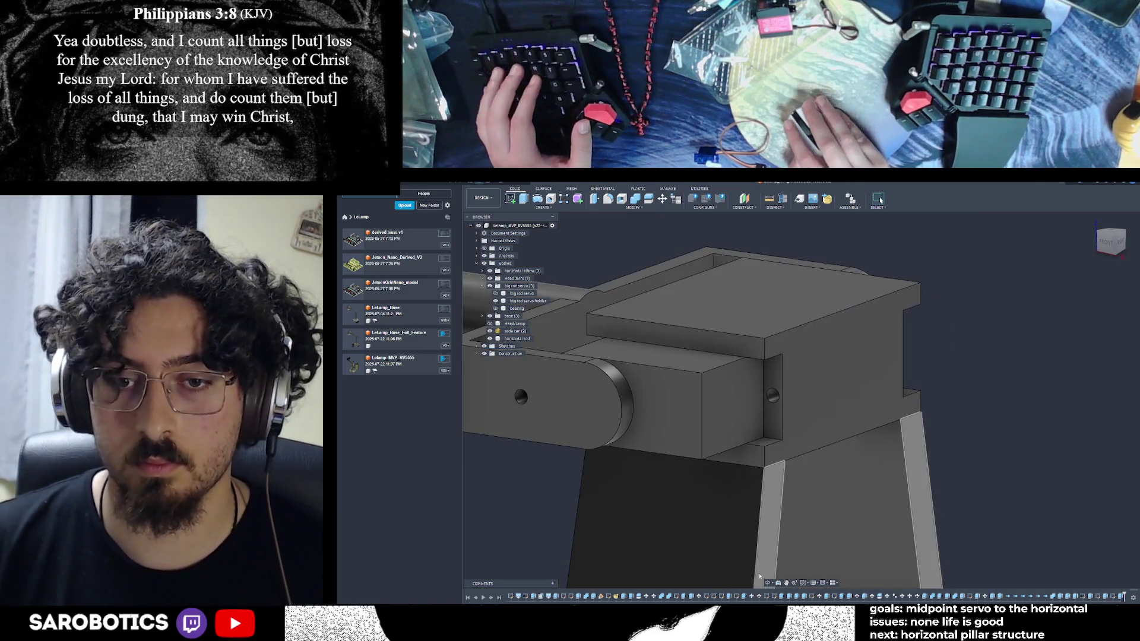
{"action": "mouse_move", "coordinate": [804, 398]}
{"action": "middle_mouse_down", "text": "shift"}
{"action": "mouse_move", "coordinate": [784, 445]}
{"action": "mouse_move", "coordinate": [806, 497]}
{"action": "mouse_move", "coordinate": [802, 401]}
{"action": "mouse_move", "coordinate": [783, 463]}
{"action": "mouse_move", "coordinate": [801, 418]}
{"action": "middle_mouse_up", "text": "shift"}
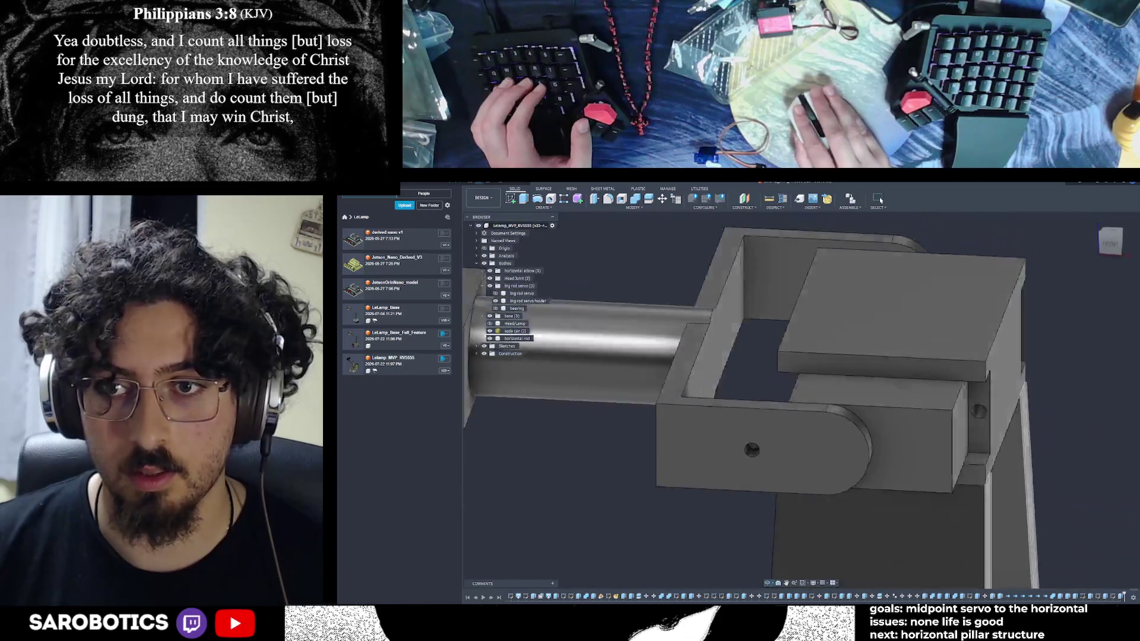
{"action": "mouse_move", "coordinate": [802, 419]}
{"action": "middle_mouse_down", "text": "shift"}
{"action": "mouse_move", "coordinate": [828, 427]}
{"action": "mouse_move", "coordinate": [820, 418]}
{"action": "mouse_move", "coordinate": [898, 390]}
{"action": "mouse_move", "coordinate": [846, 427]}
{"action": "middle_mouse_up", "text": "shift"}
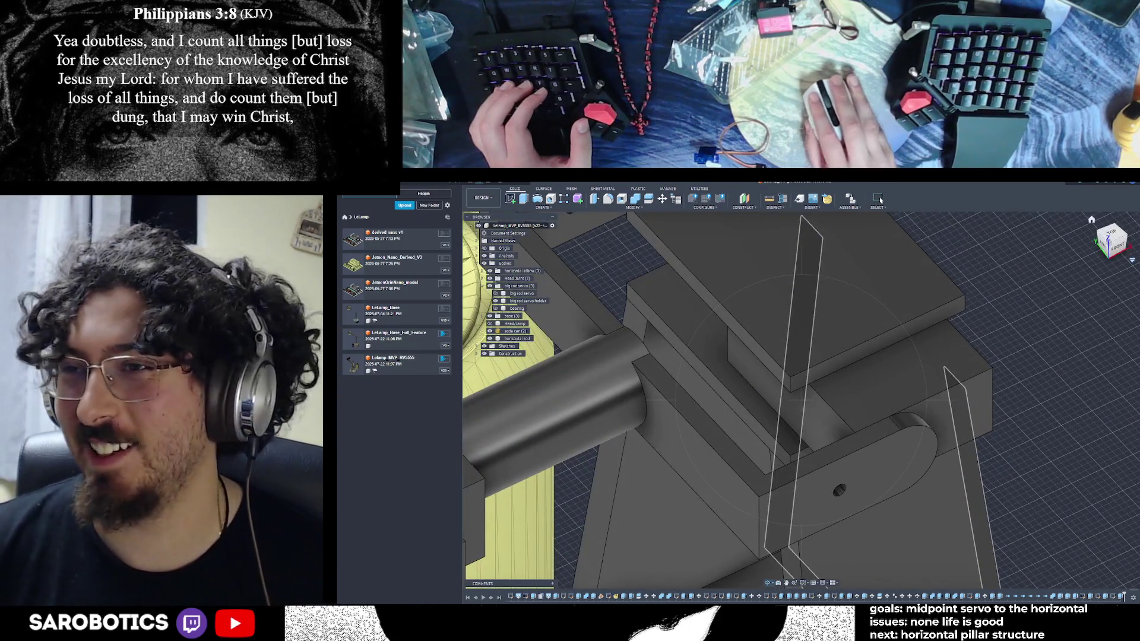
{"action": "middle_click_drag", "start_coordinate": [1015, 306], "coordinate": [909, 357], "text": "shift"}
{"action": "mouse_move", "coordinate": [802, 401]}
{"action": "middle_mouse_down", "text": "shift"}
{"action": "mouse_move", "coordinate": [695, 419]}
{"action": "mouse_move", "coordinate": [792, 401]}
{"action": "mouse_move", "coordinate": [686, 394]}
{"action": "mouse_move", "coordinate": [865, 395]}
{"action": "middle_mouse_up", "text": "shift"}
{"action": "scroll", "coordinate": [866, 395], "scroll_direction": "down", "scroll_amount": 2}
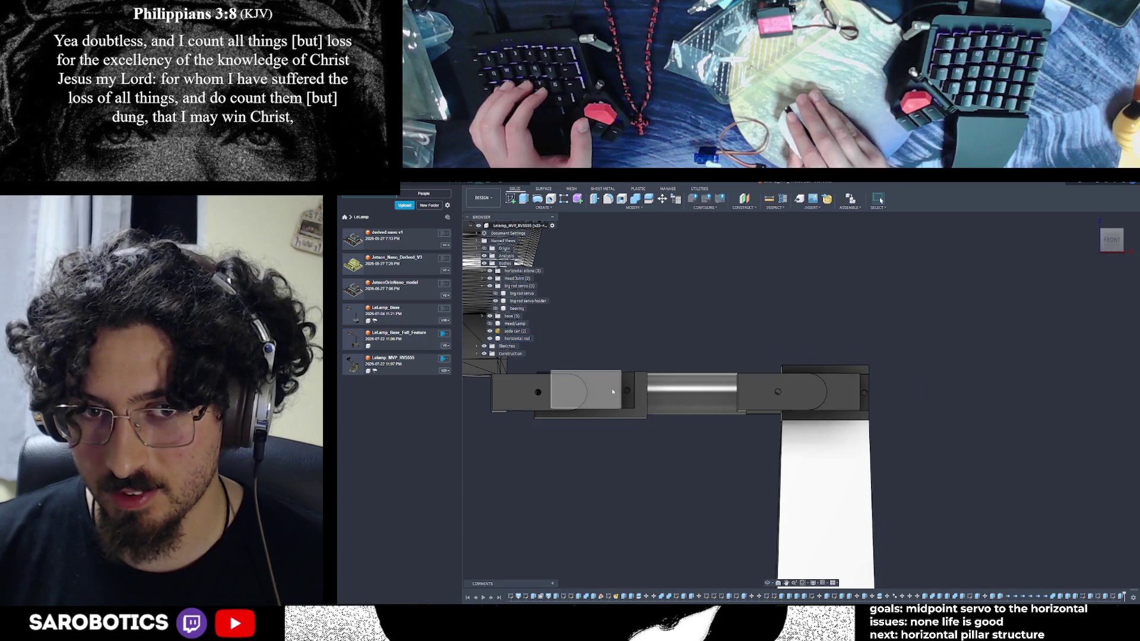
{"action": "mouse_move", "coordinate": [802, 401]}
{"action": "middle_mouse_down", "text": "shift"}
{"action": "mouse_move", "coordinate": [748, 401]}
{"action": "mouse_move", "coordinate": [793, 401]}
{"action": "mouse_move", "coordinate": [783, 383]}
{"action": "middle_mouse_up", "text": "shift"}
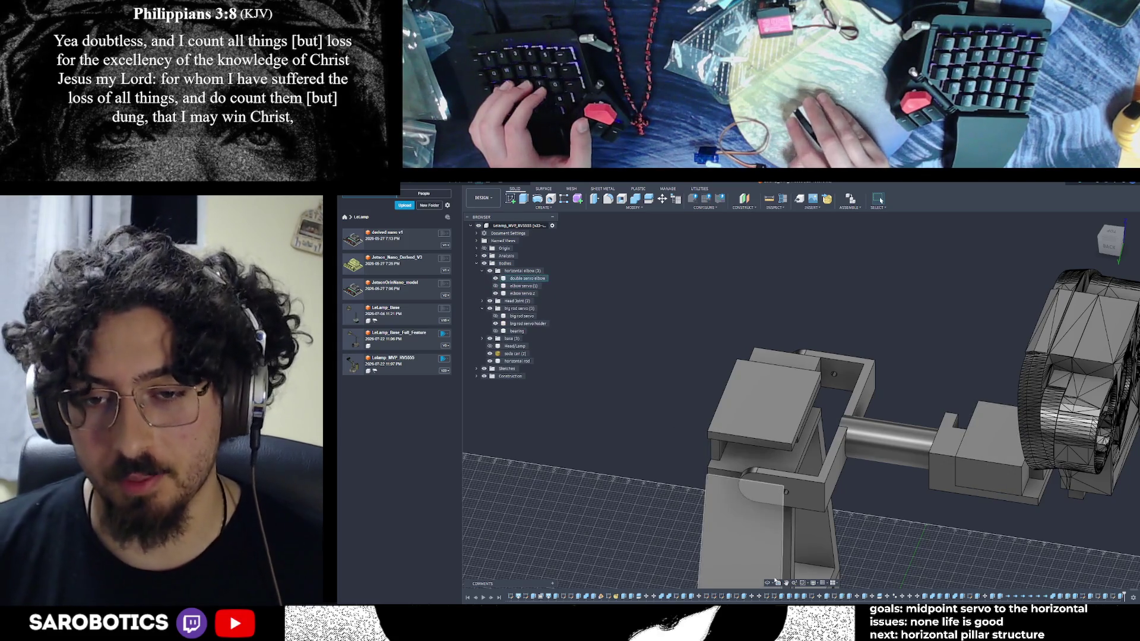
Orbit around the elbow joint and set a square-on front view of it
{"action": "middle_click_drag", "start_coordinate": [801, 401], "coordinate": [890, 383], "text": "shift"}
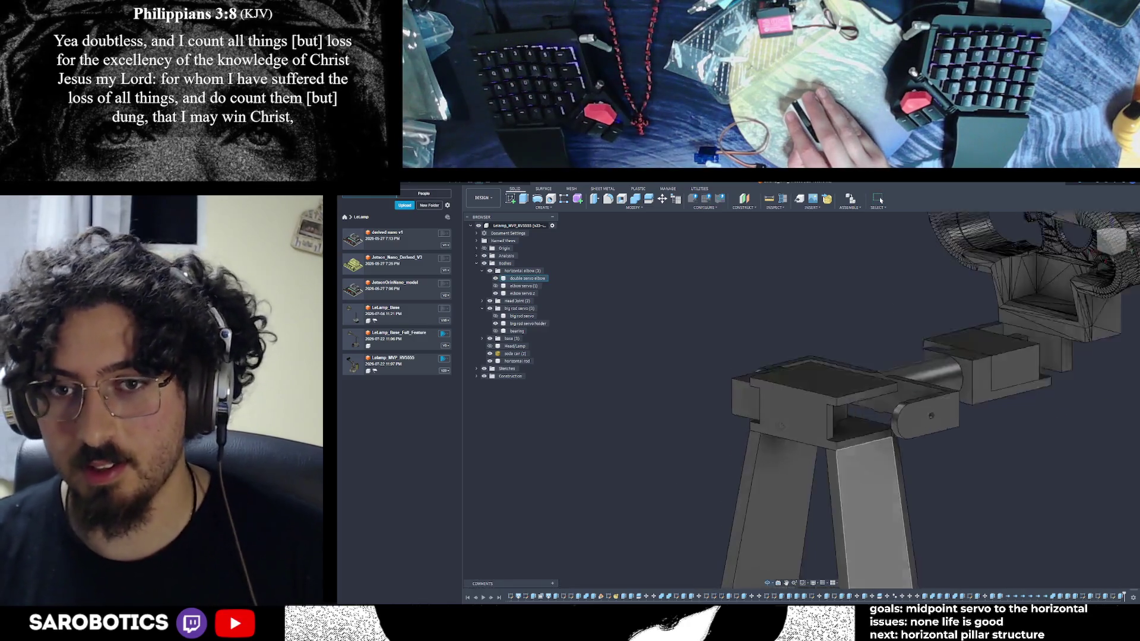
{"action": "middle_click_drag", "start_coordinate": [801, 401], "coordinate": [891, 383], "text": "shift"}
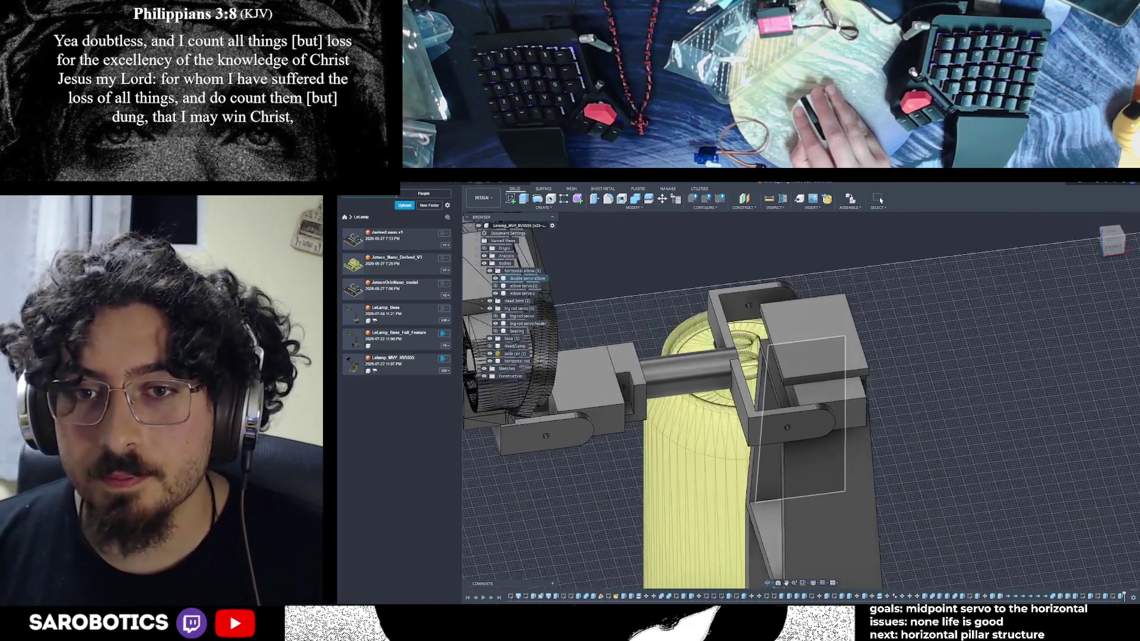
{"action": "middle_click_drag", "start_coordinate": [802, 402], "coordinate": [873, 383], "text": "shift"}
{"action": "mouse_move", "coordinate": [801, 400]}
{"action": "middle_mouse_down", "text": "shift"}
{"action": "mouse_move", "coordinate": [815, 450]}
{"action": "mouse_move", "coordinate": [828, 401]}
{"action": "mouse_move", "coordinate": [855, 396]}
{"action": "mouse_move", "coordinate": [811, 405]}
{"action": "mouse_move", "coordinate": [855, 388]}
{"action": "middle_mouse_up", "text": "shift"}
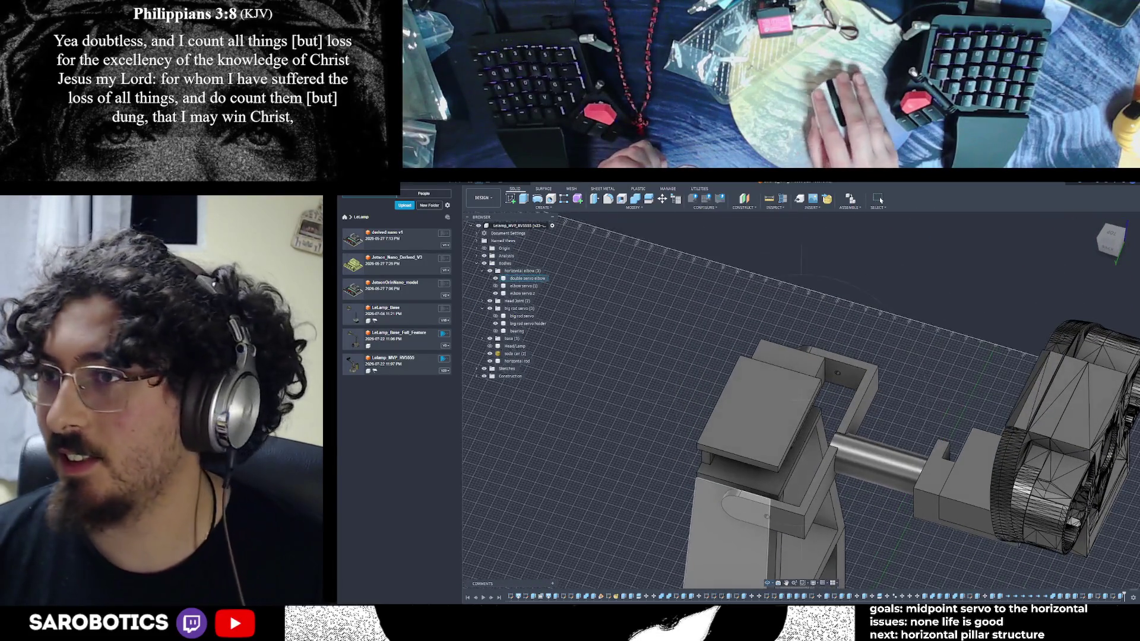
{"action": "middle_click_drag", "start_coordinate": [767, 414], "coordinate": [979, 419], "text": "shift"}
{"action": "scroll", "coordinate": [761, 392], "scroll_direction": "up", "scroll_amount": 2}
{"action": "middle_click_drag", "start_coordinate": [761, 392], "coordinate": [961, 402], "text": "shift"}
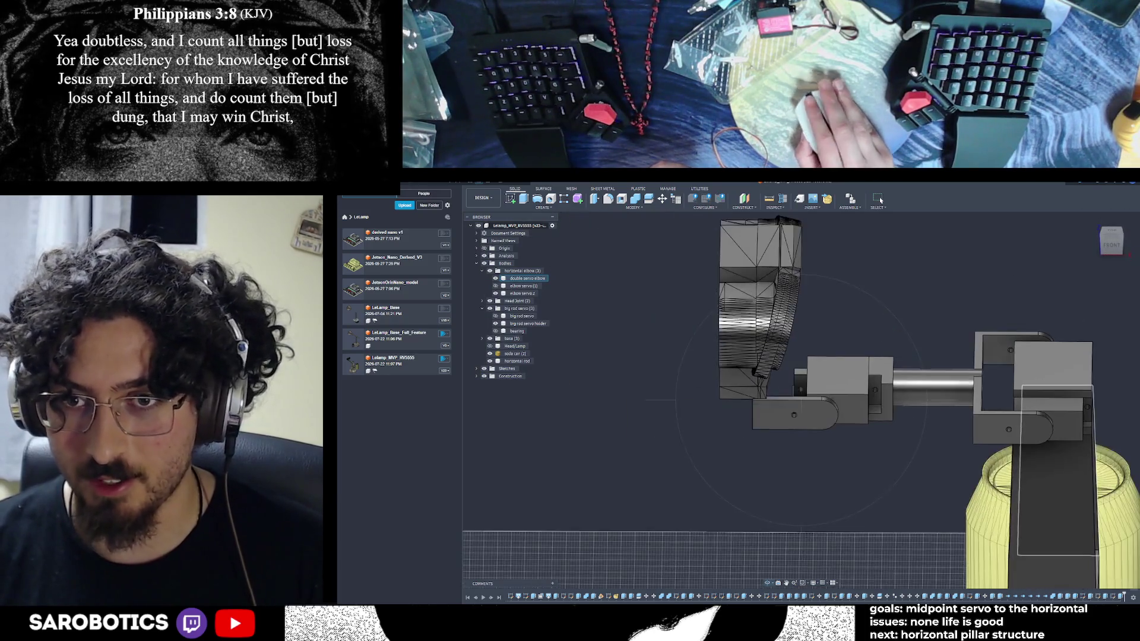
{"action": "scroll", "coordinate": [962, 402], "scroll_direction": "up", "scroll_amount": 2}
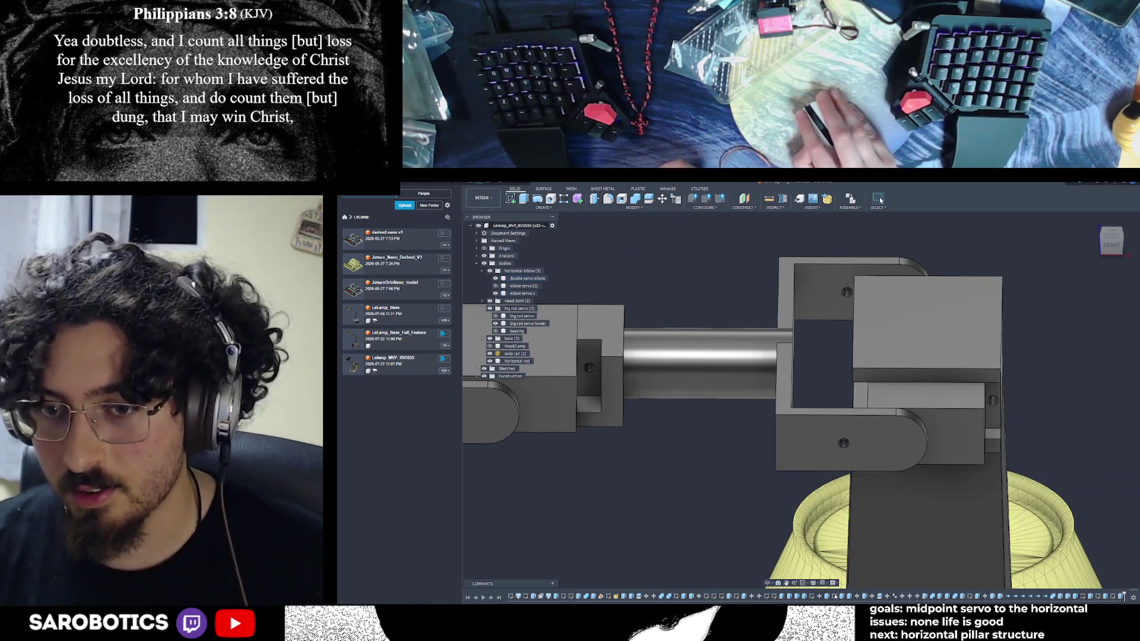
{"action": "middle_click_drag", "start_coordinate": [973, 412], "coordinate": [910, 429], "text": "shift"}
{"action": "left_click", "coordinate": [1111, 239]}
{"action": "scroll", "coordinate": [1112, 238], "scroll_direction": "up", "scroll_amount": 5}
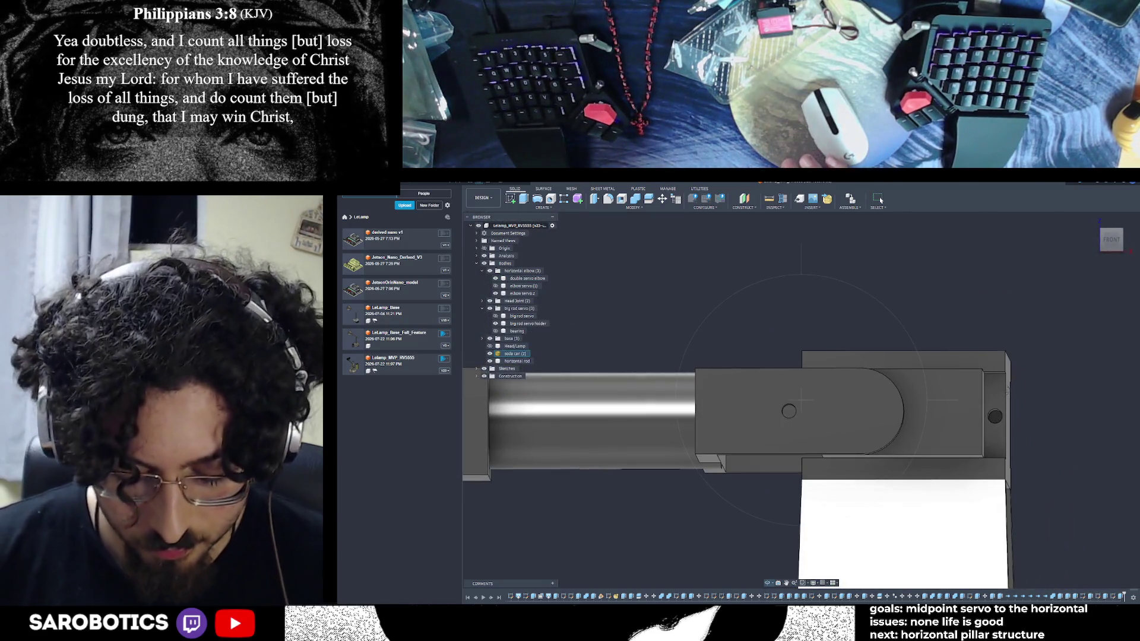
Switch over to the Chrome browser from the taskbar
{"action": "key", "text": "shift"}
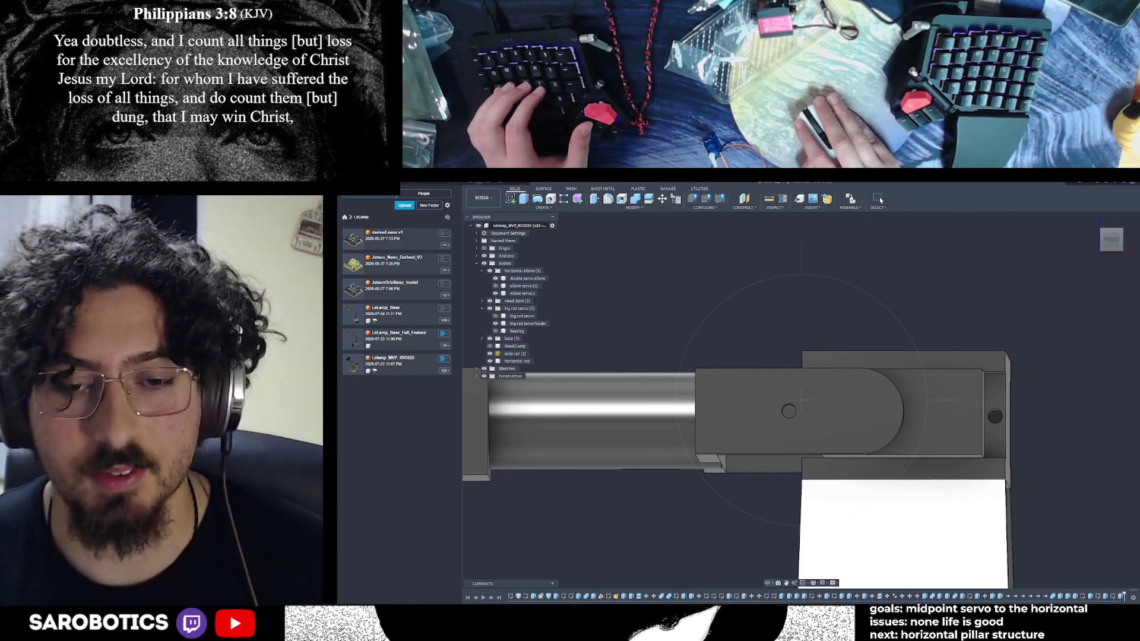
{"action": "left_click", "coordinate": [792, 583]}
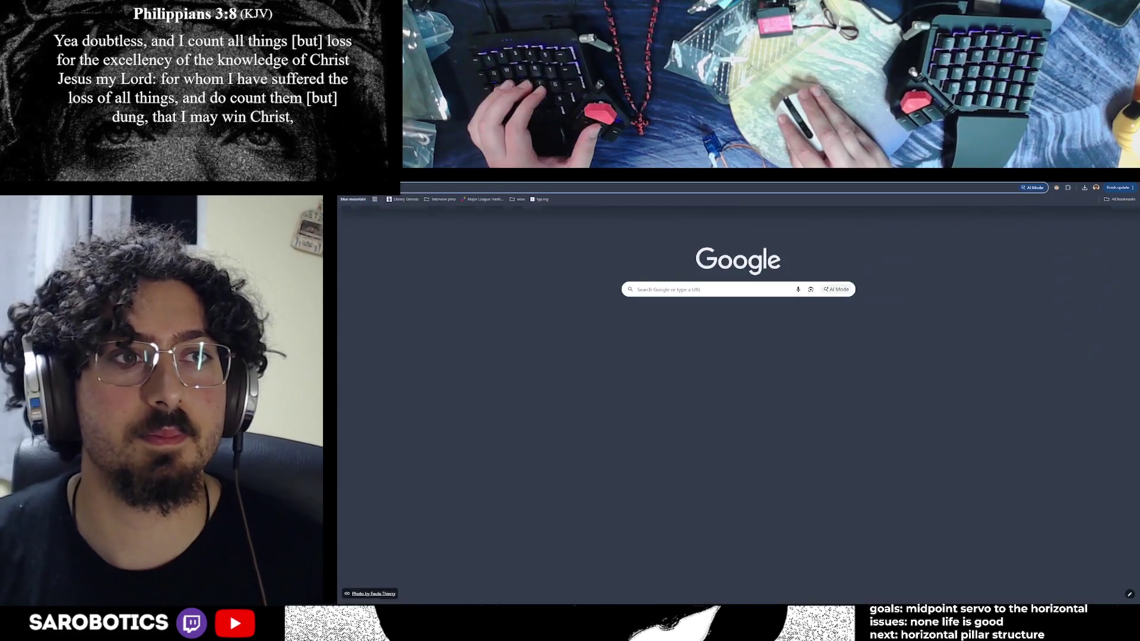
Close the taskbar previews and switch back to the Fusion 360 lamp design
{"action": "key", "text": "ctrl+w"}
{"action": "key", "text": "alt+Tab"}
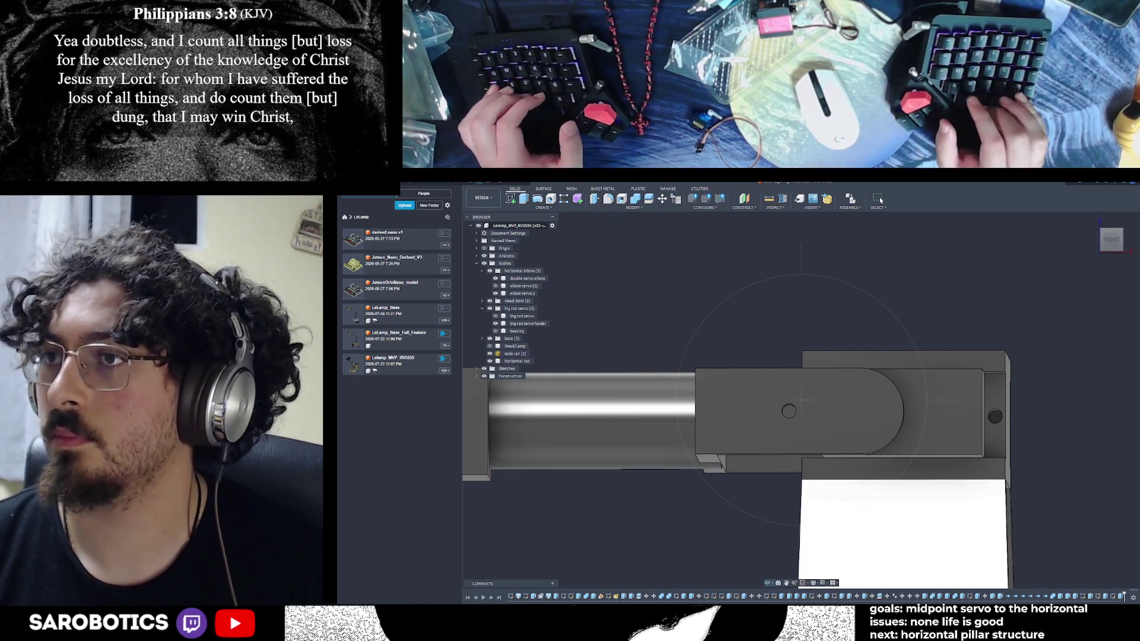
Preview the SG90 datasheet, PCBoard.ca SG90 drawing and Miuzei MS18 manual, then return to Fusion 360
{"action": "key", "text": "alt+Tab"}
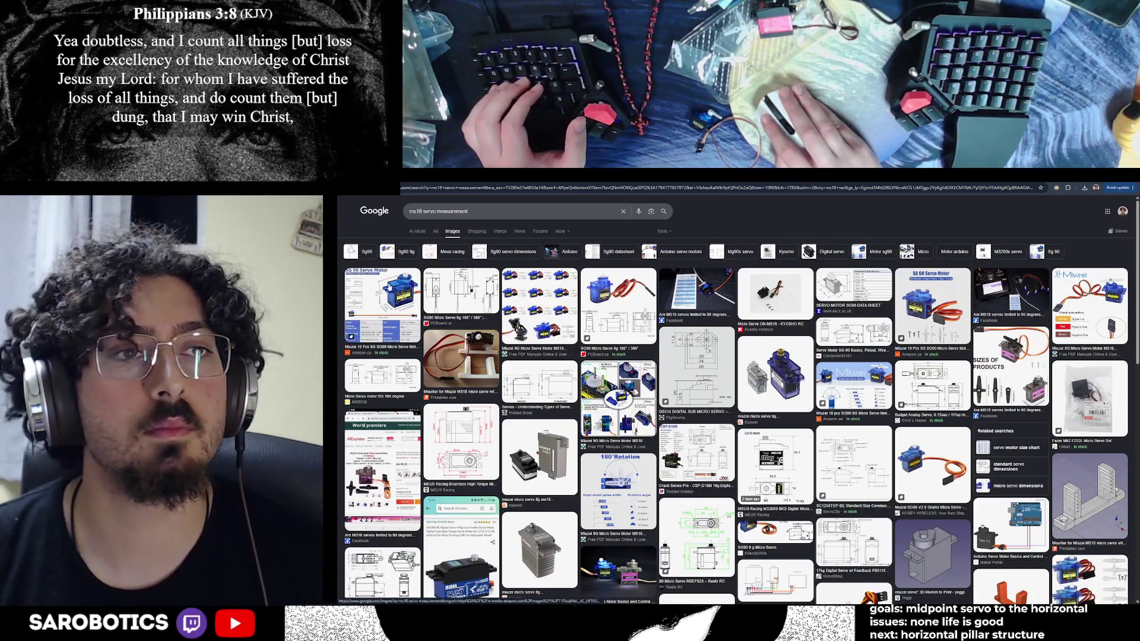
{"action": "left_click", "coordinate": [382, 303]}
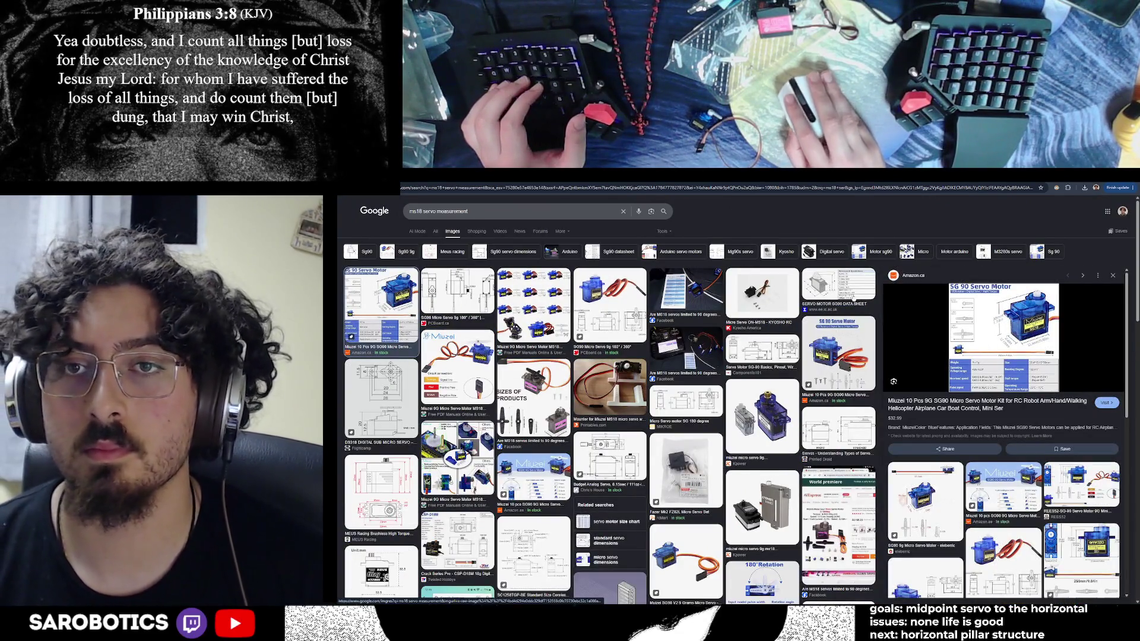
{"action": "left_click", "coordinate": [838, 290]}
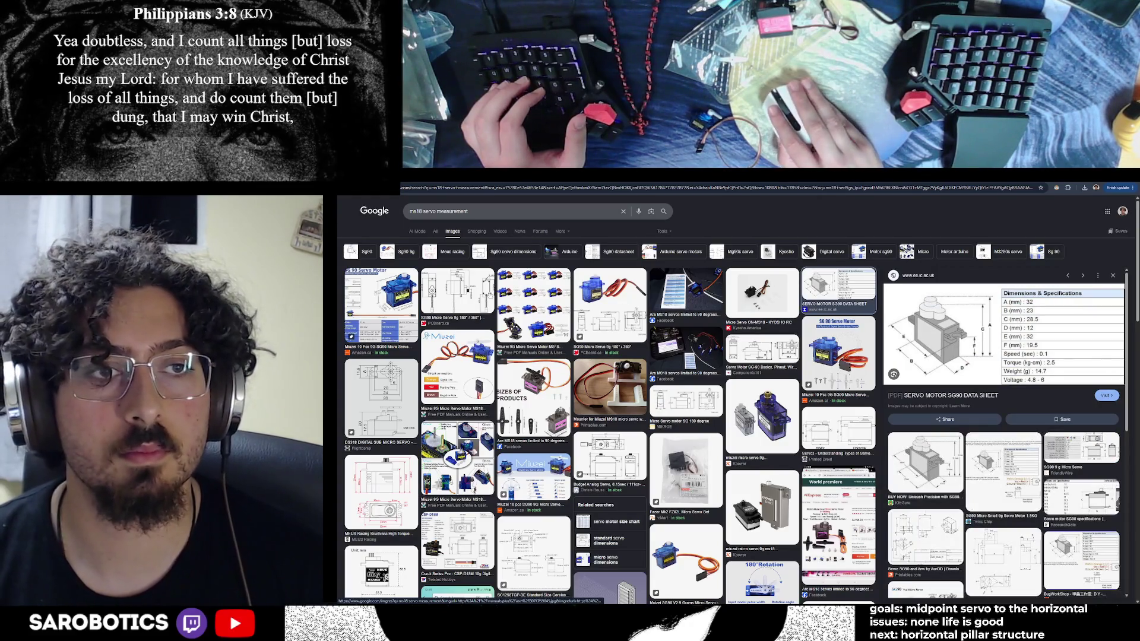
{"action": "left_click", "coordinate": [457, 294]}
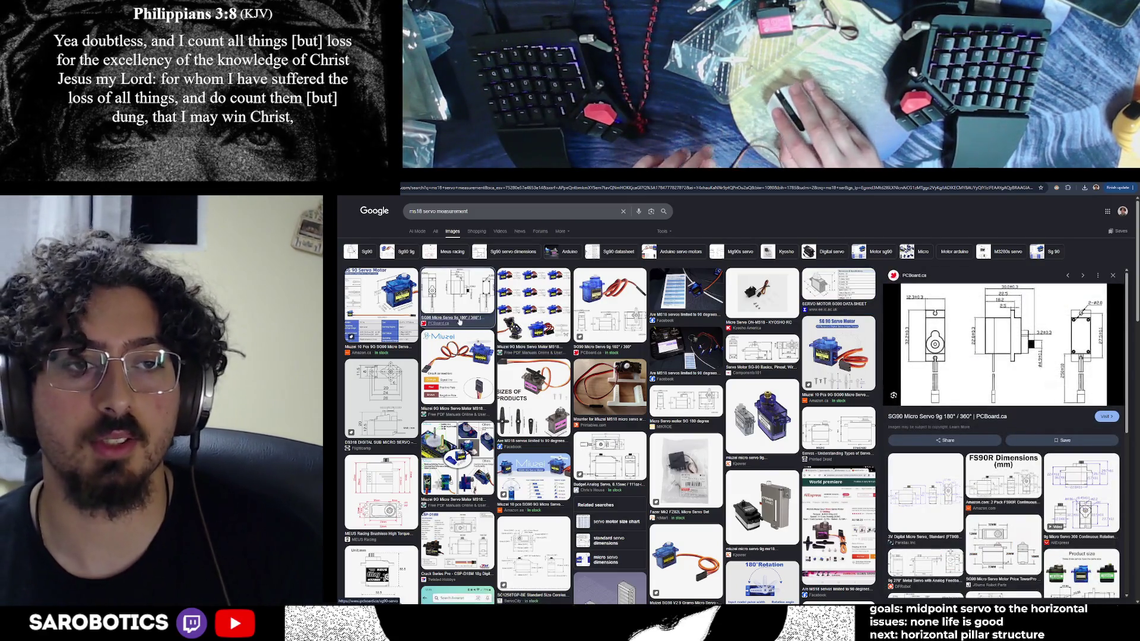
{"action": "left_click", "coordinate": [533, 299]}
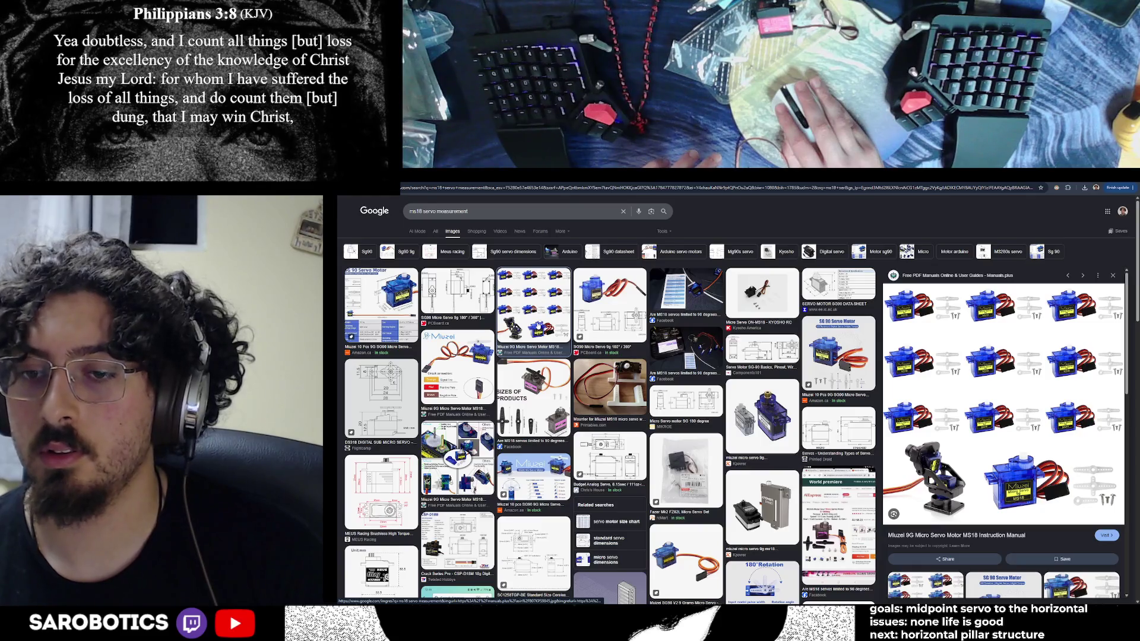
{"action": "left_click", "coordinate": [456, 294]}
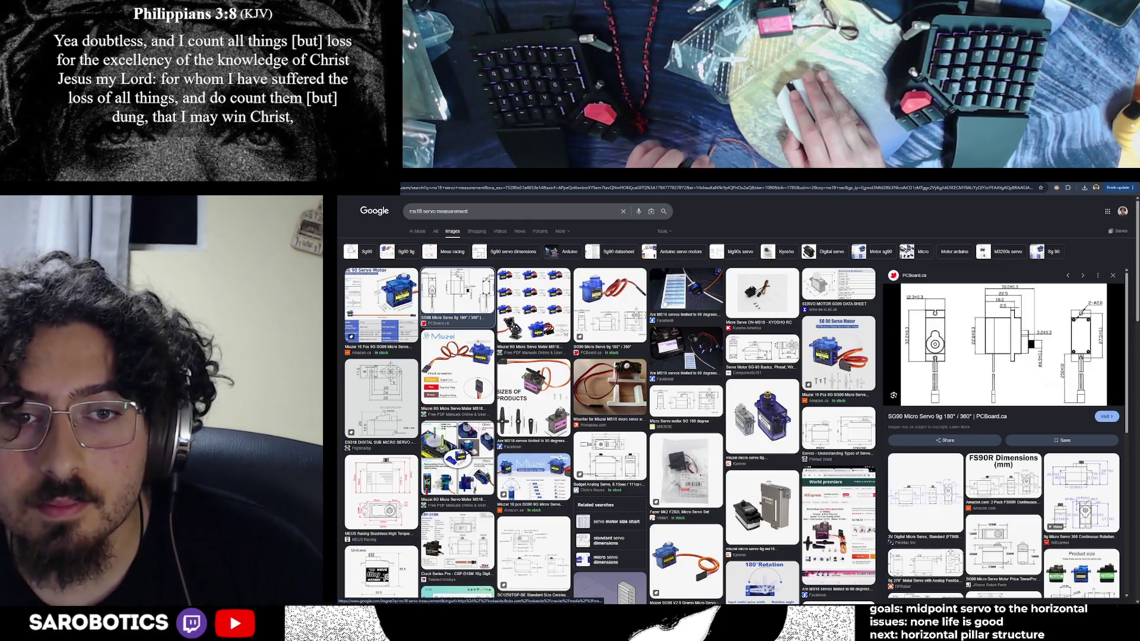
{"action": "key", "text": "alt+Tab"}
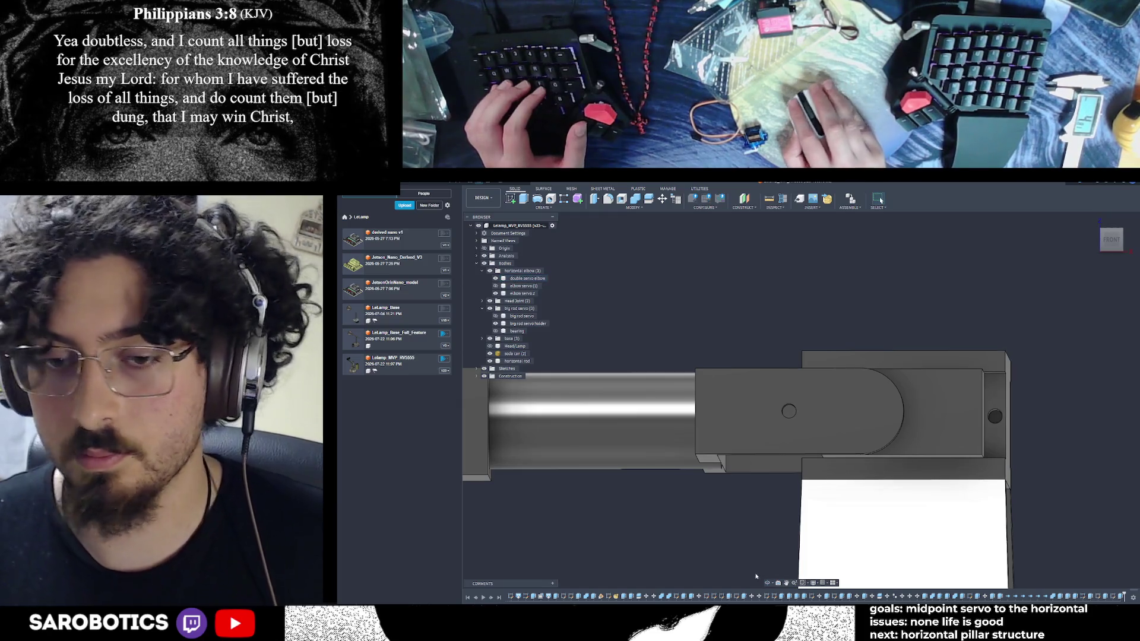
Orbit in close on the elbow block and its hole
{"action": "middle_click_drag", "start_coordinate": [803, 400], "coordinate": [682, 227], "text": "shift"}
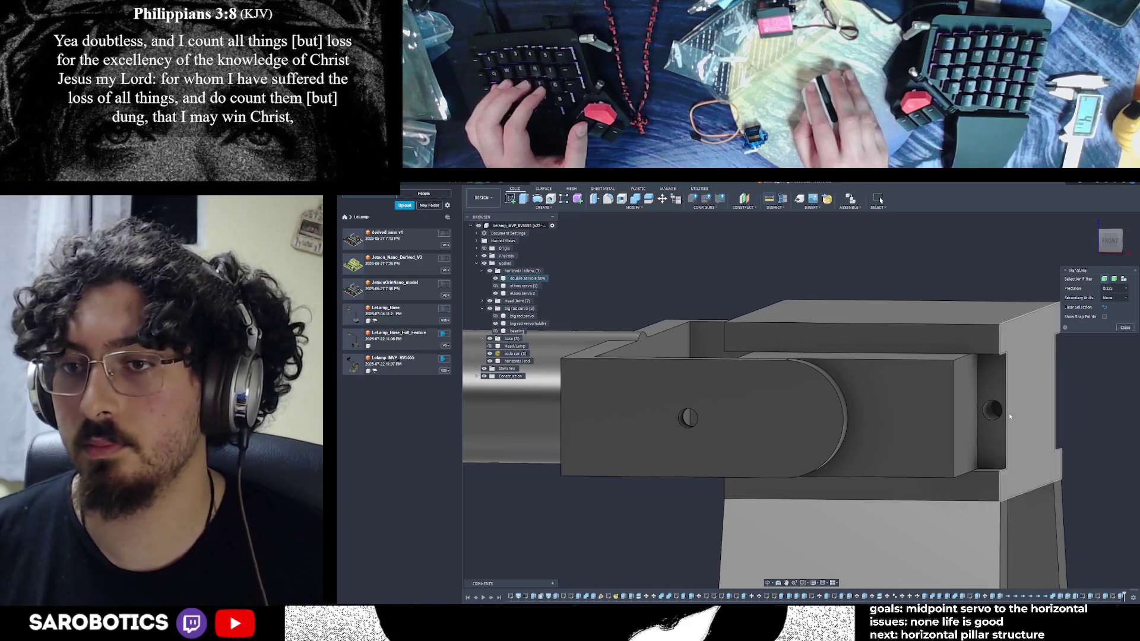
Finish and dismiss the first edge measurement, rotating around the arm joint
{"action": "left_click", "coordinate": [979, 411]}
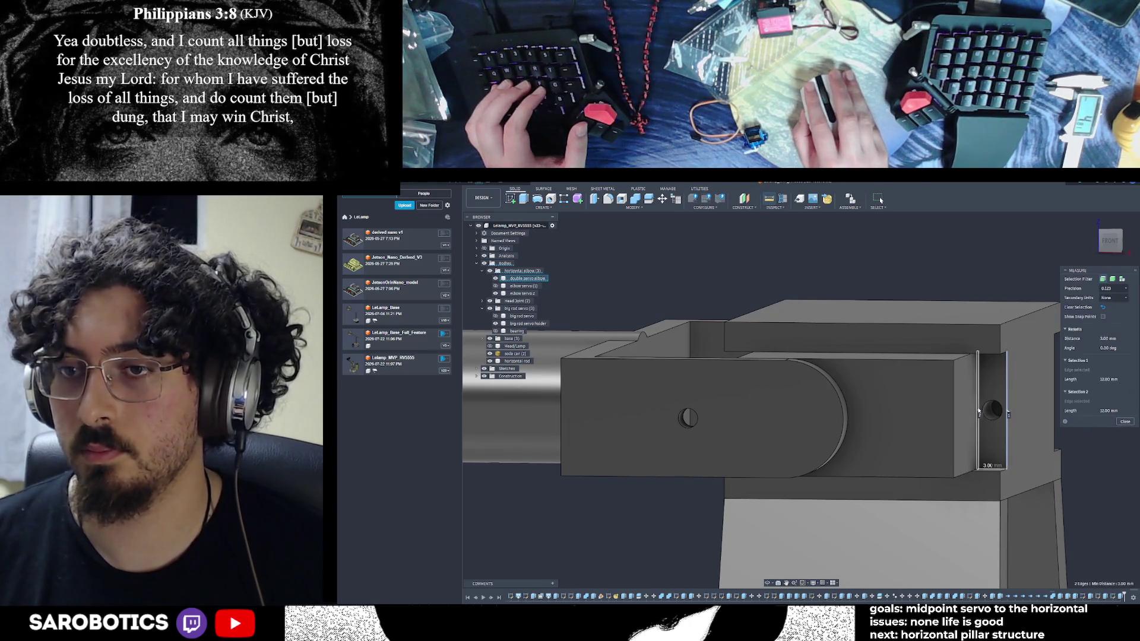
{"action": "key", "text": "Escape"}
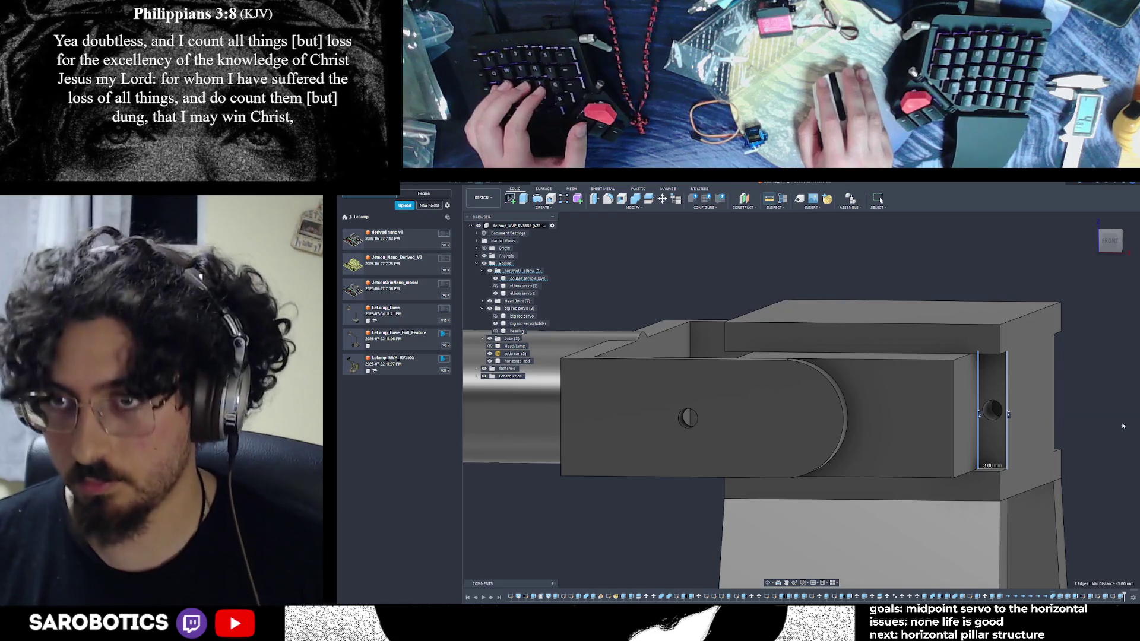
{"action": "scroll", "coordinate": [1025, 424], "scroll_direction": "down", "scroll_amount": 2}
{"action": "scroll", "coordinate": [924, 530], "scroll_direction": "down", "scroll_amount": 2}
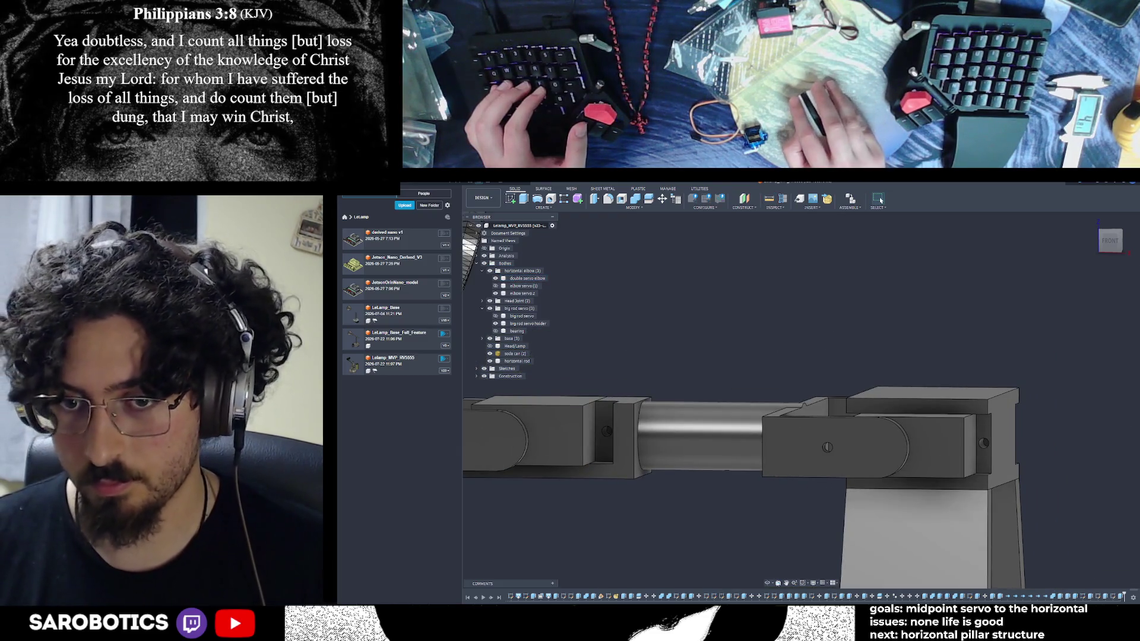
{"action": "middle_click_drag", "start_coordinate": [924, 530], "coordinate": [652, 440], "text": "shift"}
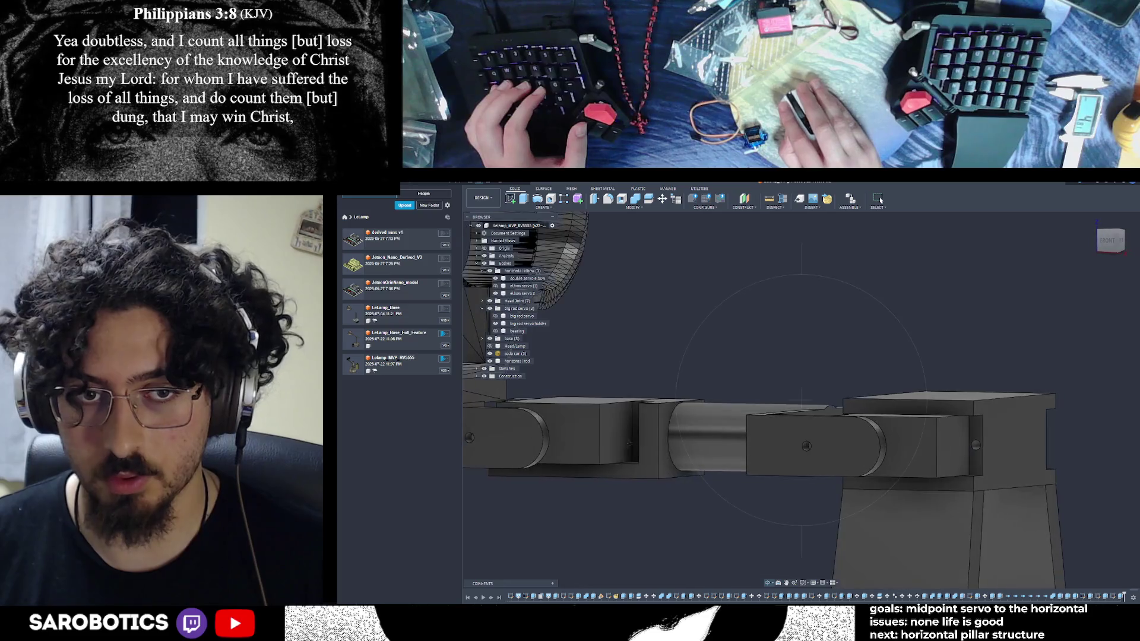
{"action": "scroll", "coordinate": [652, 440], "scroll_direction": "up", "scroll_amount": 1}
{"action": "scroll", "coordinate": [653, 440], "scroll_direction": "up", "scroll_amount": 3}
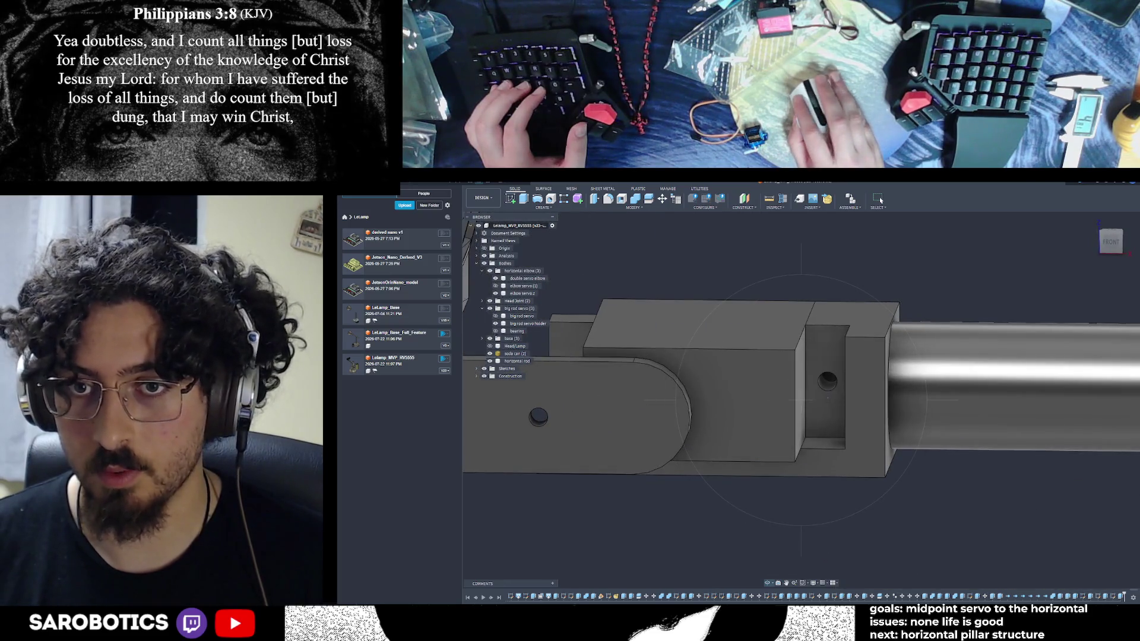
{"action": "key", "text": "Escape"}
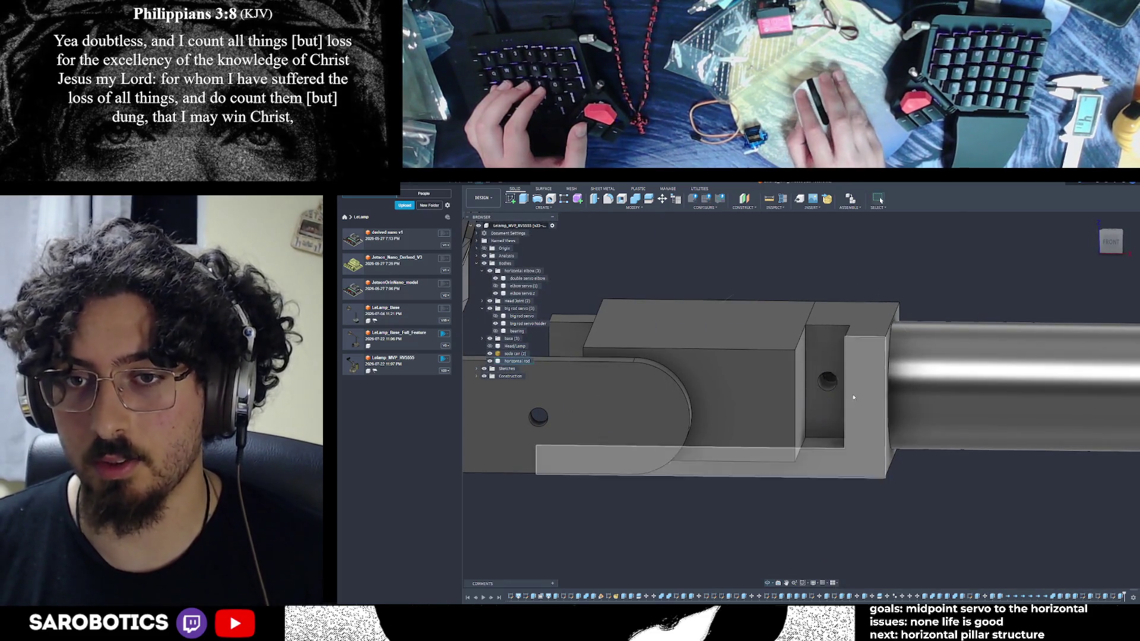
Measure the 4.70 mm gap between the slot's two facing edges, then clear the results
{"action": "left_click", "coordinate": [768, 198]}
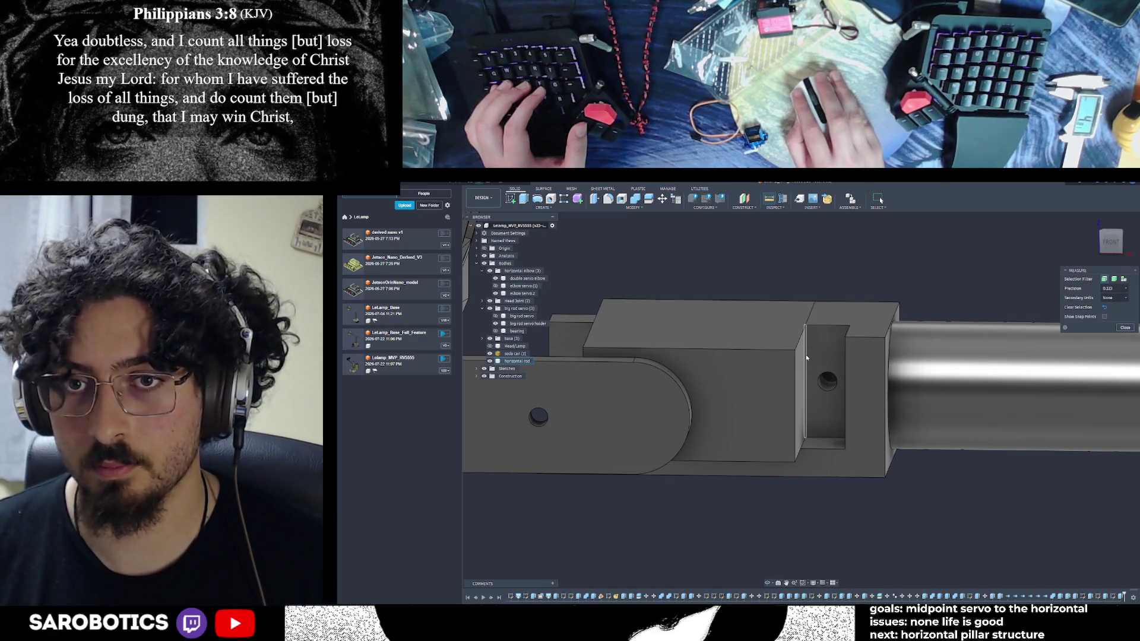
{"action": "left_click", "coordinate": [806, 384]}
{"action": "middle_click_drag", "start_coordinate": [805, 384], "coordinate": [832, 405], "text": "shift"}
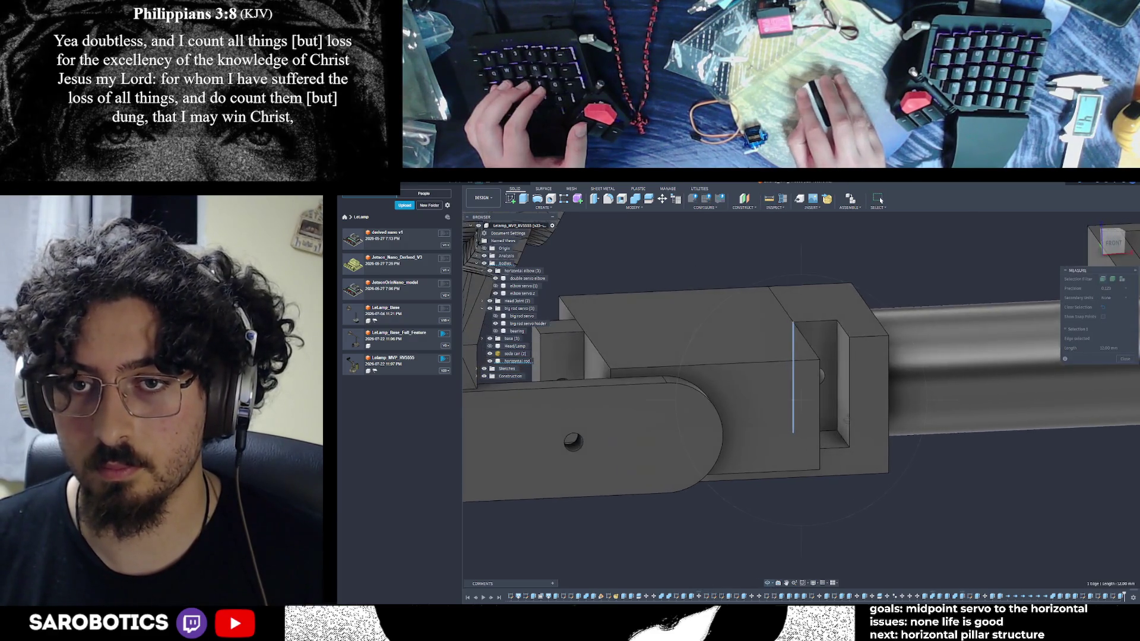
{"action": "left_click", "coordinate": [838, 390]}
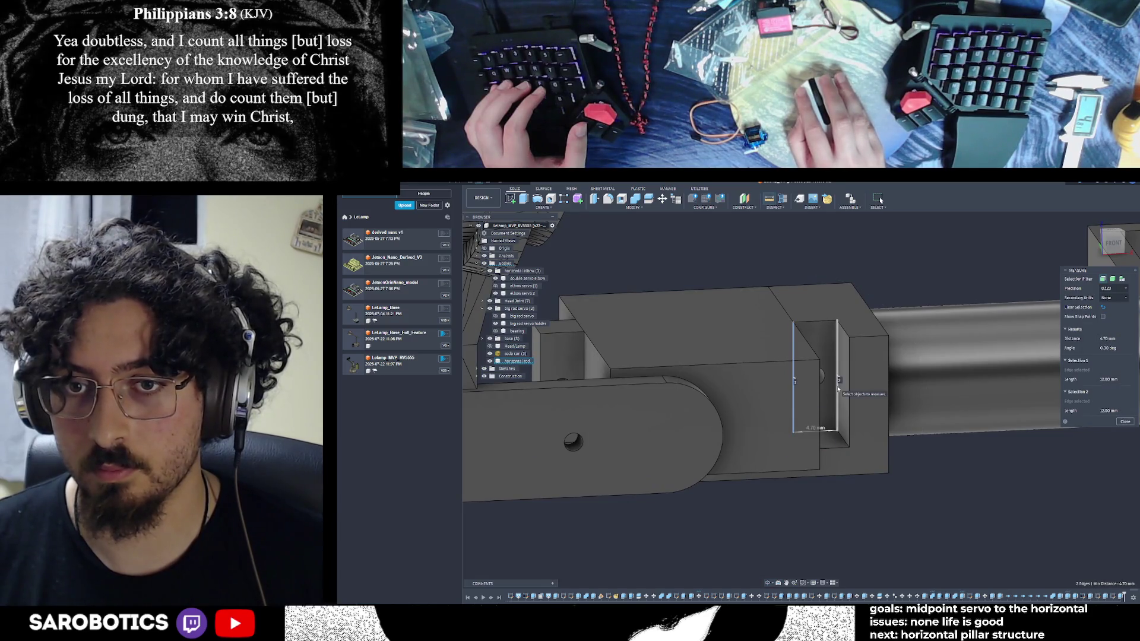
{"action": "scroll", "coordinate": [838, 388], "scroll_direction": "down", "scroll_amount": 5}
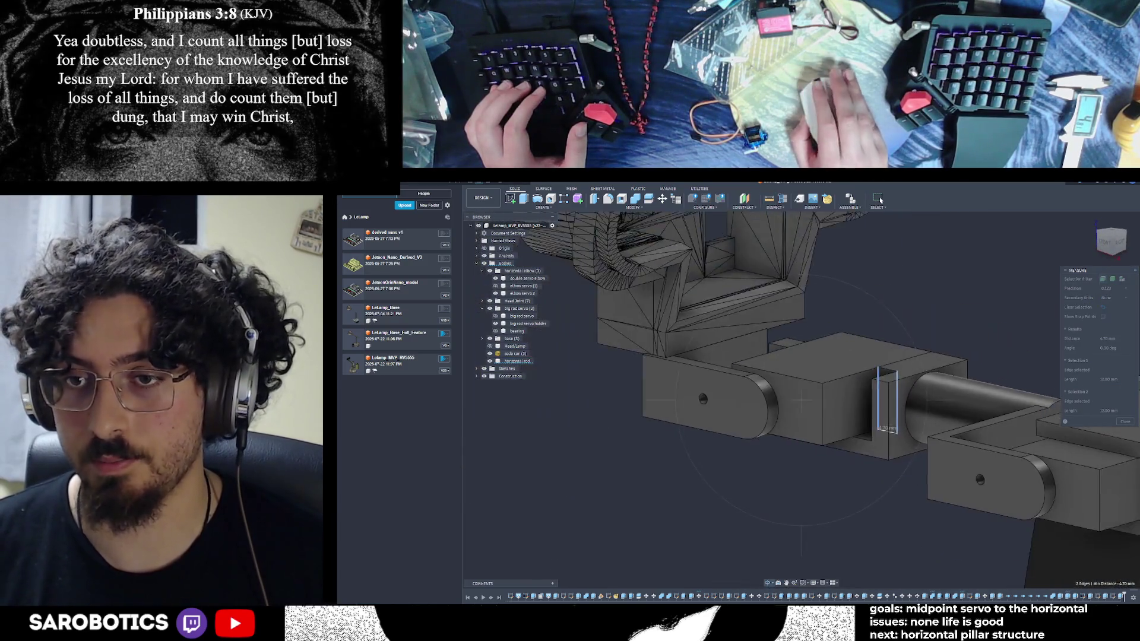
{"action": "scroll", "coordinate": [944, 397], "scroll_direction": "up", "scroll_amount": 5}
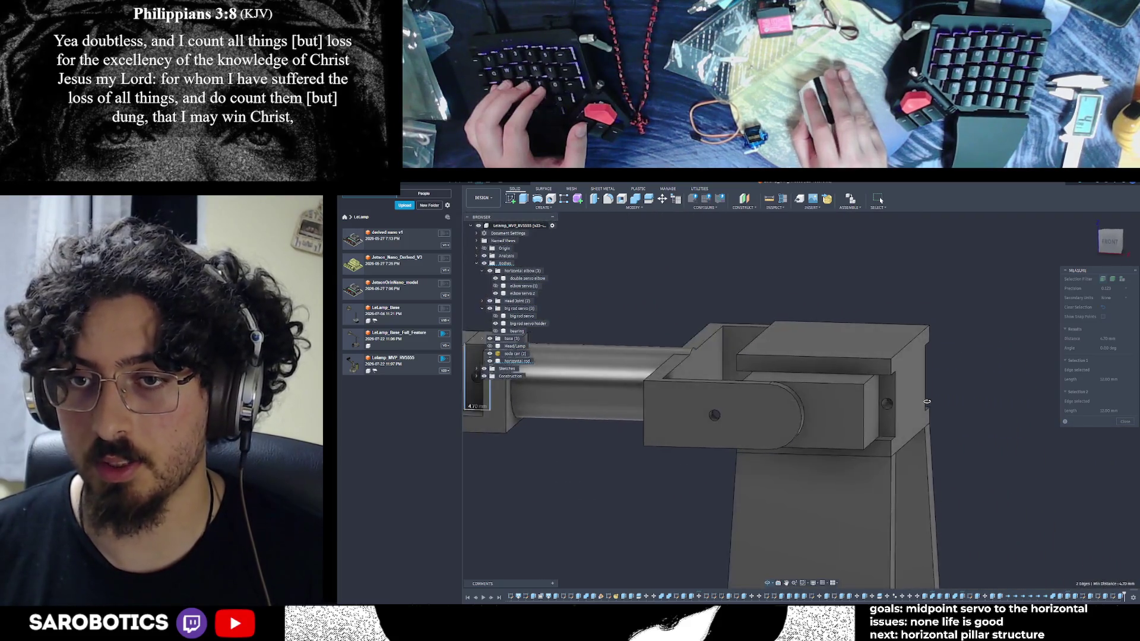
{"action": "right_click", "coordinate": [926, 408]}
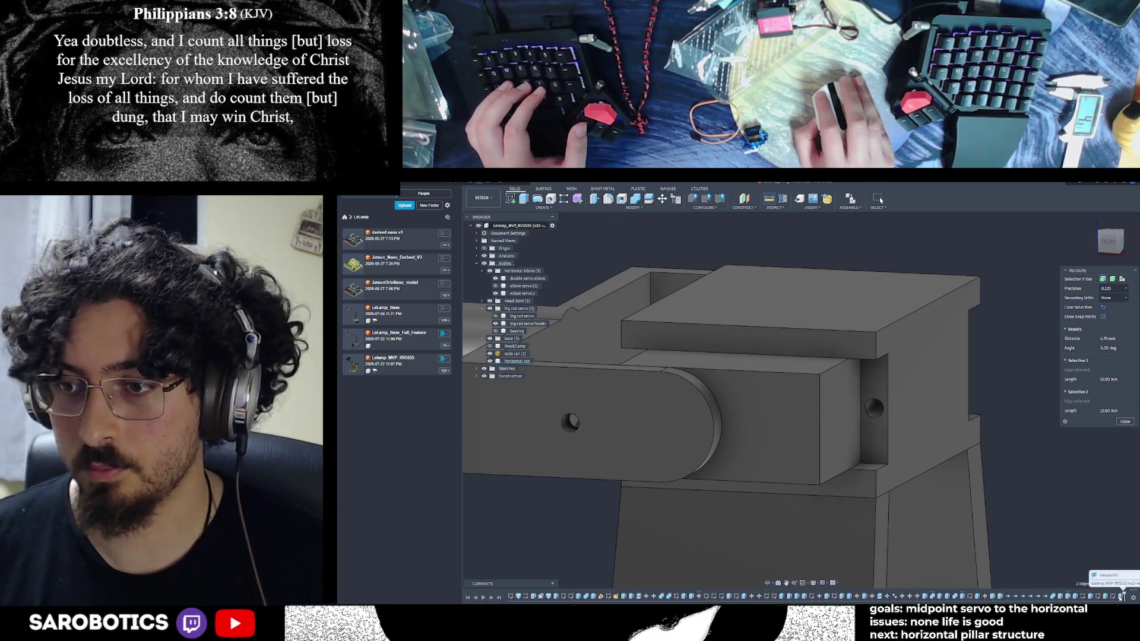
{"action": "left_click", "coordinate": [1036, 527]}
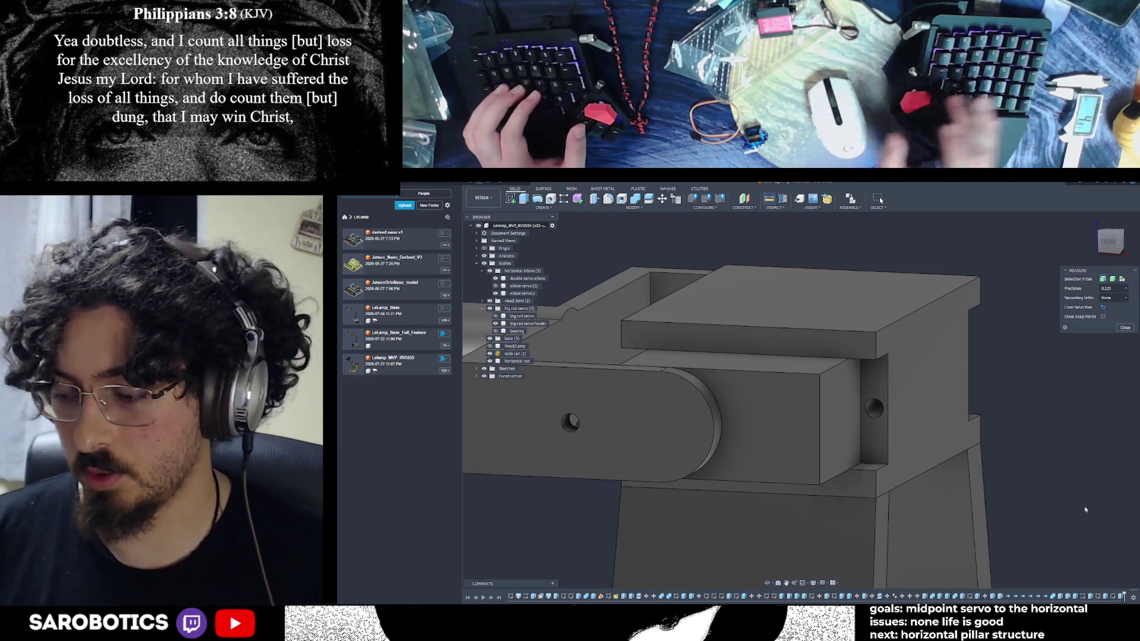
{"action": "scroll", "coordinate": [1085, 510], "scroll_direction": "up", "scroll_amount": 1}
{"action": "key", "text": "Escape"}
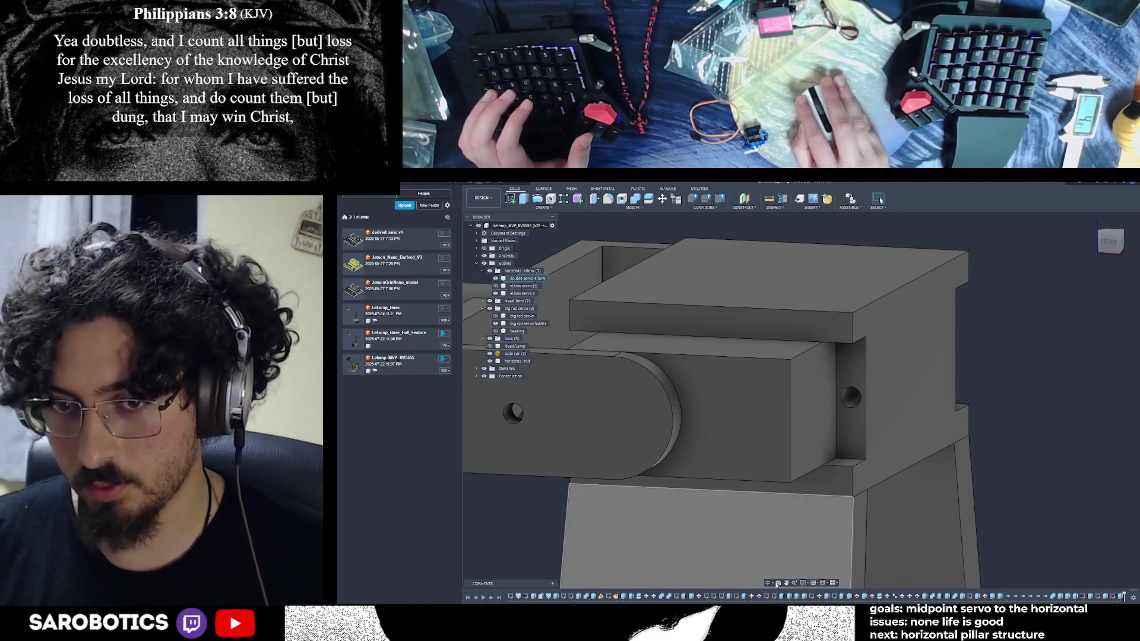
{"action": "left_click_drag", "start_coordinate": [772, 581], "coordinate": [801, 498]}
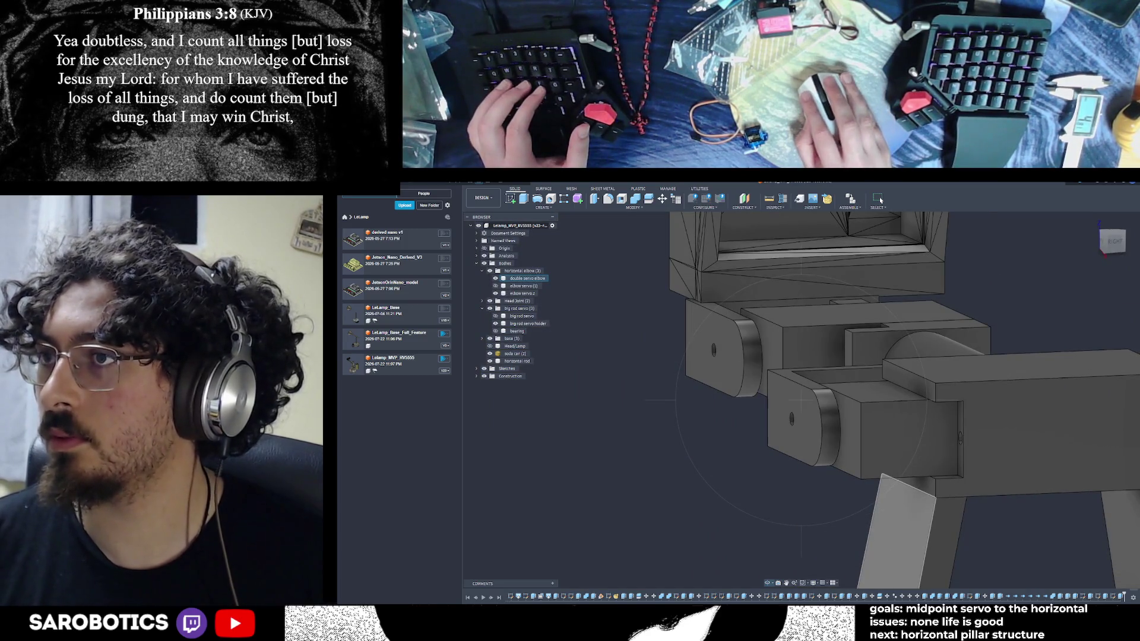
{"action": "middle_click_drag", "start_coordinate": [802, 428], "coordinate": [855, 445], "text": "shift"}
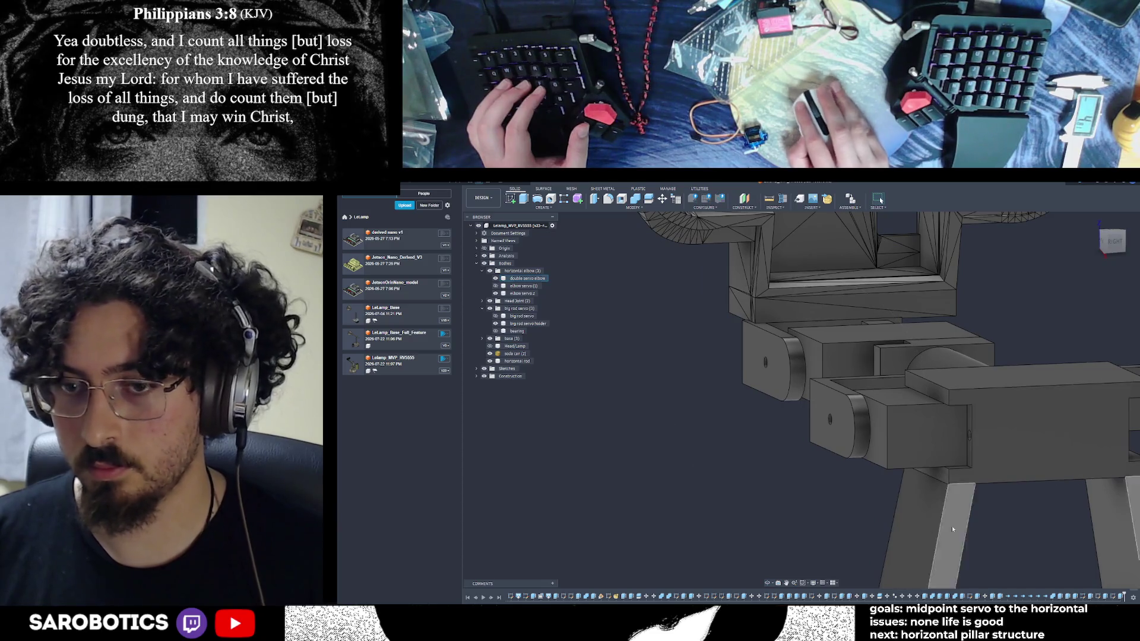
{"action": "left_click_drag", "start_coordinate": [801, 428], "coordinate": [855, 419]}
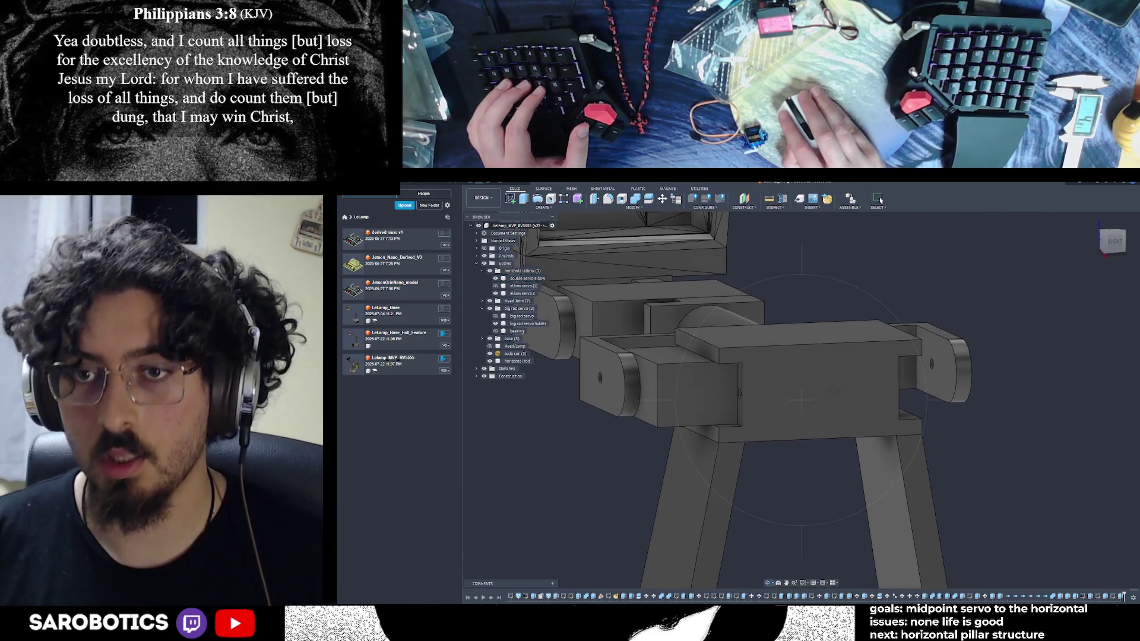
{"action": "left_click", "coordinate": [832, 392]}
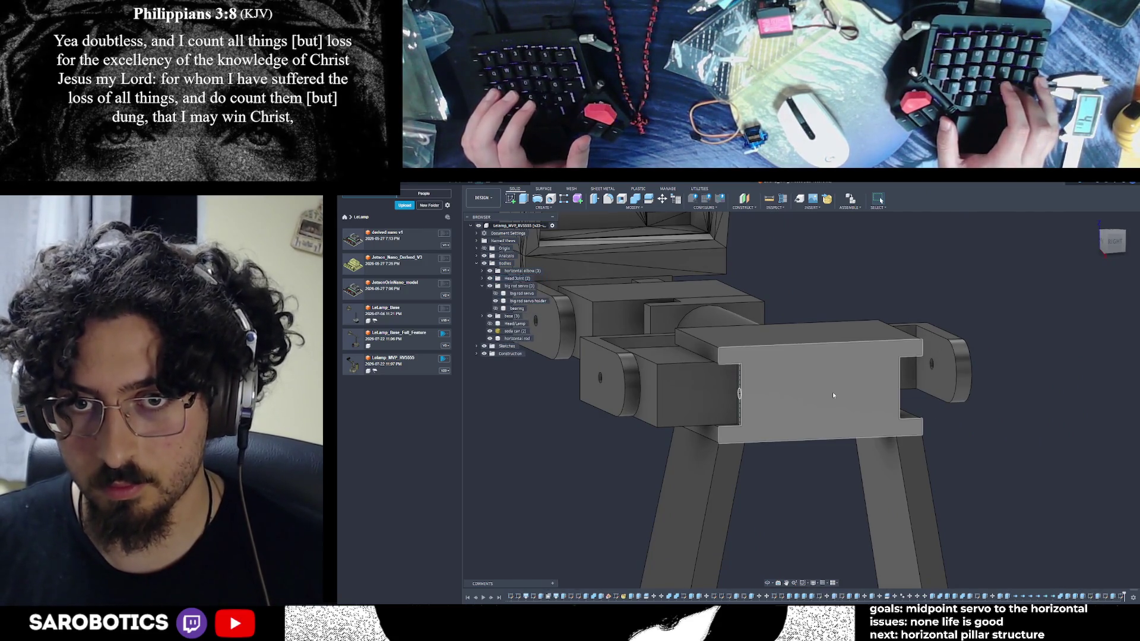
{"action": "left_click", "coordinate": [832, 392]}
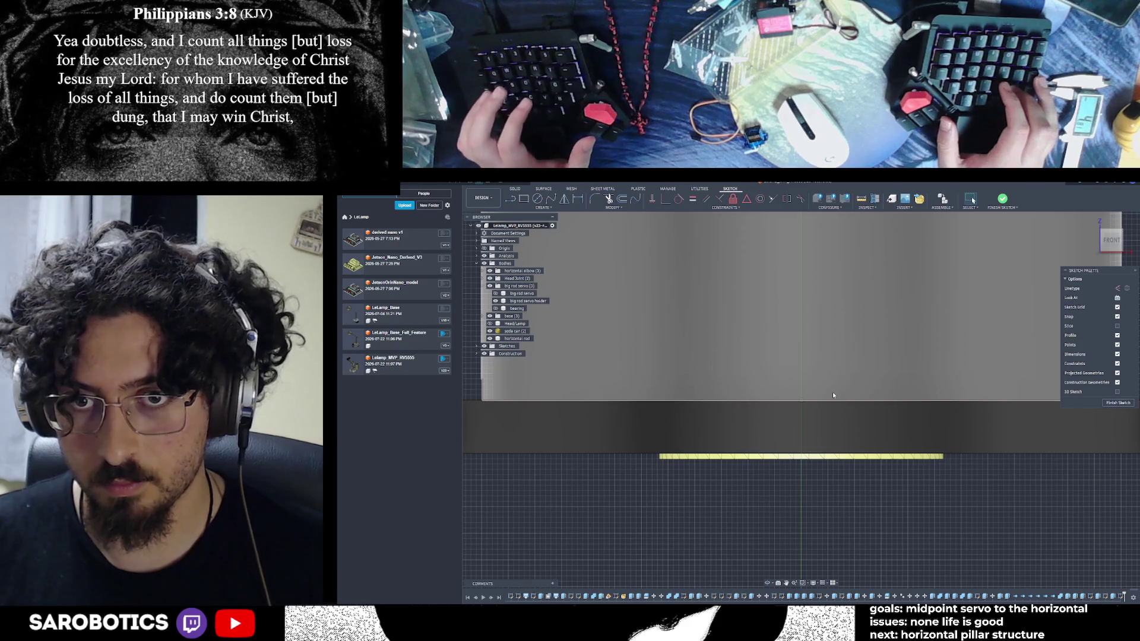
{"action": "scroll", "coordinate": [861, 413], "scroll_direction": "down", "scroll_amount": 3}
{"action": "scroll", "coordinate": [861, 414], "scroll_direction": "down", "scroll_amount": 3}
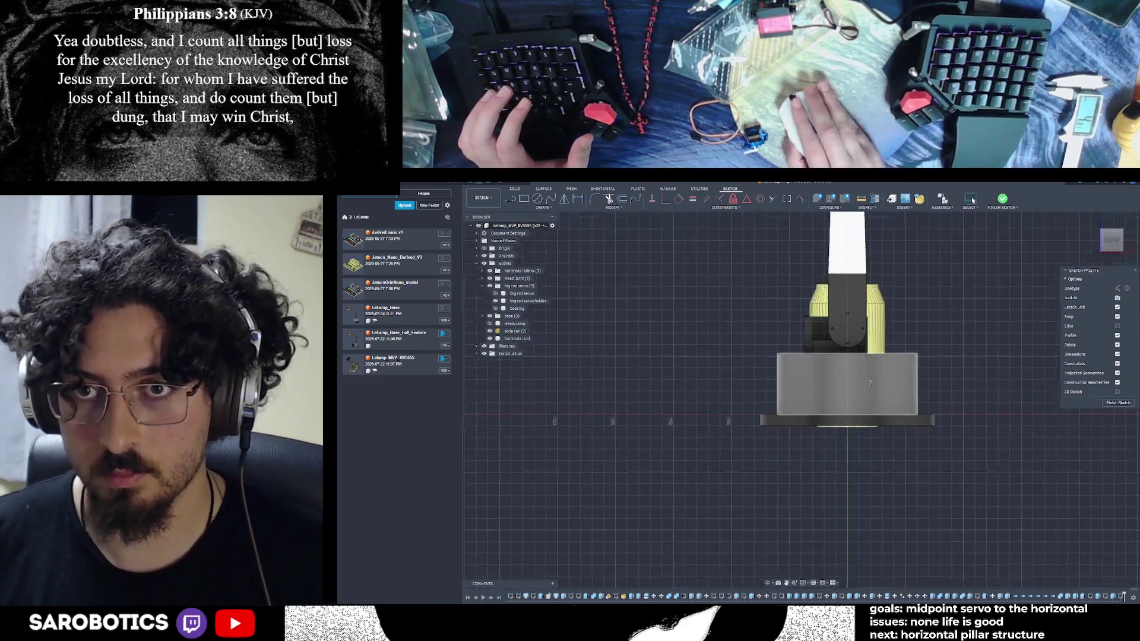
{"action": "scroll", "coordinate": [783, 543], "scroll_direction": "down", "scroll_amount": 2}
{"action": "middle_click_drag", "start_coordinate": [770, 590], "coordinate": [784, 535], "text": "shift"}
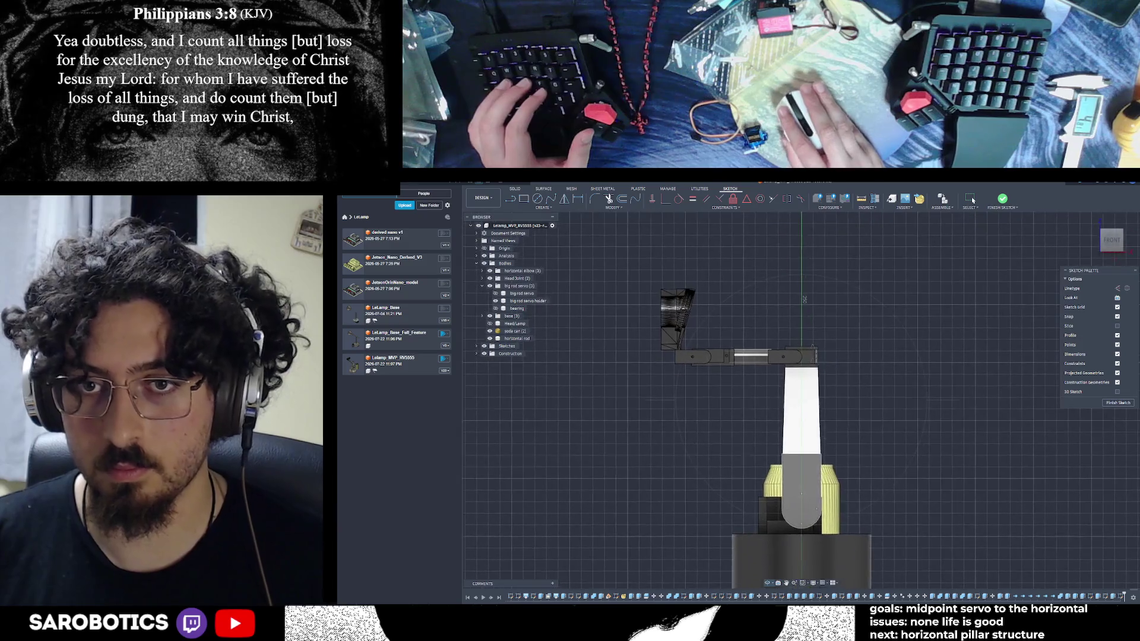
{"action": "scroll", "coordinate": [780, 304], "scroll_direction": "up", "scroll_amount": 3}
{"action": "scroll", "coordinate": [781, 305], "scroll_direction": "up", "scroll_amount": 2}
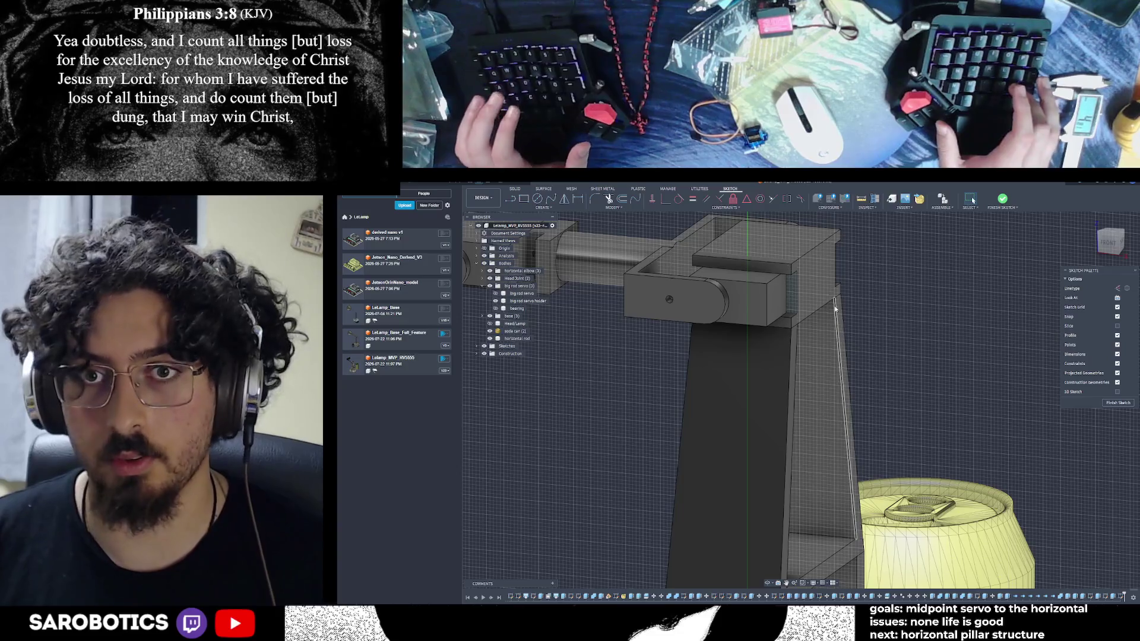
{"action": "key", "text": "Return"}
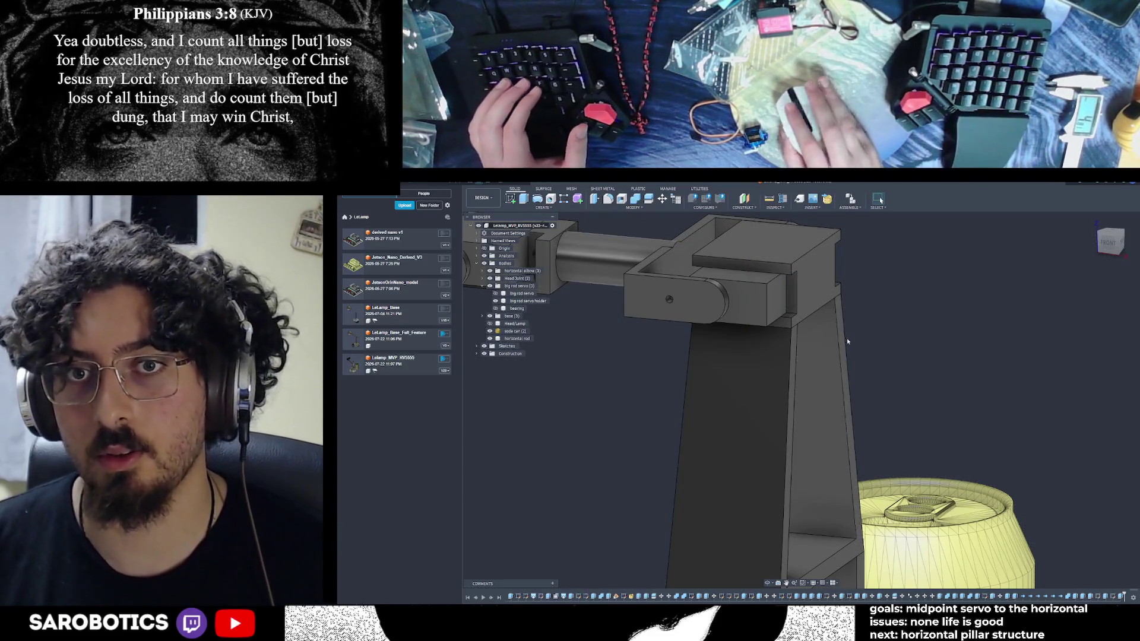
{"action": "scroll", "coordinate": [774, 515], "scroll_direction": "up", "scroll_amount": 2}
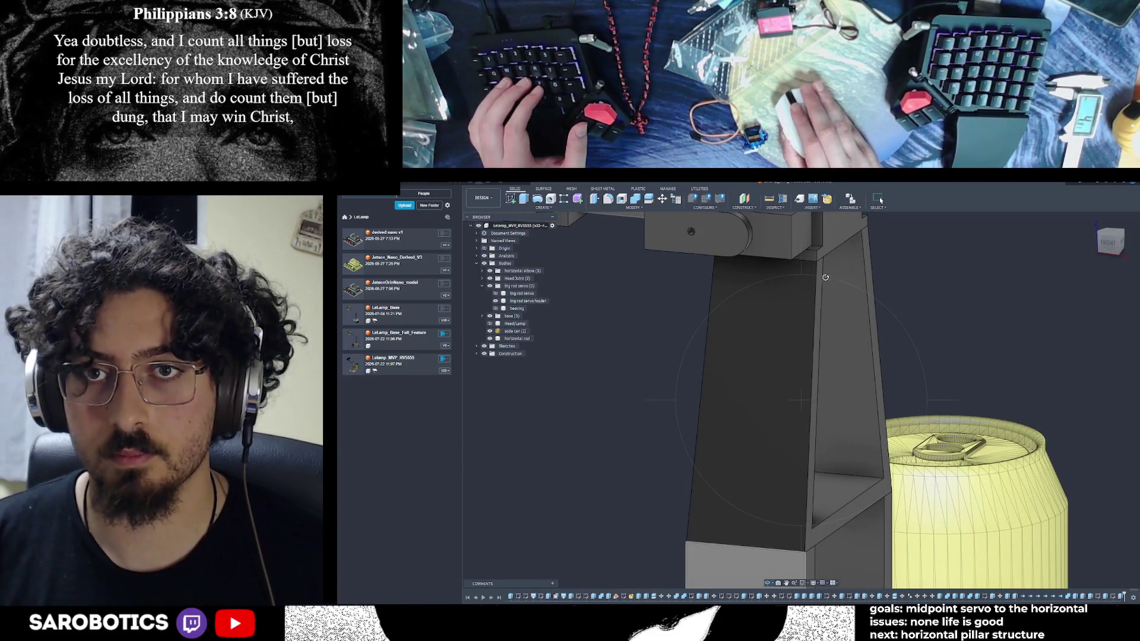
{"action": "middle_click_drag", "start_coordinate": [825, 277], "coordinate": [776, 386], "text": "shift"}
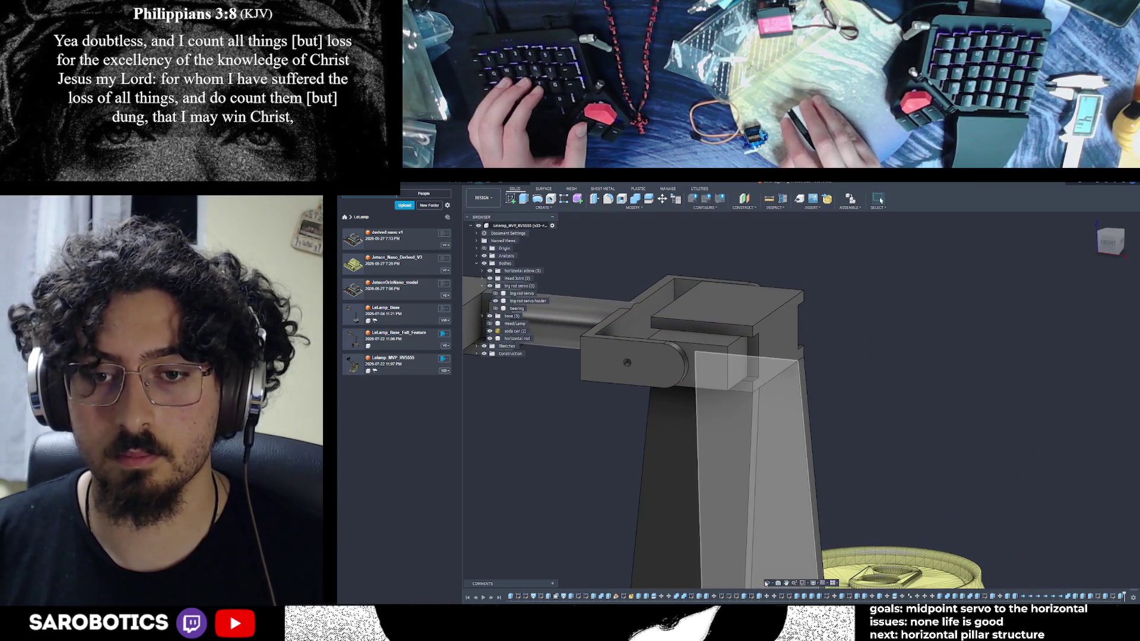
{"action": "middle_click_drag", "start_coordinate": [784, 339], "coordinate": [805, 378], "text": "shift"}
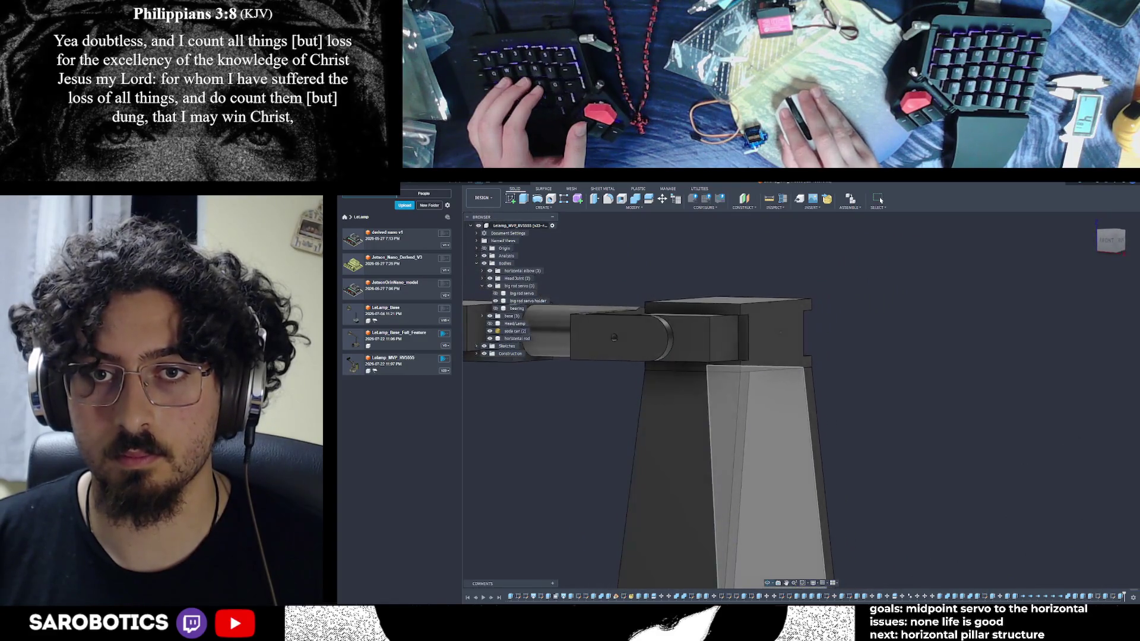
{"action": "middle_click_drag", "start_coordinate": [783, 335], "coordinate": [783, 335], "text": "shift"}
{"action": "left_click", "coordinate": [779, 335]}
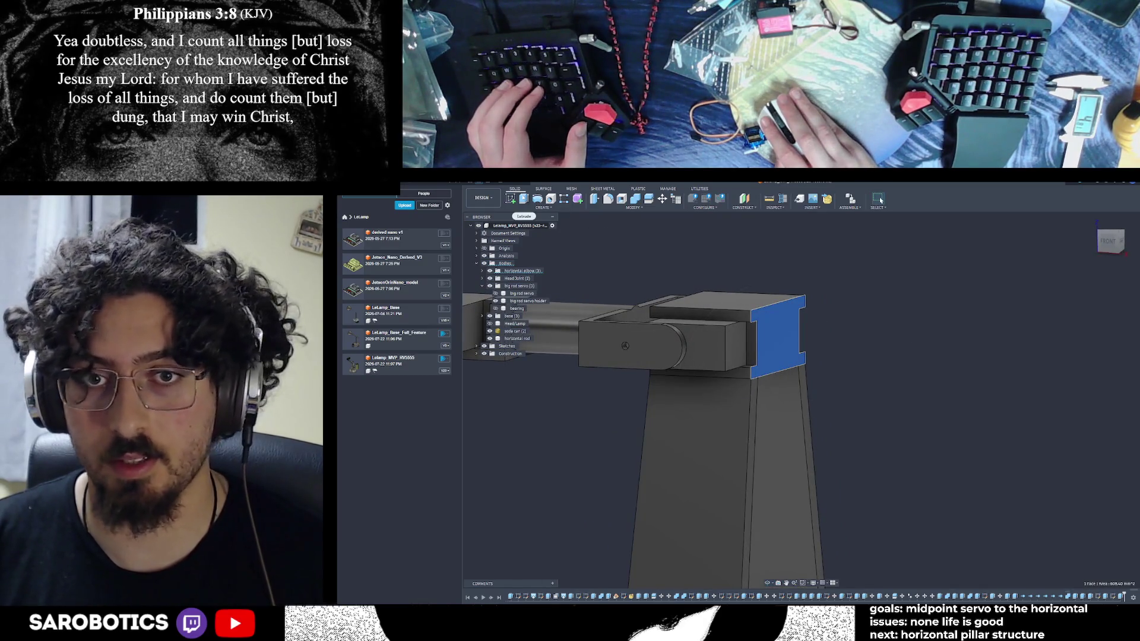
Extrude the bracket's end face outward by 1 mm, joined to the bracket
{"action": "left_click", "coordinate": [536, 198]}
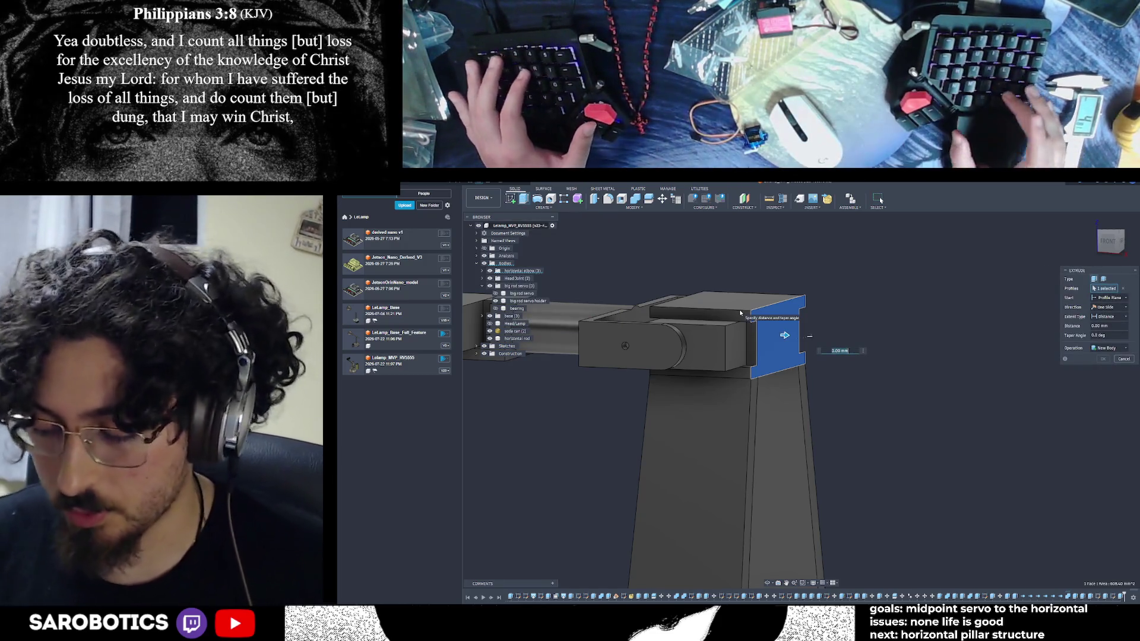
{"action": "type", "text": "1"}
{"action": "key", "text": "Return"}
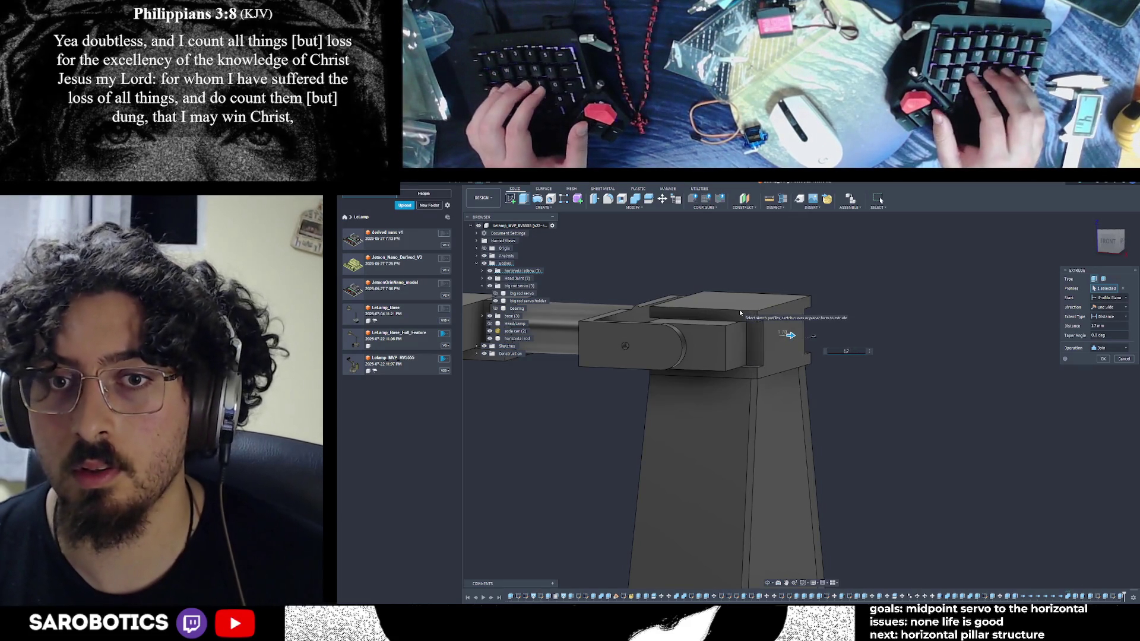
{"action": "scroll", "coordinate": [740, 308], "scroll_direction": "down", "scroll_amount": 3}
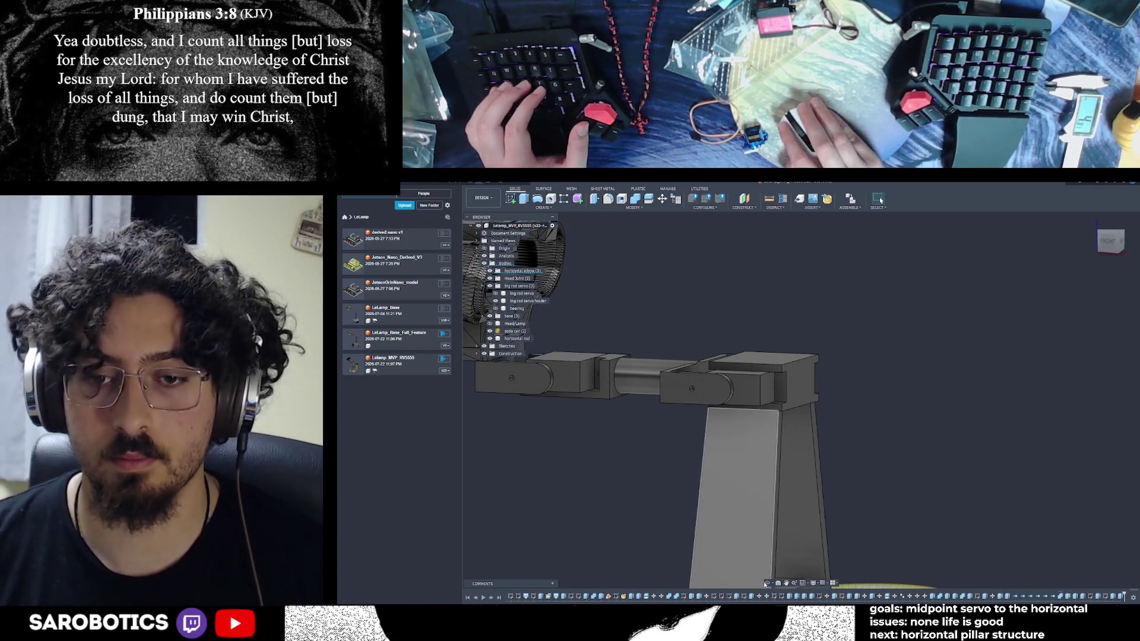
{"action": "mouse_move", "coordinate": [801, 401]}
{"action": "middle_mouse_down", "text": "shift"}
{"action": "mouse_move", "coordinate": [802, 294]}
{"action": "mouse_move", "coordinate": [801, 401]}
{"action": "mouse_move", "coordinate": [801, 338]}
{"action": "middle_mouse_up", "text": "shift"}
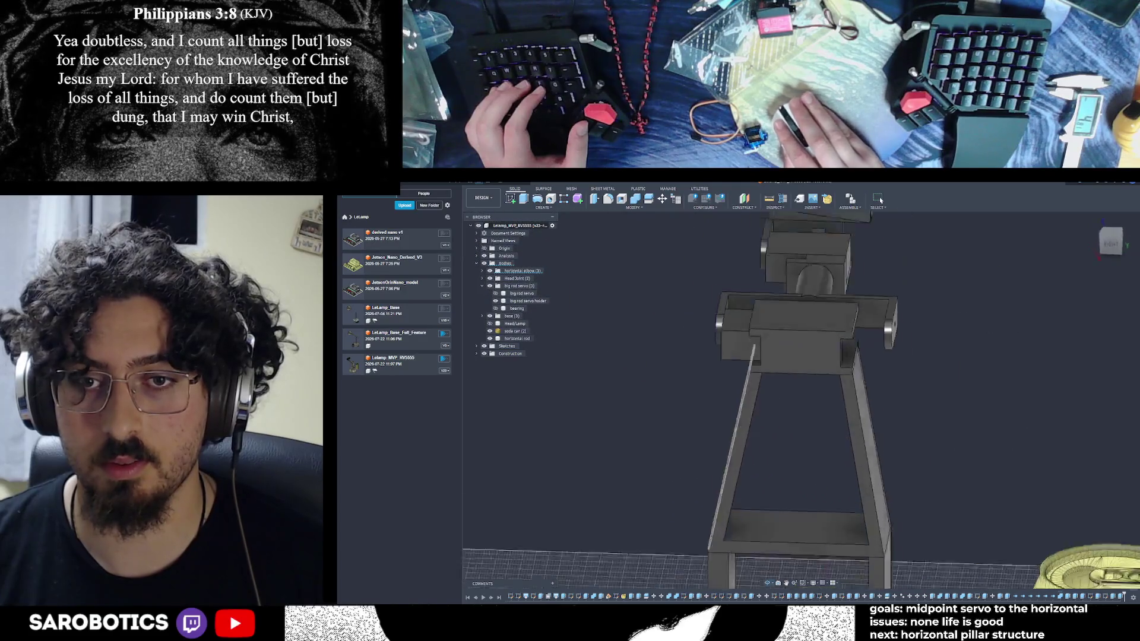
{"action": "mouse_move", "coordinate": [801, 338]}
{"action": "middle_mouse_down", "text": "shift"}
{"action": "mouse_move", "coordinate": [788, 517]}
{"action": "mouse_move", "coordinate": [766, 498]}
{"action": "mouse_move", "coordinate": [802, 379]}
{"action": "mouse_move", "coordinate": [748, 383]}
{"action": "mouse_move", "coordinate": [756, 419]}
{"action": "mouse_move", "coordinate": [758, 375]}
{"action": "mouse_move", "coordinate": [757, 428]}
{"action": "middle_mouse_up", "text": "shift"}
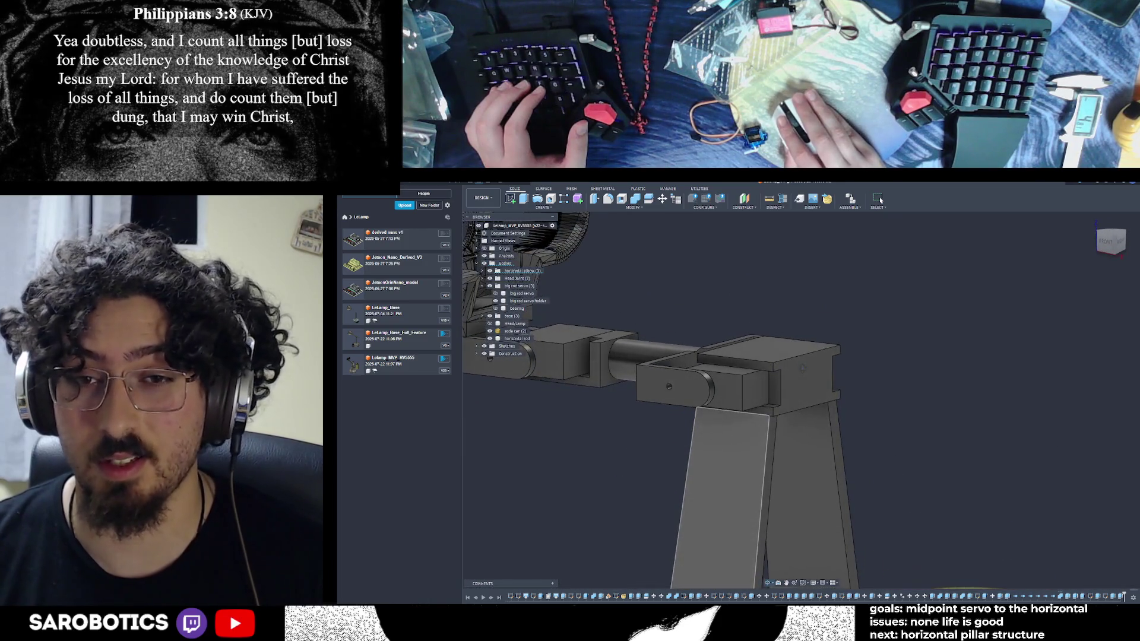
{"action": "left_click", "coordinate": [848, 374]}
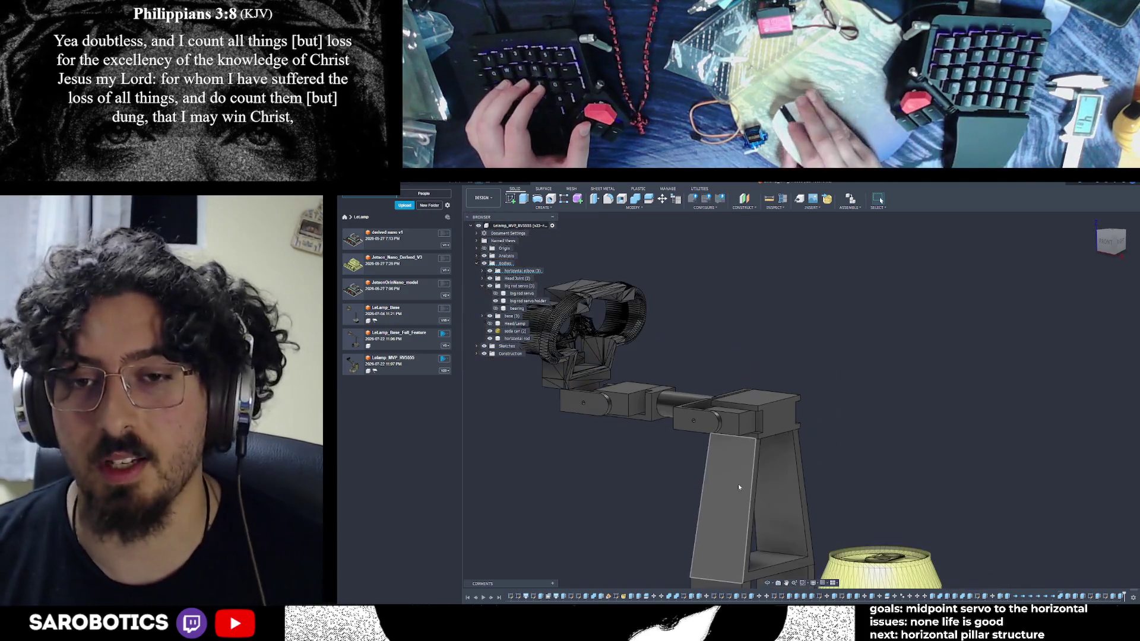
{"action": "scroll", "coordinate": [771, 588], "scroll_direction": "down", "scroll_amount": 3}
{"action": "middle_click_drag", "start_coordinate": [757, 400], "coordinate": [756, 427], "text": "shift"}
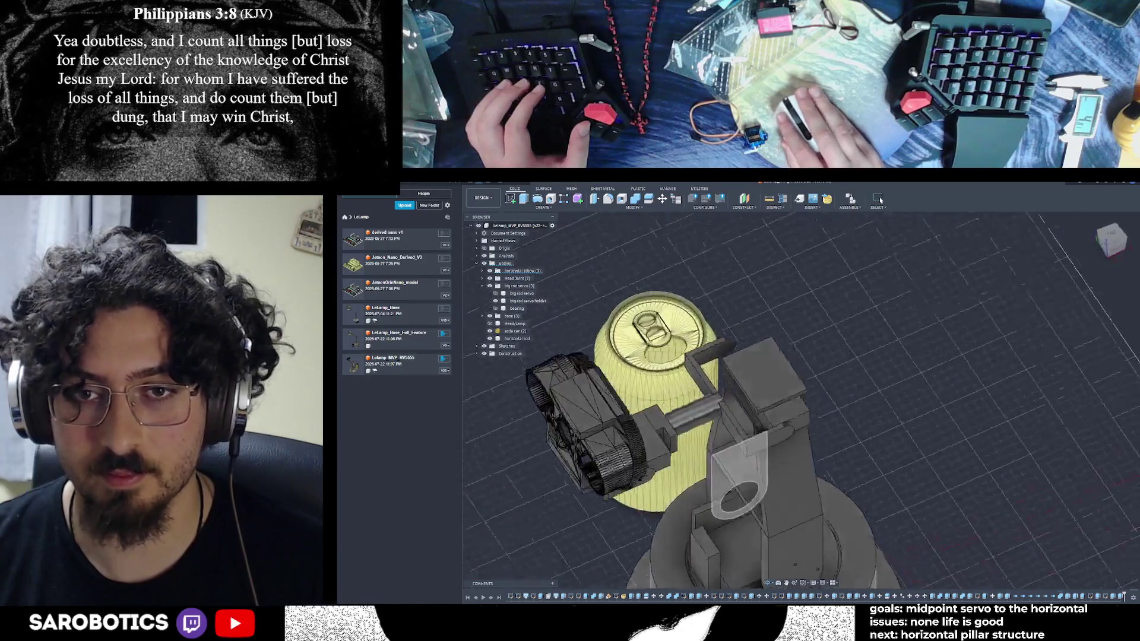
{"action": "mouse_move", "coordinate": [749, 368]}
{"action": "middle_mouse_down", "text": "shift"}
{"action": "mouse_move", "coordinate": [757, 428]}
{"action": "mouse_move", "coordinate": [758, 401]}
{"action": "mouse_move", "coordinate": [739, 411]}
{"action": "middle_mouse_up", "text": "shift"}
{"action": "scroll", "coordinate": [757, 409], "scroll_direction": "up", "scroll_amount": 5}
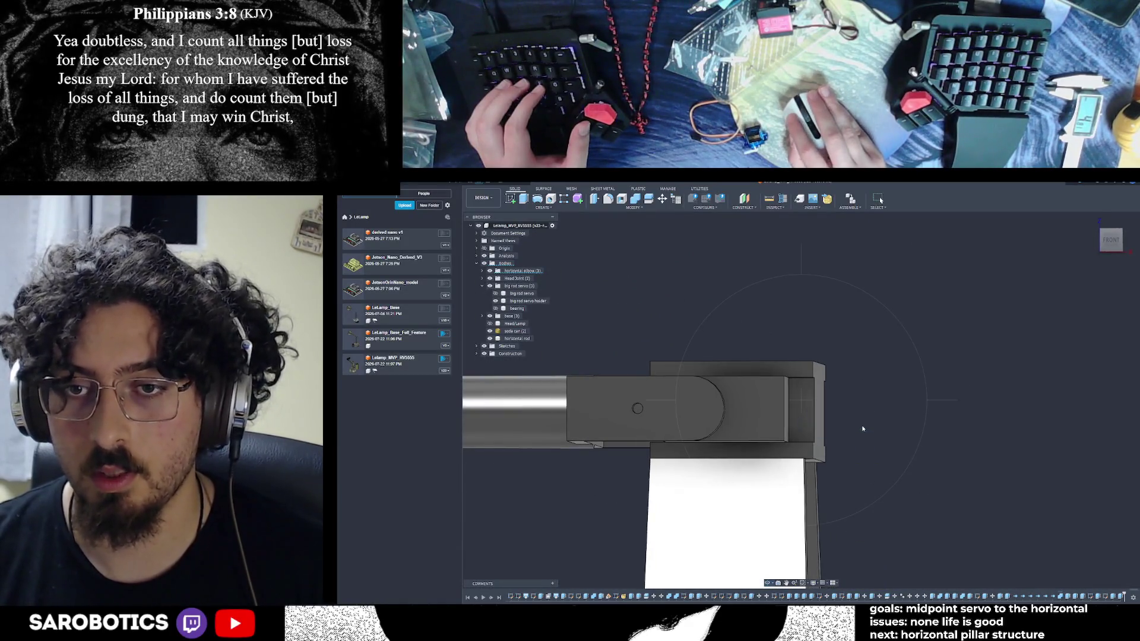
Cancel the Hole dialog and measure the 4.70 mm gap between the bracket's edges
{"action": "key", "text": "h"}
{"action": "left_click", "coordinate": [1122, 366]}
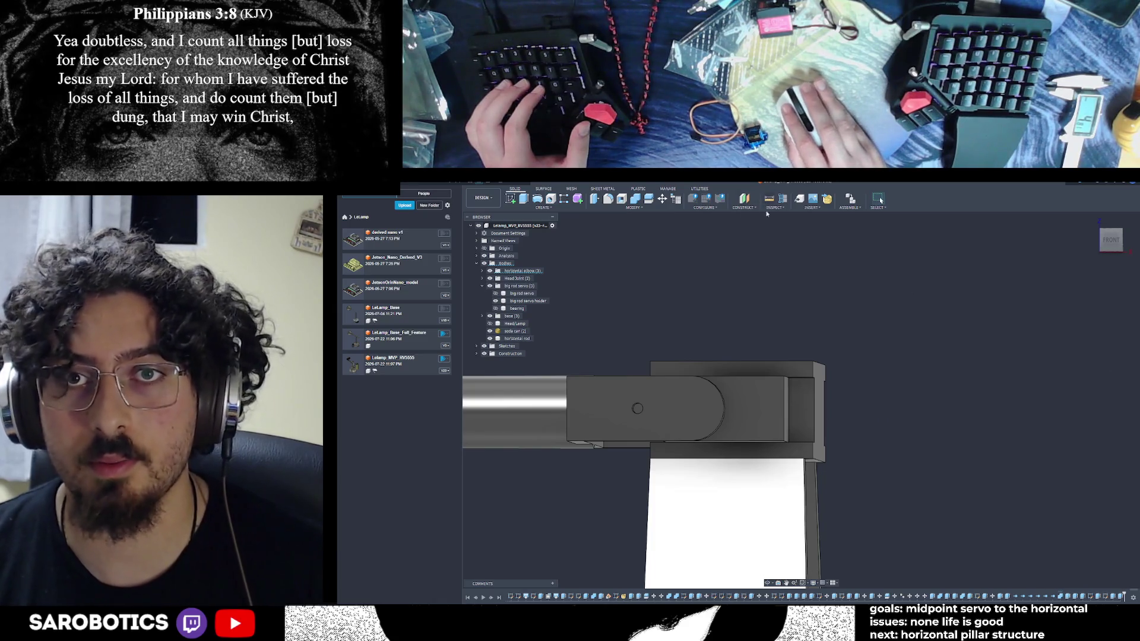
{"action": "left_click", "coordinate": [768, 199]}
{"action": "left_click", "coordinate": [788, 403]}
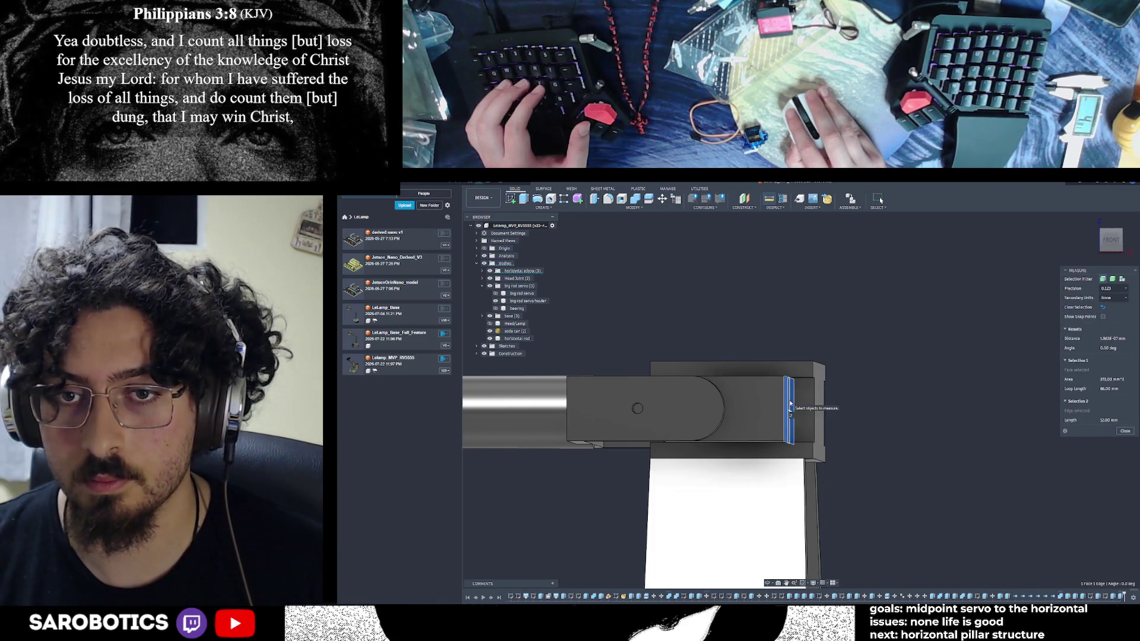
{"action": "left_click", "coordinate": [895, 403]}
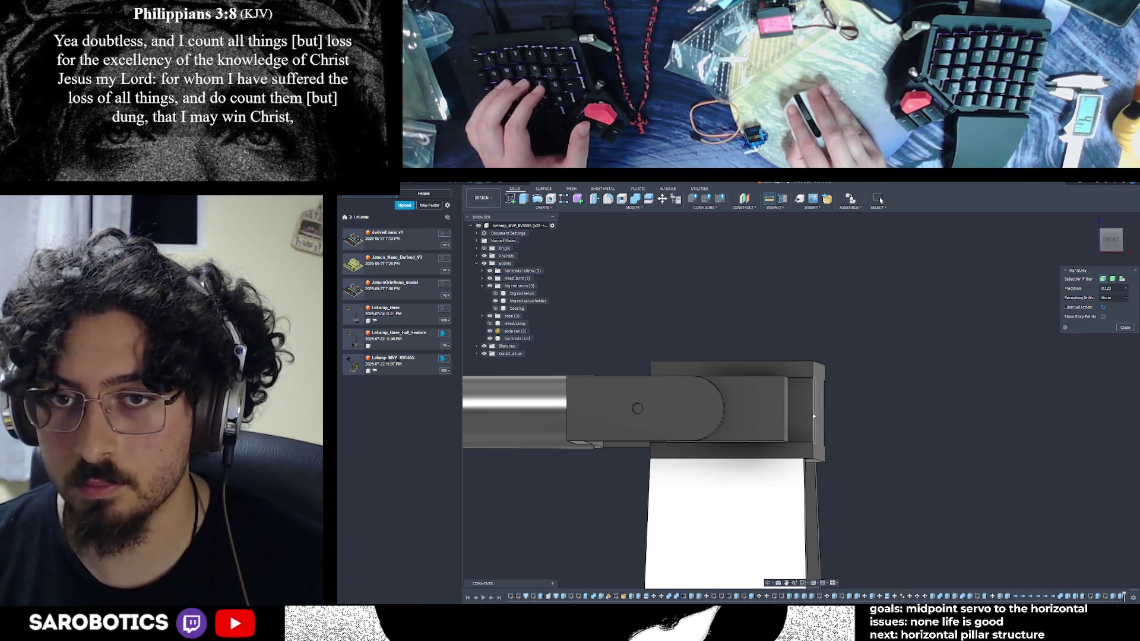
{"action": "left_click", "coordinate": [790, 412]}
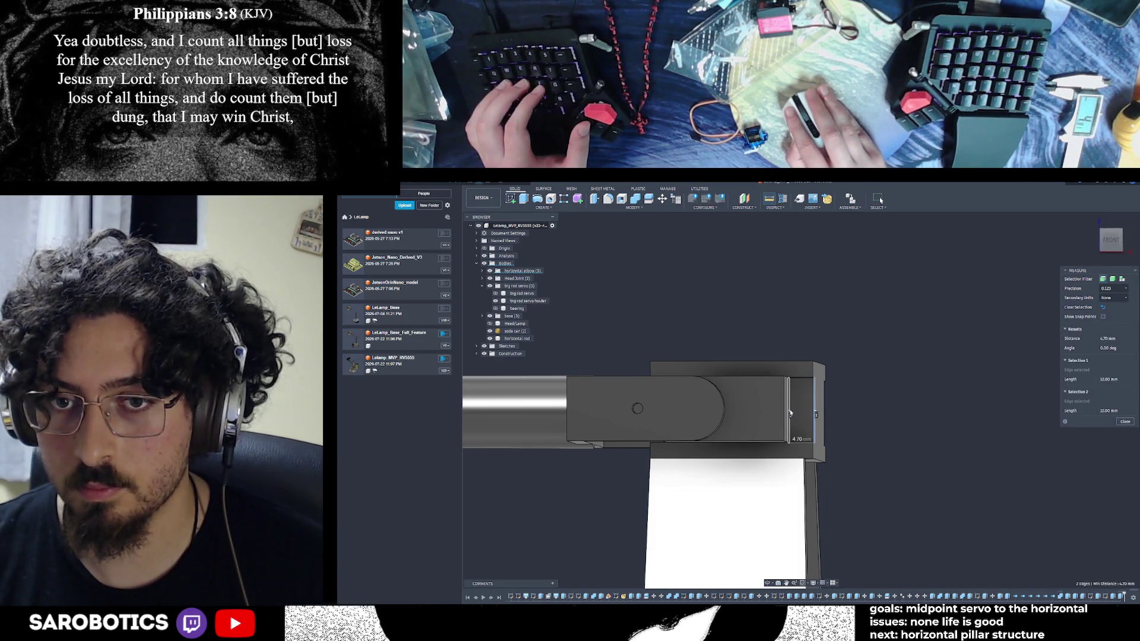
{"action": "left_click", "coordinate": [1124, 420]}
Start a new sketch on the chosen bracket plane
{"action": "left_click", "coordinate": [510, 198]}
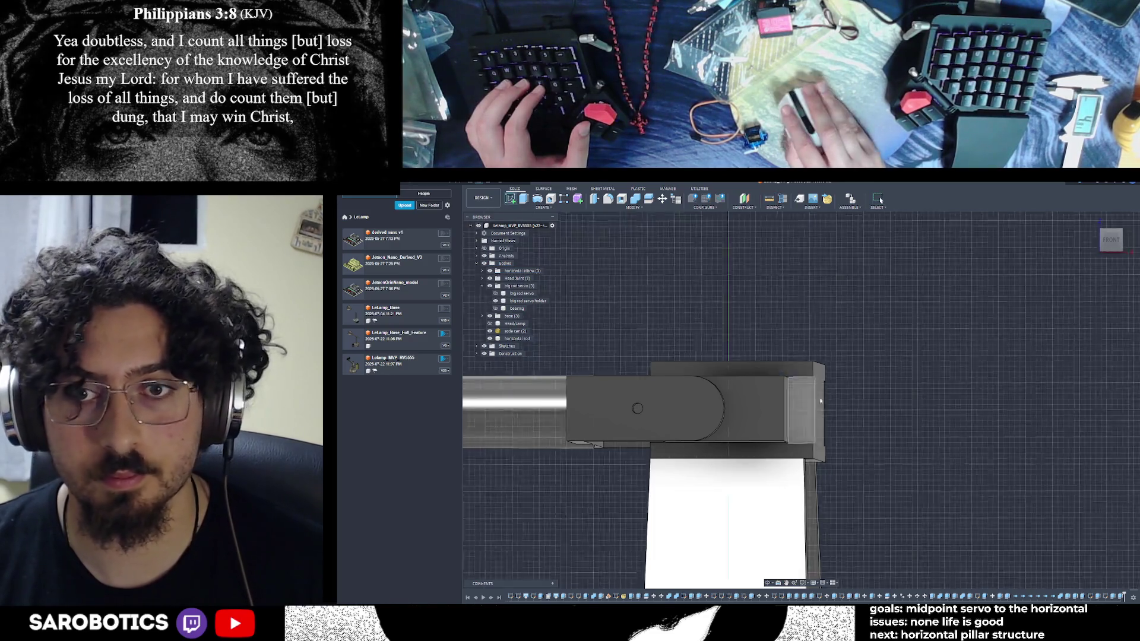
{"action": "left_click", "coordinate": [813, 432]}
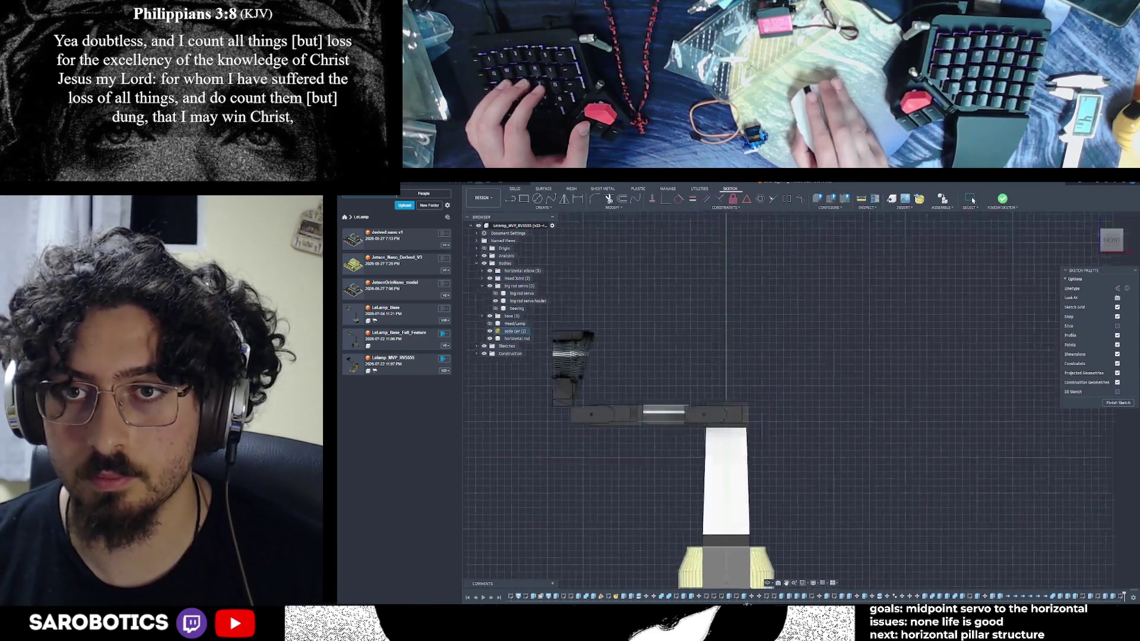
{"action": "scroll", "coordinate": [770, 391], "scroll_direction": "up", "scroll_amount": 2}
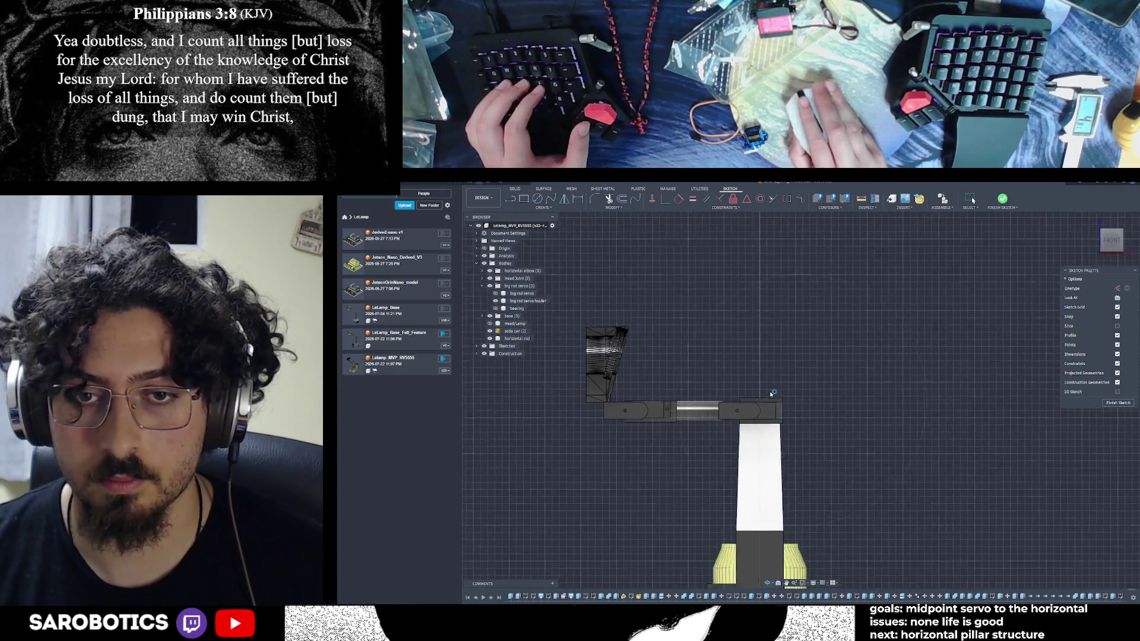
{"action": "scroll", "coordinate": [770, 391], "scroll_direction": "up", "scroll_amount": 3}
{"action": "scroll", "coordinate": [770, 391], "scroll_direction": "up", "scroll_amount": 2}
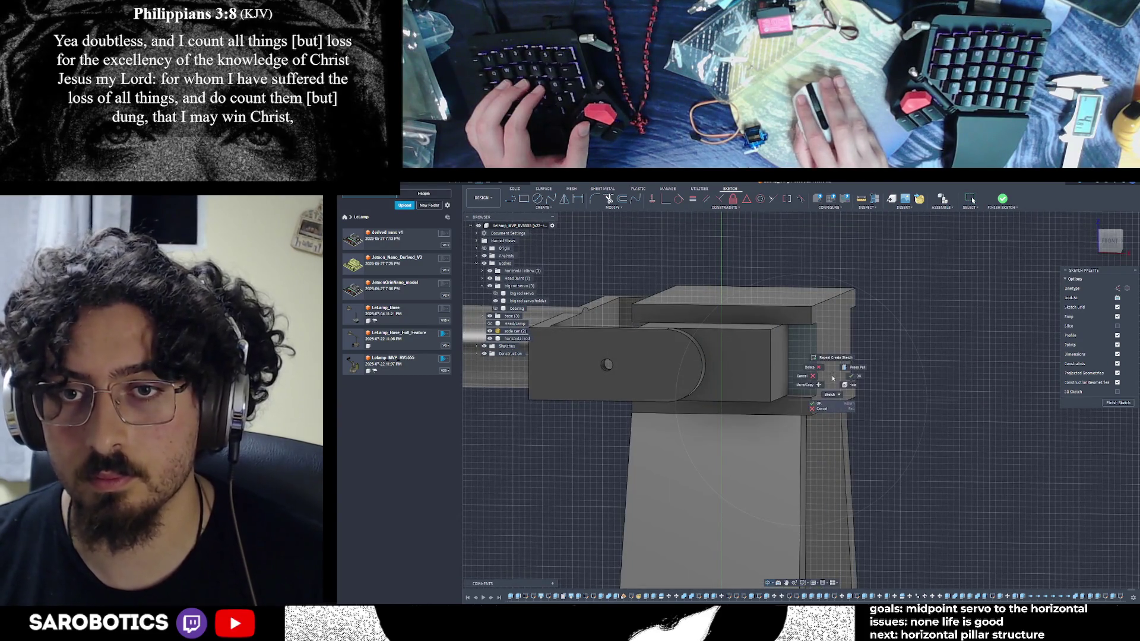
Leave the Line and Circle tools with the small circle on the end face, and finish the sketch
{"action": "key", "text": "l"}
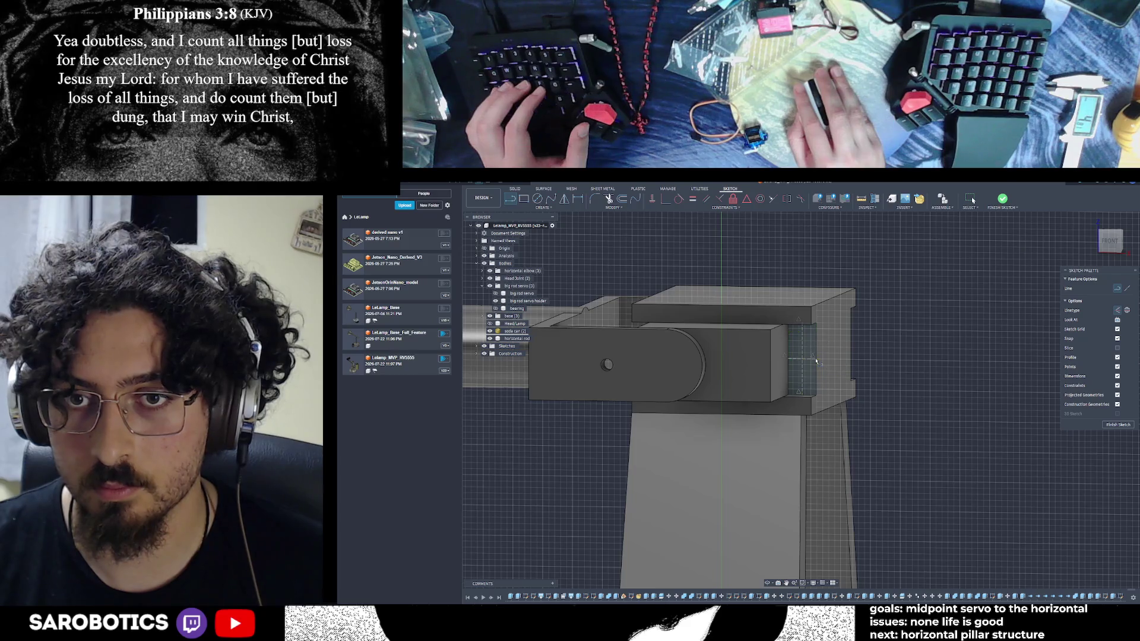
{"action": "left_click", "coordinate": [921, 353]}
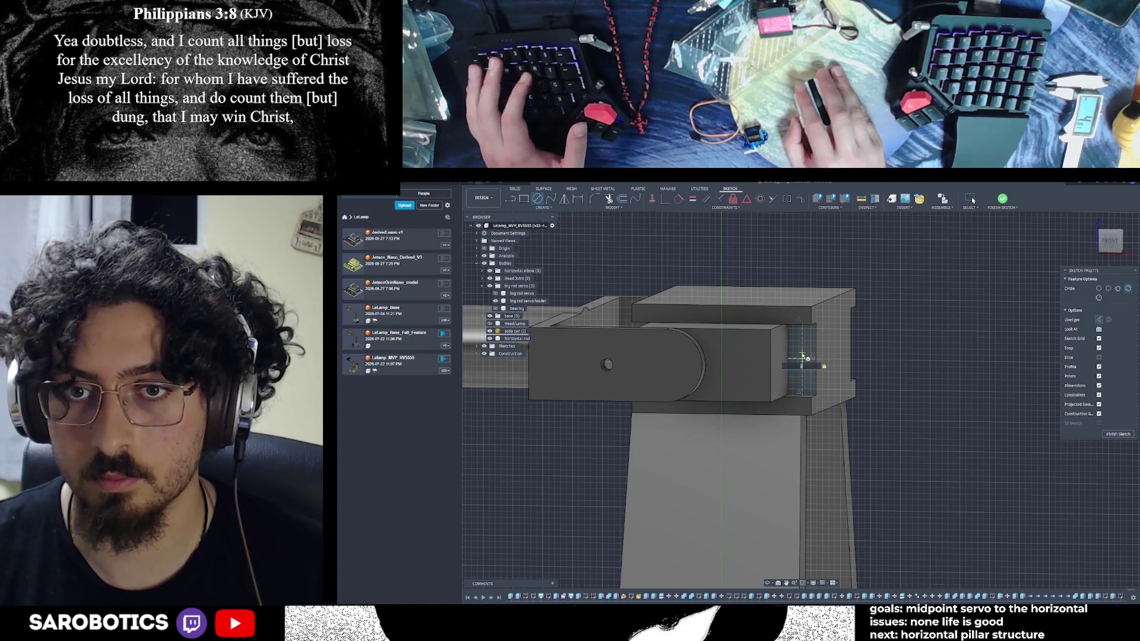
{"action": "key", "text": "Escape"}
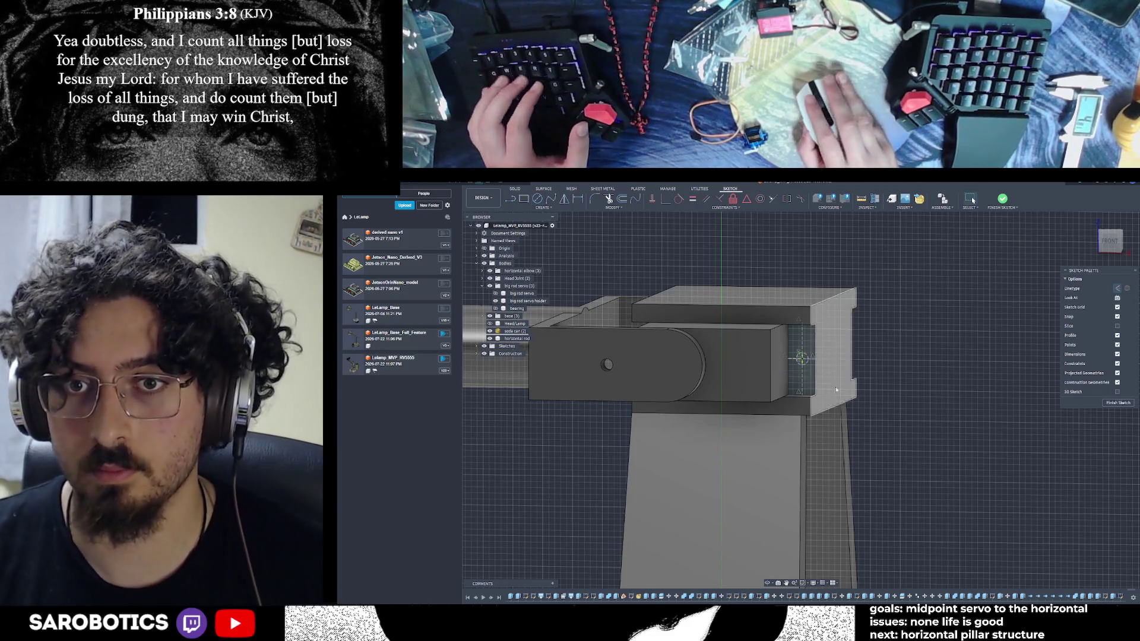
{"action": "scroll", "coordinate": [809, 395], "scroll_direction": "up", "scroll_amount": 2}
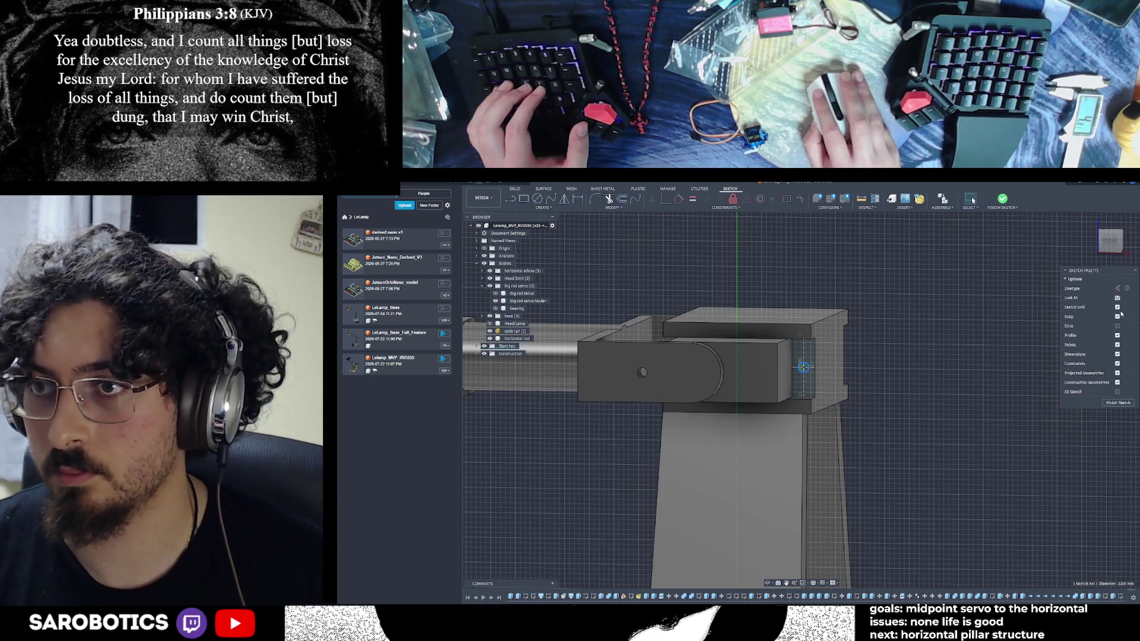
{"action": "left_click", "coordinate": [1118, 403]}
{"action": "scroll", "coordinate": [961, 410], "scroll_direction": "down", "scroll_amount": 2}
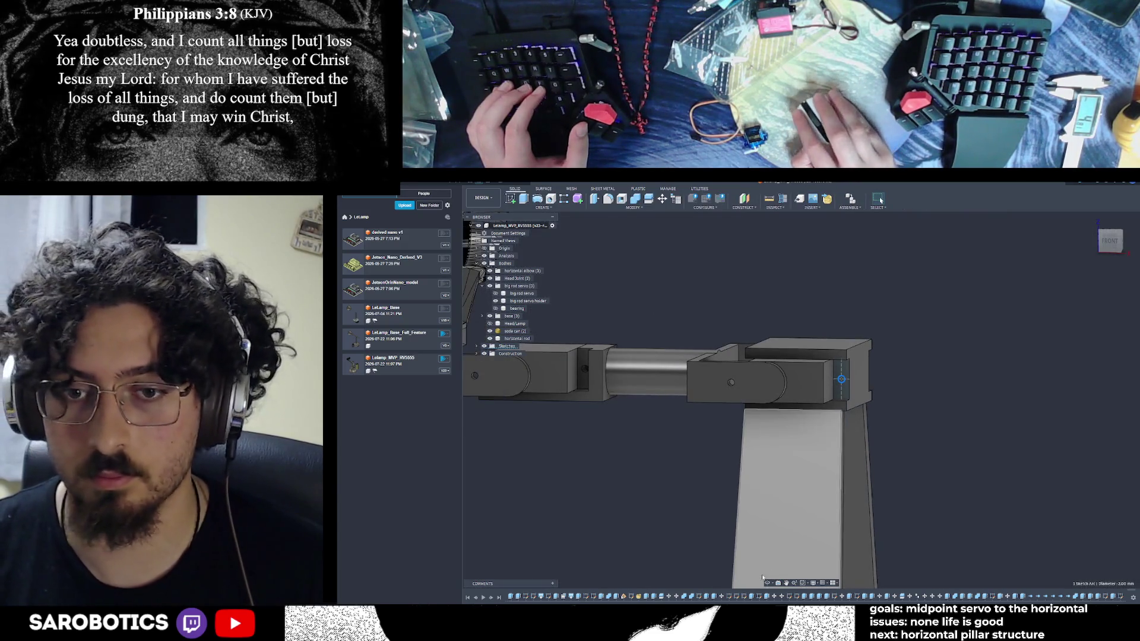
Extrude the small circle profile as a cut through the elbow mount
{"action": "mouse_move", "coordinate": [840, 379]}
{"action": "middle_mouse_down", "text": "shift"}
{"action": "mouse_move", "coordinate": [806, 386]}
{"action": "mouse_move", "coordinate": [841, 380]}
{"action": "middle_mouse_up", "text": "shift"}
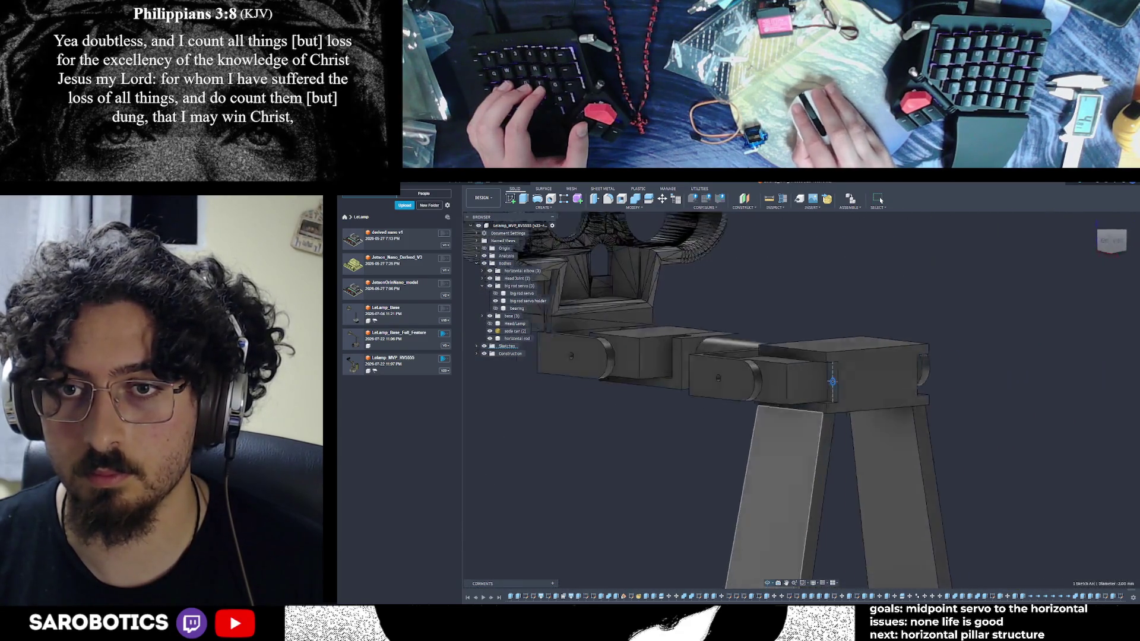
{"action": "scroll", "coordinate": [841, 381], "scroll_direction": "up", "scroll_amount": 2}
{"action": "scroll", "coordinate": [852, 385], "scroll_direction": "up", "scroll_amount": 2}
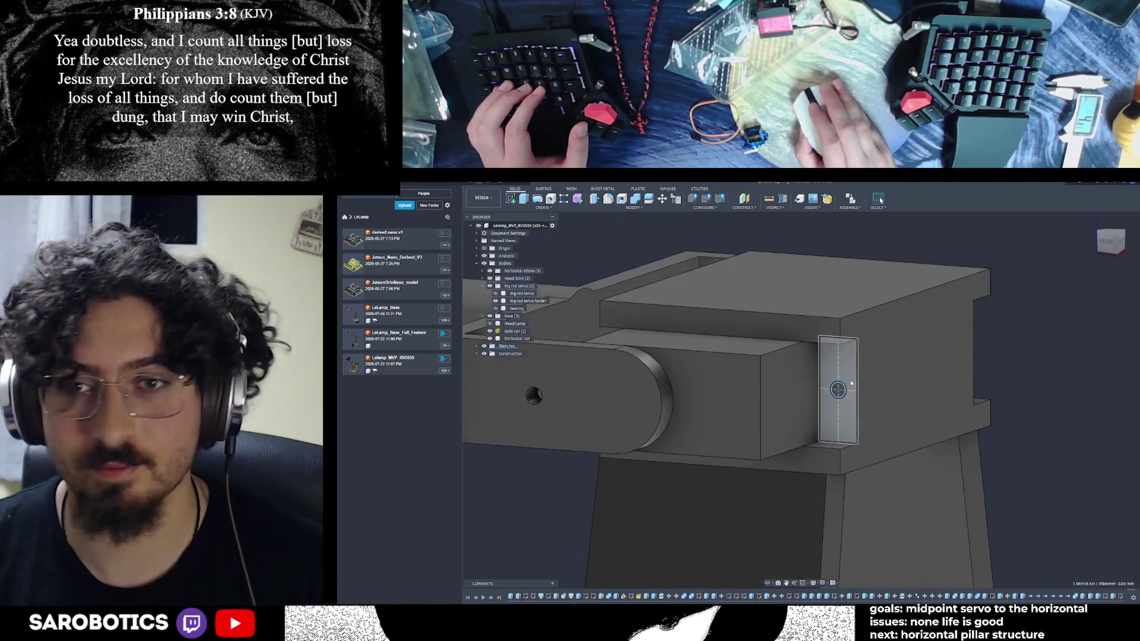
{"action": "left_click", "coordinate": [524, 198]}
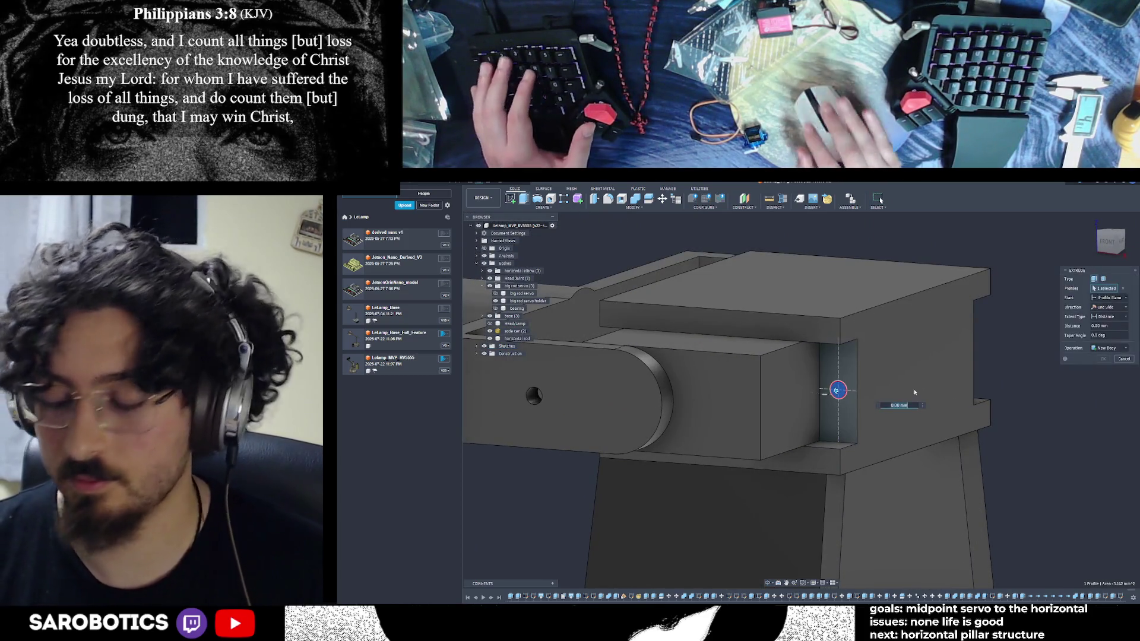
{"action": "key", "text": "Return"}
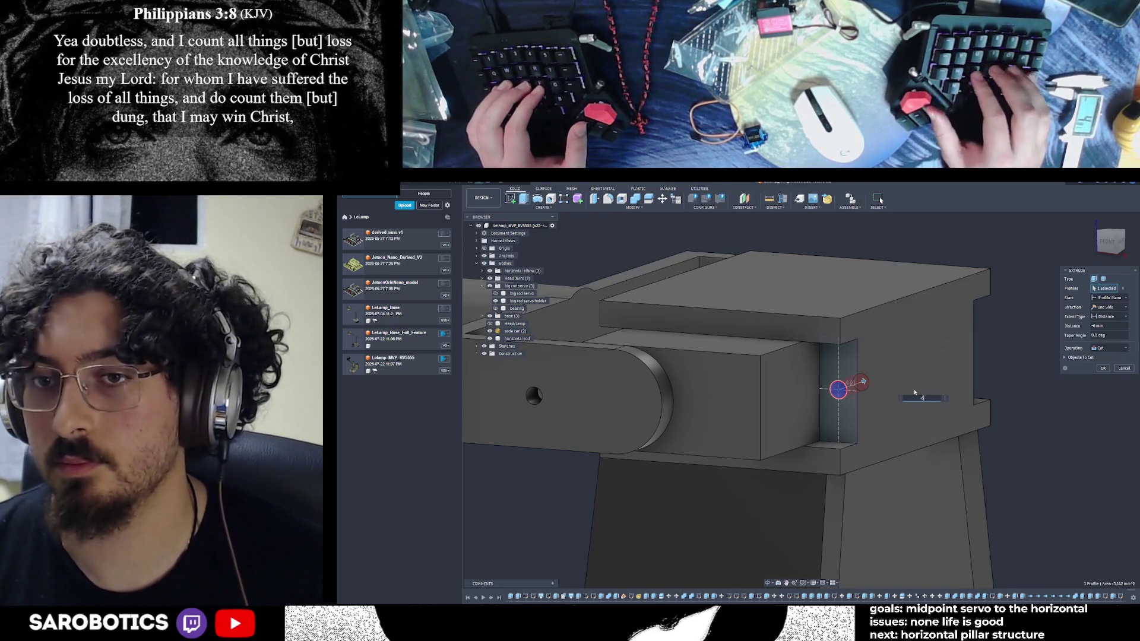
{"action": "key", "text": "Return"}
{"action": "scroll", "coordinate": [908, 405], "scroll_direction": "down", "scroll_amount": 3}
From a straight-on side view, start a new sketch on the arm's side face
{"action": "middle_click_drag", "start_coordinate": [904, 423], "coordinate": [727, 412], "text": "shift"}
{"action": "key", "text": "s"}
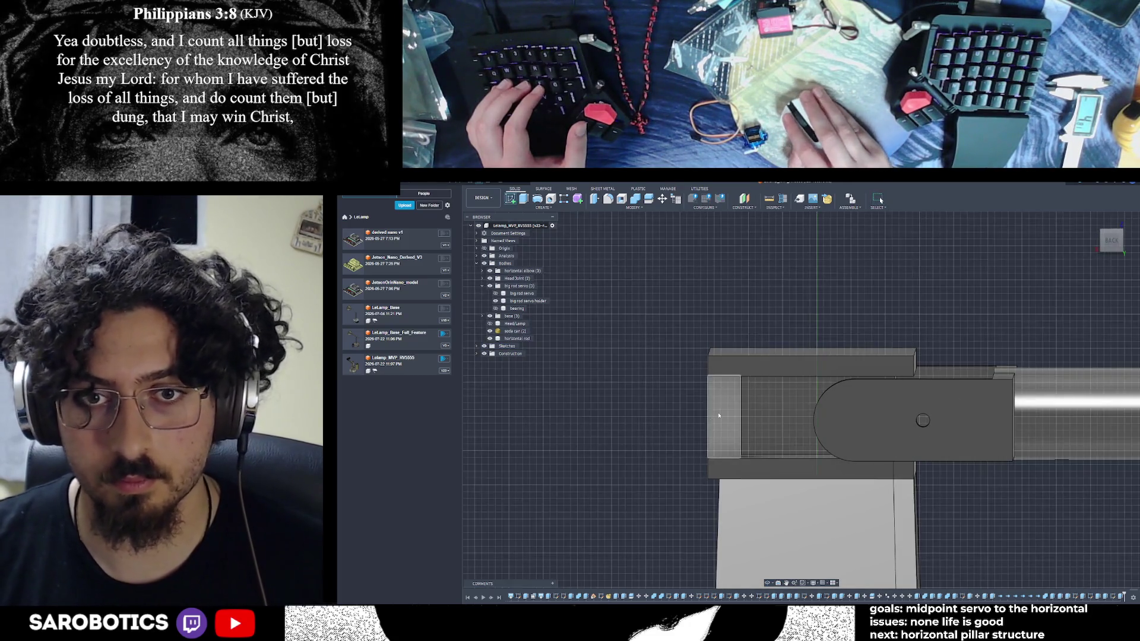
{"action": "left_click", "coordinate": [726, 329]}
{"action": "scroll", "coordinate": [804, 450], "scroll_direction": "down", "scroll_amount": 3}
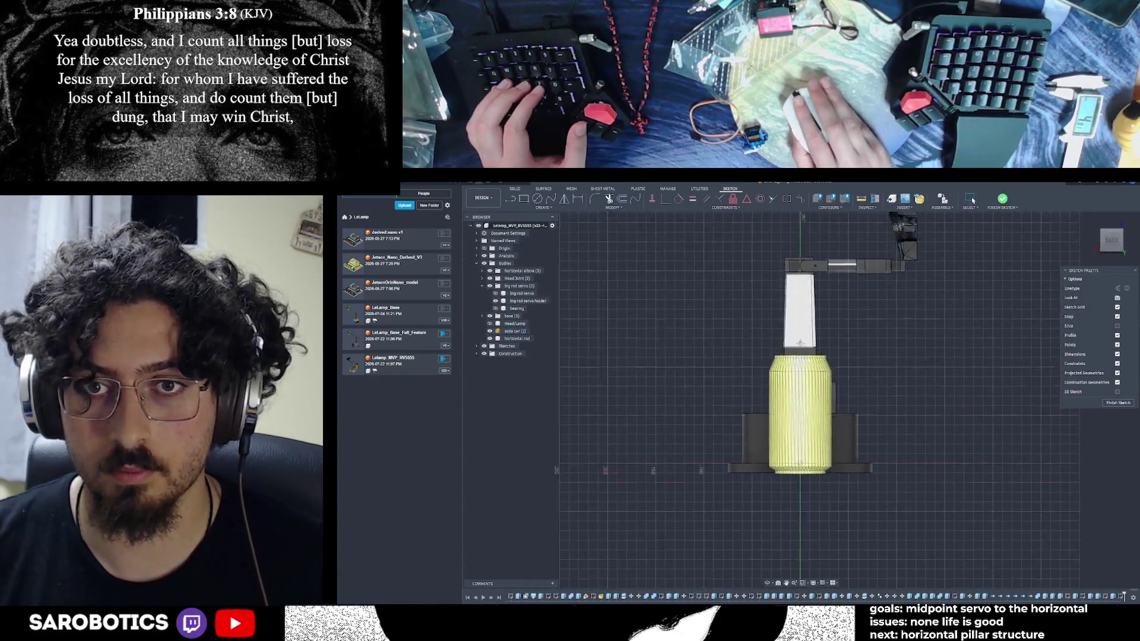
{"action": "scroll", "coordinate": [558, 232], "scroll_direction": "up", "scroll_amount": 5}
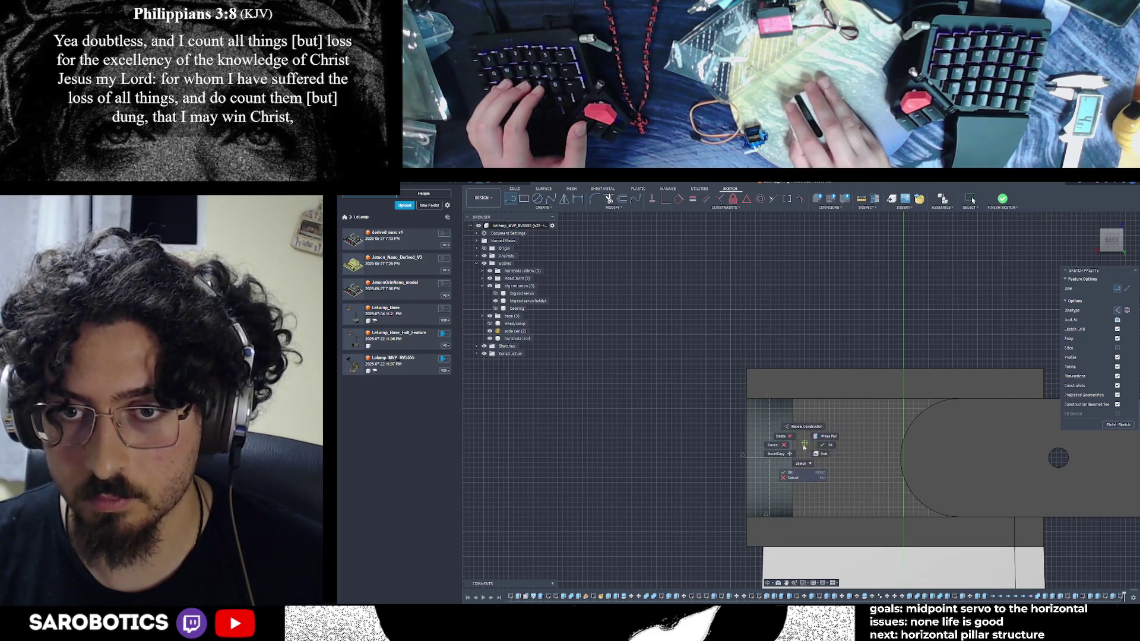
Draw a small center-diameter circle on the arm's square end and finish the sketch
{"action": "key", "text": "Escape"}
{"action": "key", "text": "c"}
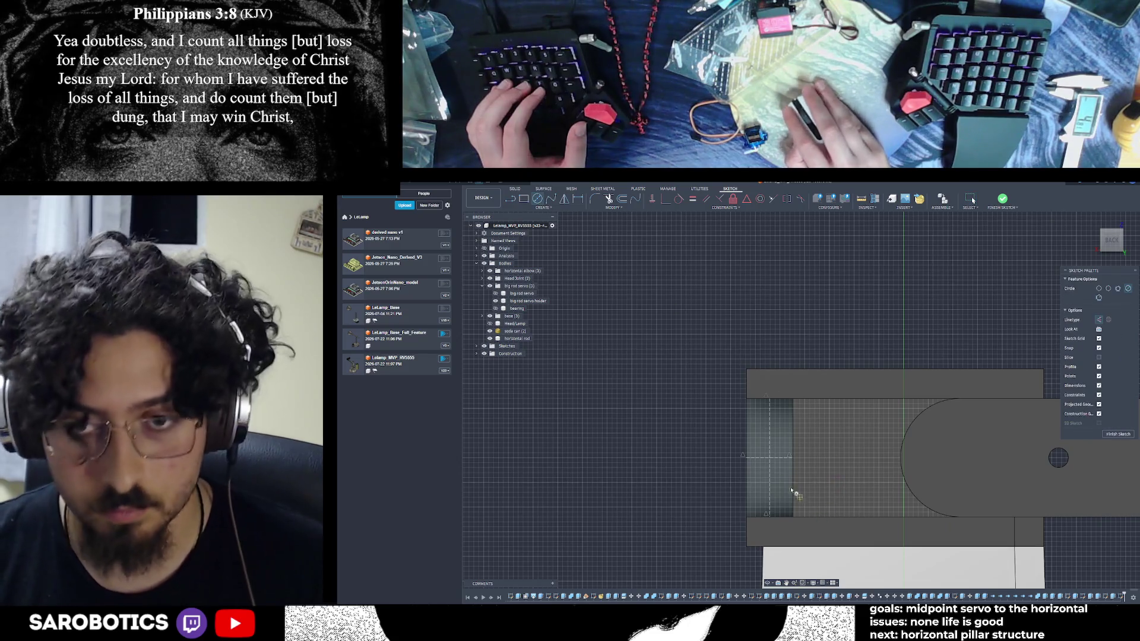
{"action": "left_click", "coordinate": [773, 459]}
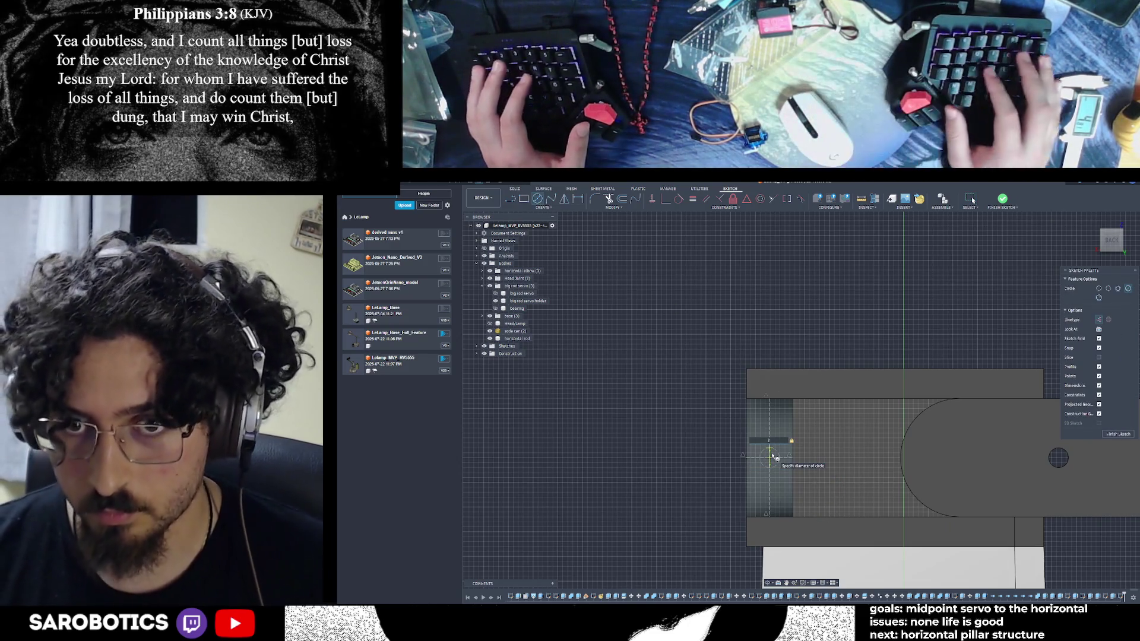
{"action": "key", "text": "Return"}
{"action": "key", "text": "Escape"}
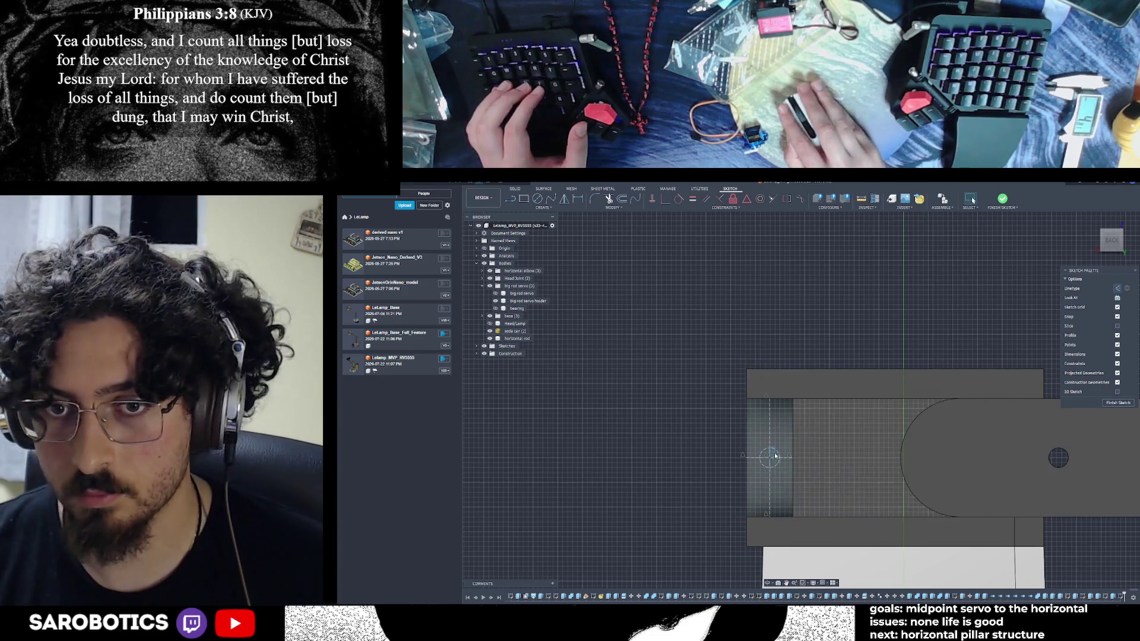
{"action": "left_click", "coordinate": [1118, 424]}
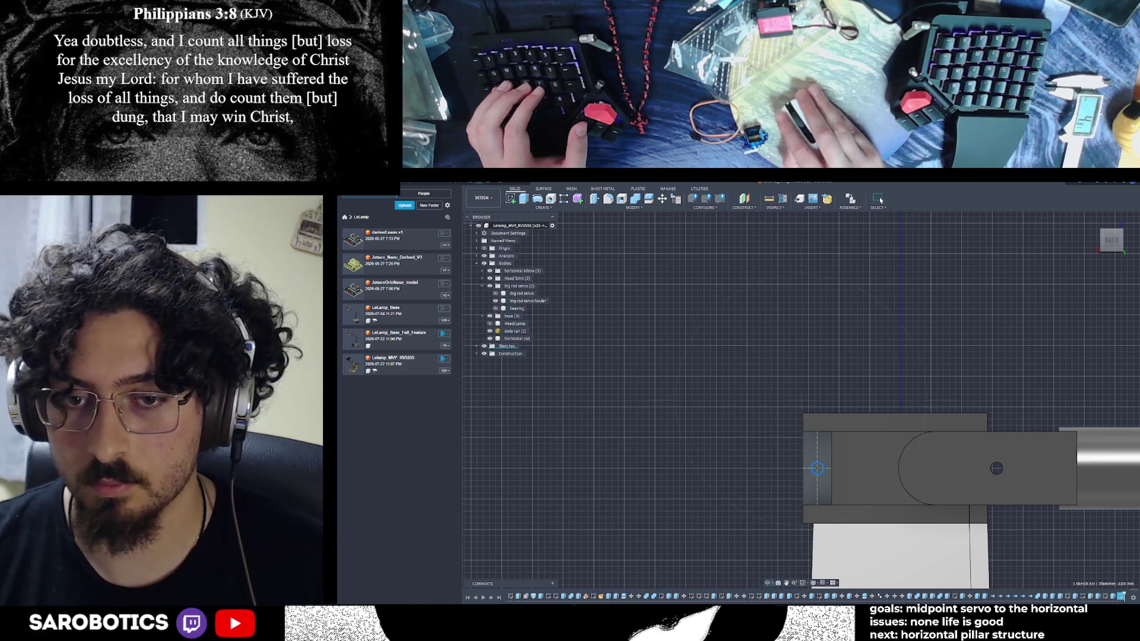
Extrude the new circle as a cut through the bracket wall, leaving a hole
{"action": "left_click_drag", "start_coordinate": [801, 401], "coordinate": [828, 382]}
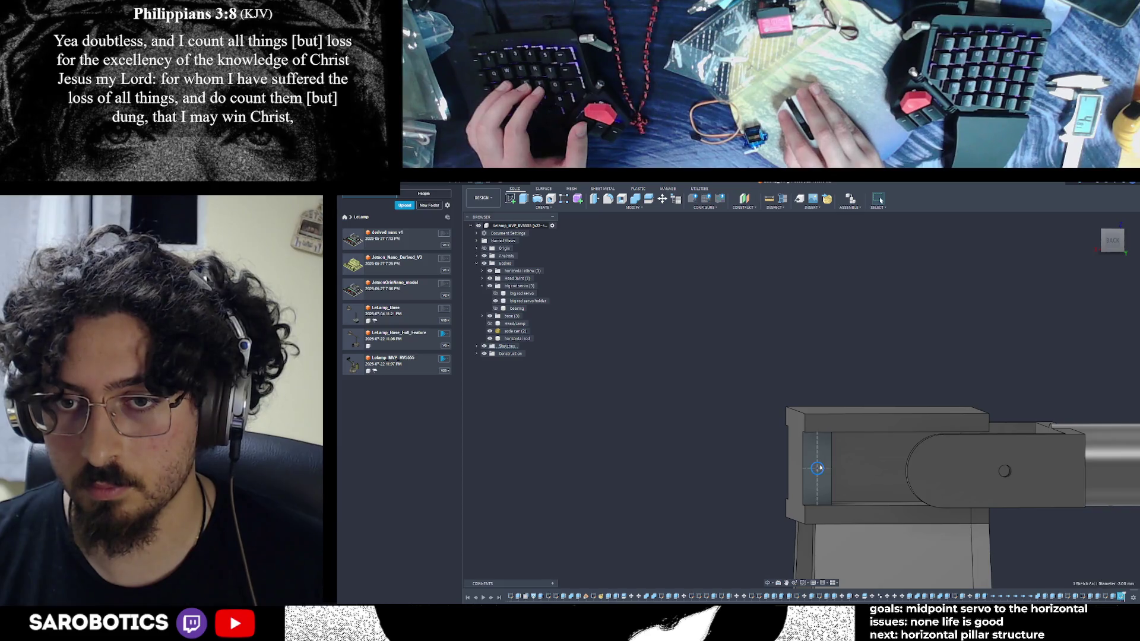
{"action": "key", "text": "e"}
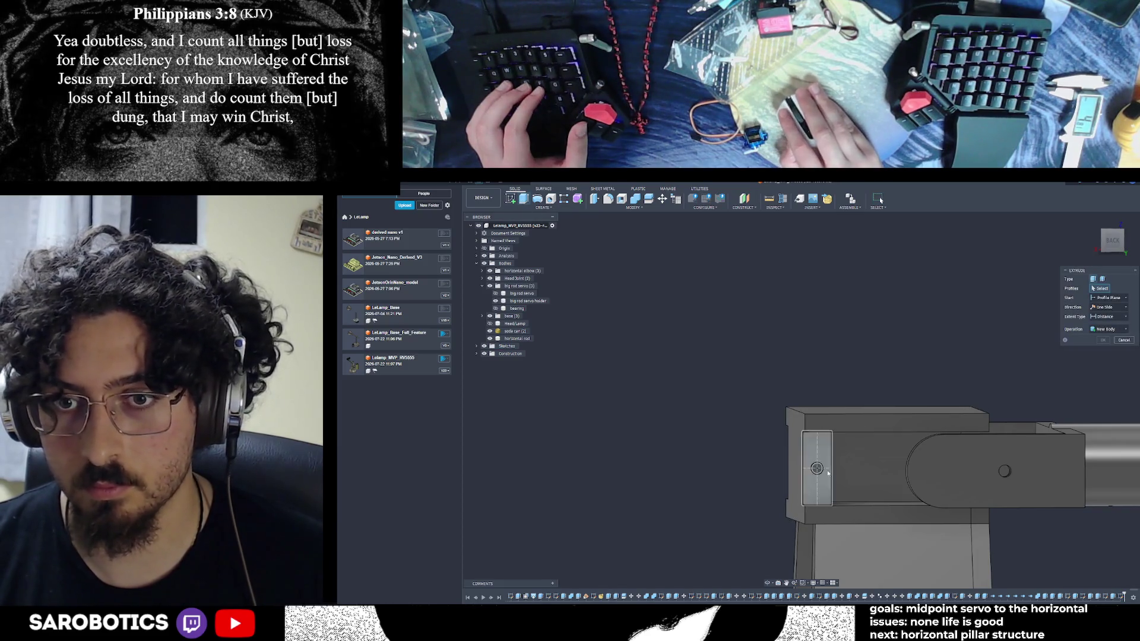
{"action": "middle_click_drag", "start_coordinate": [818, 471], "coordinate": [868, 487], "text": "shift"}
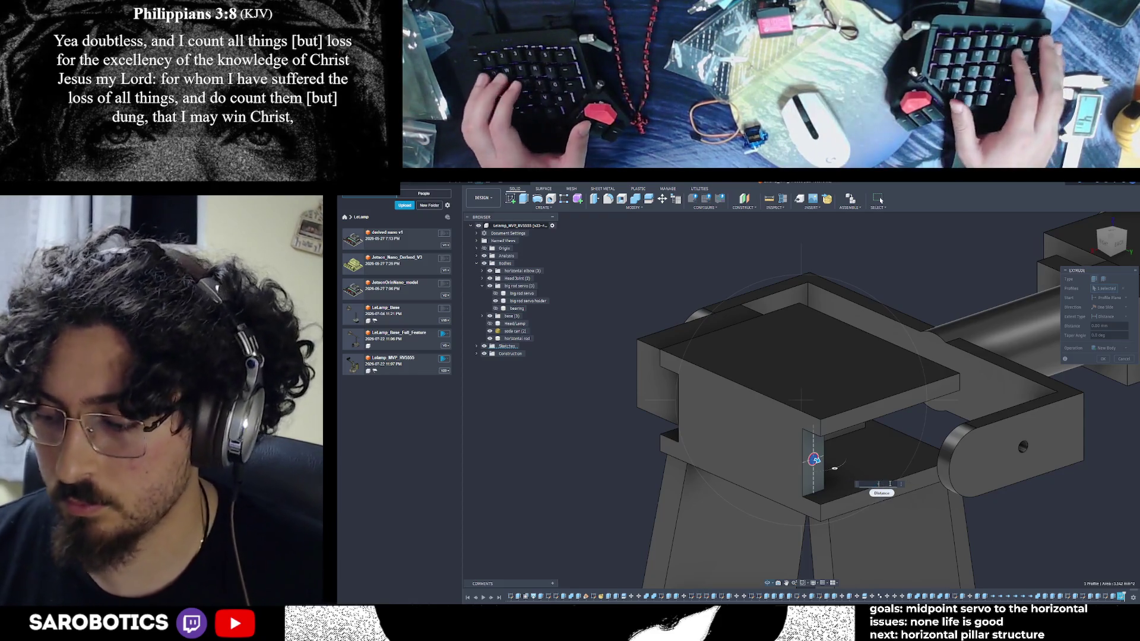
{"action": "type", "text": "5"}
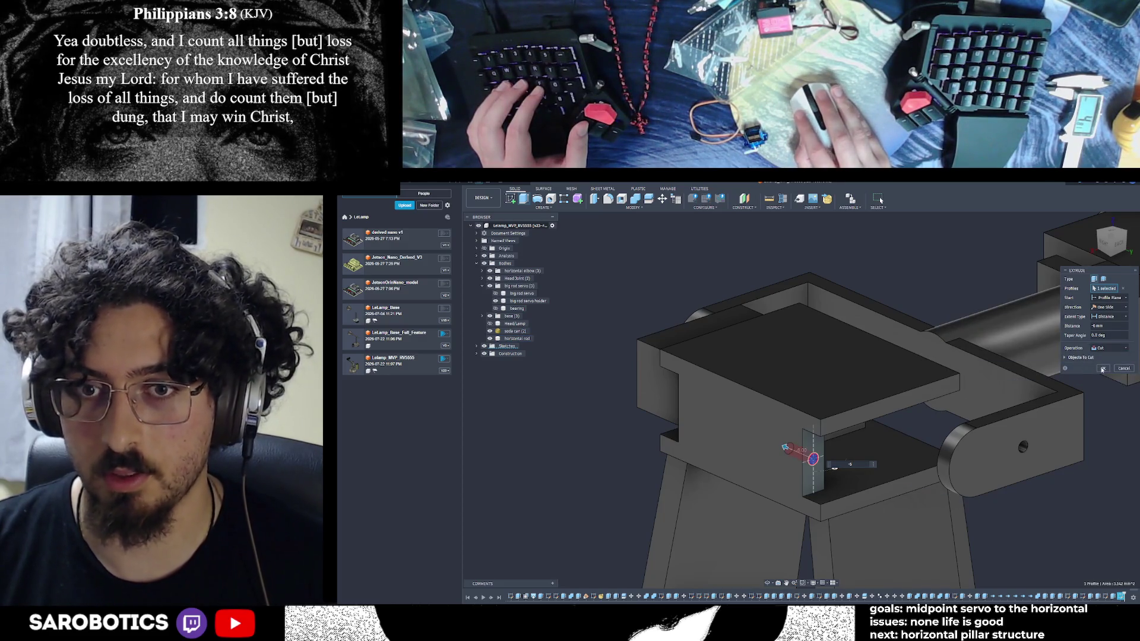
{"action": "left_click", "coordinate": [1103, 367]}
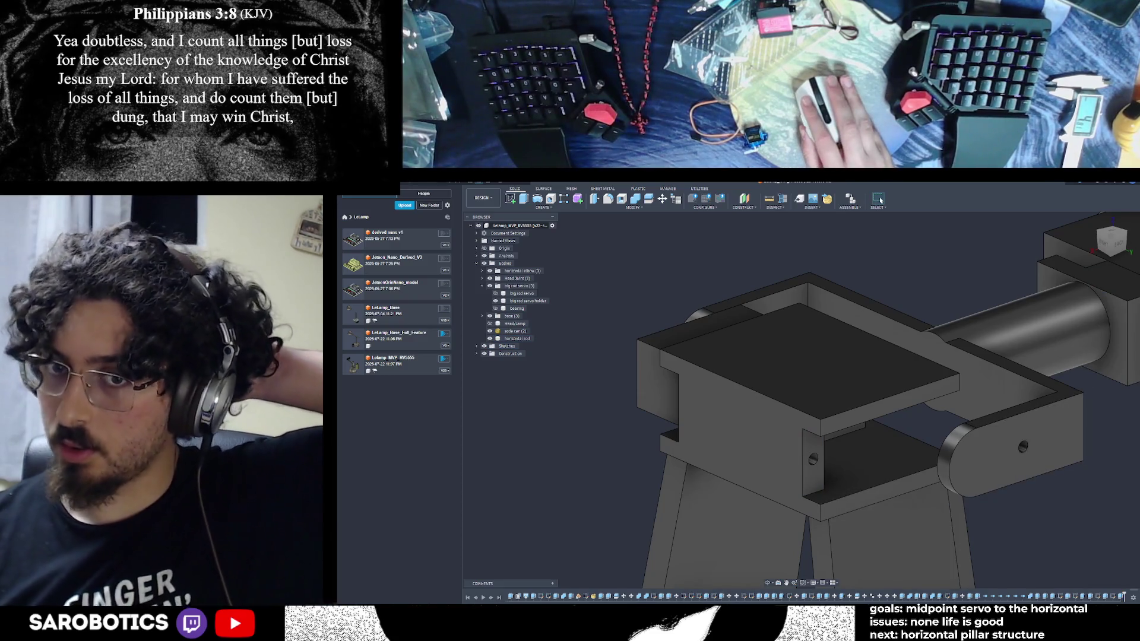
{"action": "mouse_move", "coordinate": [882, 427]}
{"action": "middle_mouse_down", "text": "shift"}
{"action": "mouse_move", "coordinate": [934, 482]}
{"action": "mouse_move", "coordinate": [814, 406]}
{"action": "mouse_move", "coordinate": [844, 405]}
{"action": "middle_mouse_up", "text": "shift"}
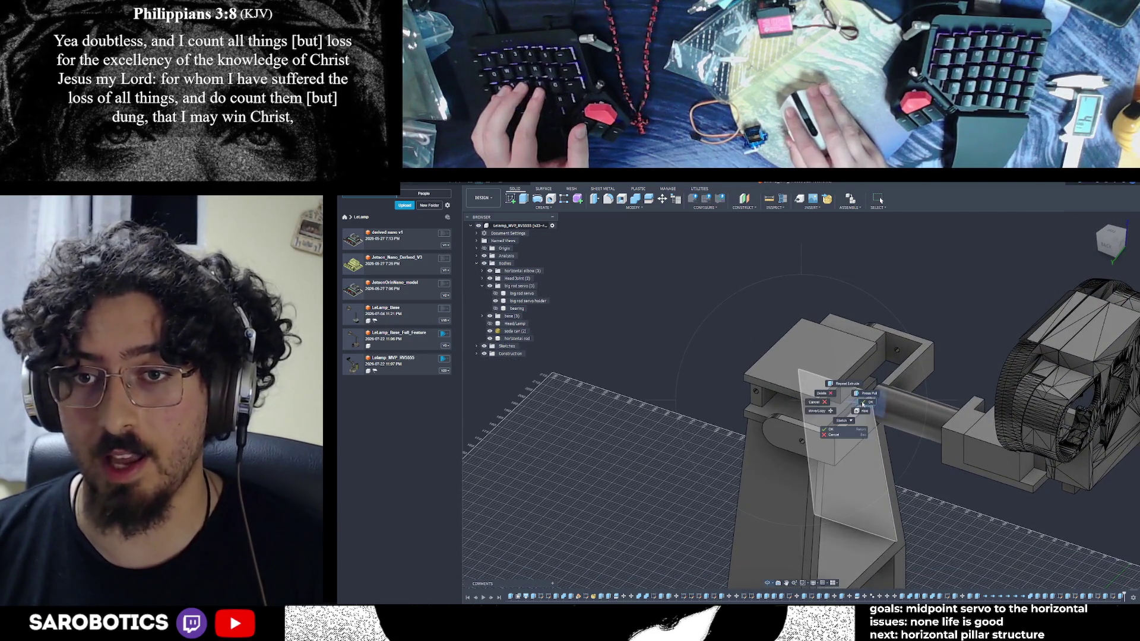
Commit the pending extrude and inspect the elbow bracket from several angles
{"action": "left_click", "coordinate": [863, 404]}
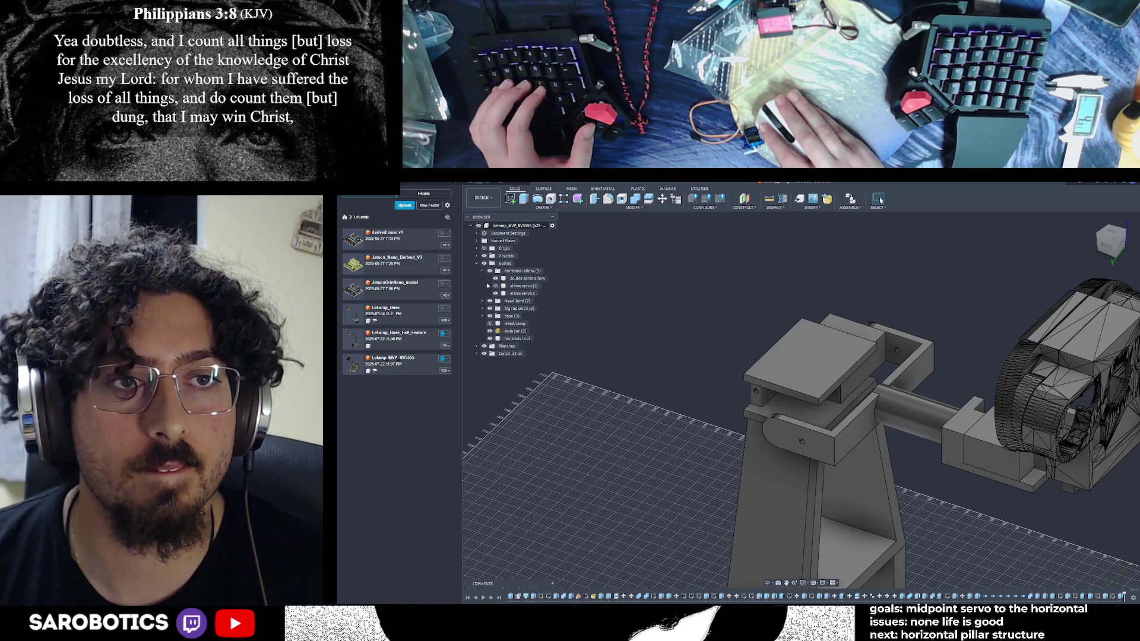
{"action": "scroll", "coordinate": [891, 445], "scroll_direction": "down", "scroll_amount": 2}
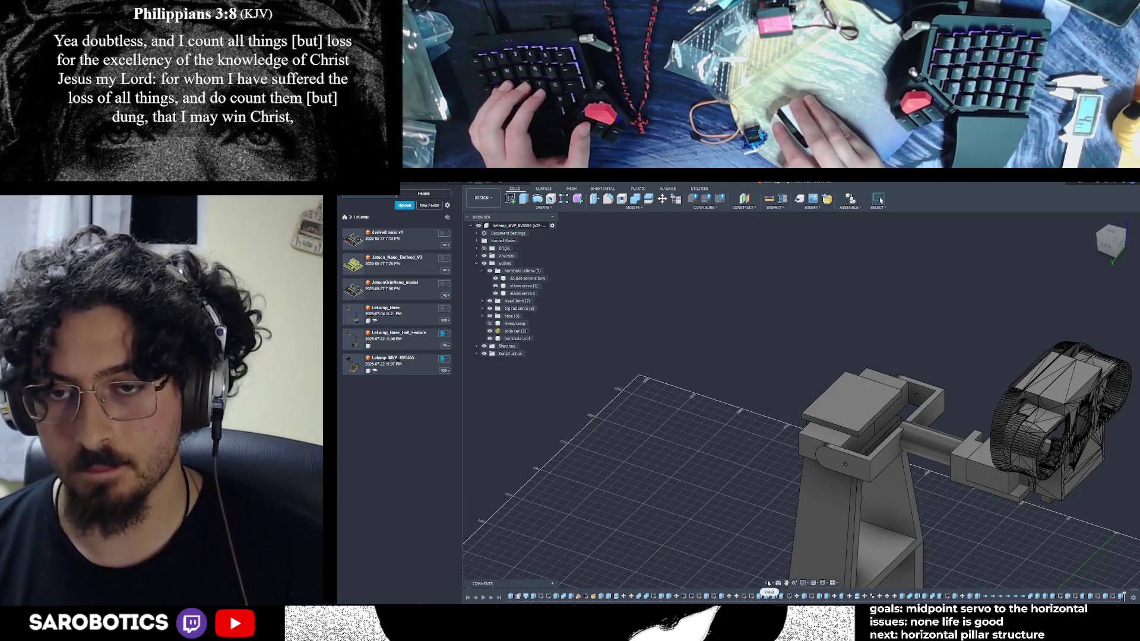
{"action": "scroll", "coordinate": [874, 442], "scroll_direction": "up", "scroll_amount": 1}
{"action": "scroll", "coordinate": [876, 441], "scroll_direction": "up", "scroll_amount": 2}
{"action": "scroll", "coordinate": [876, 442], "scroll_direction": "up", "scroll_amount": 2}
{"action": "scroll", "coordinate": [875, 442], "scroll_direction": "up", "scroll_amount": 2}
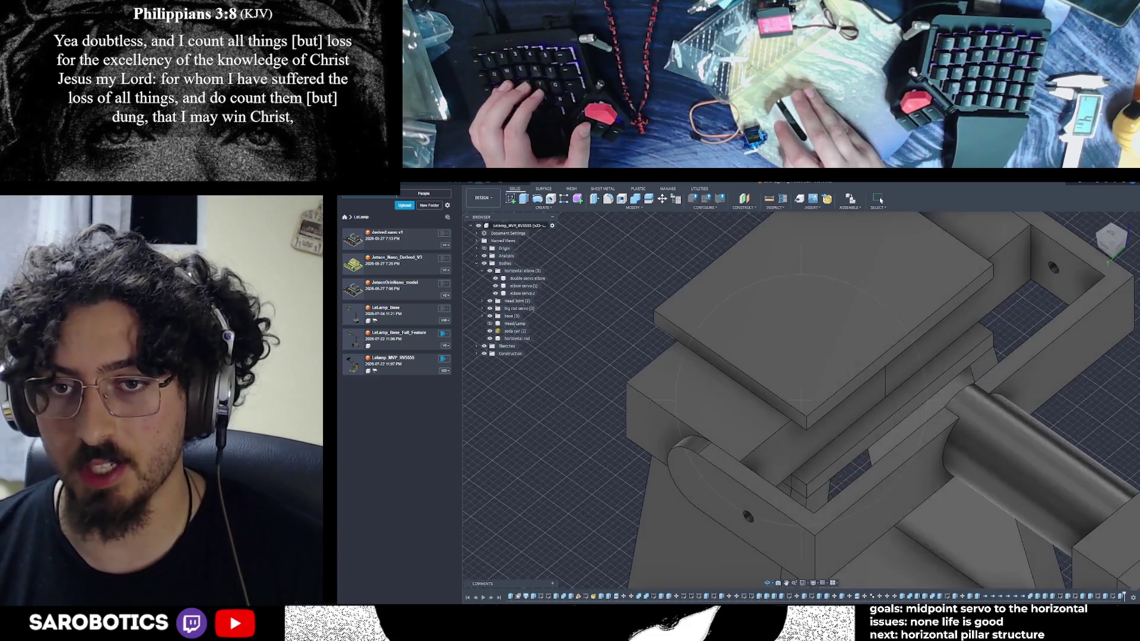
{"action": "middle_click_drag", "start_coordinate": [875, 442], "coordinate": [837, 445], "text": "shift"}
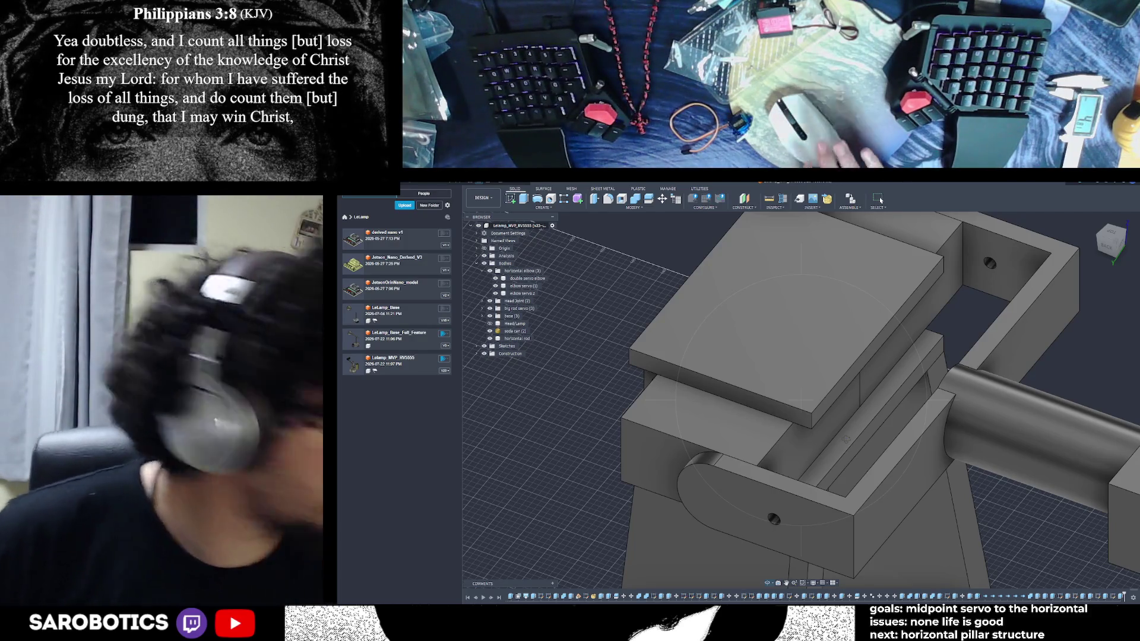
{"action": "middle_click_drag", "start_coordinate": [802, 400], "coordinate": [854, 383], "text": "shift"}
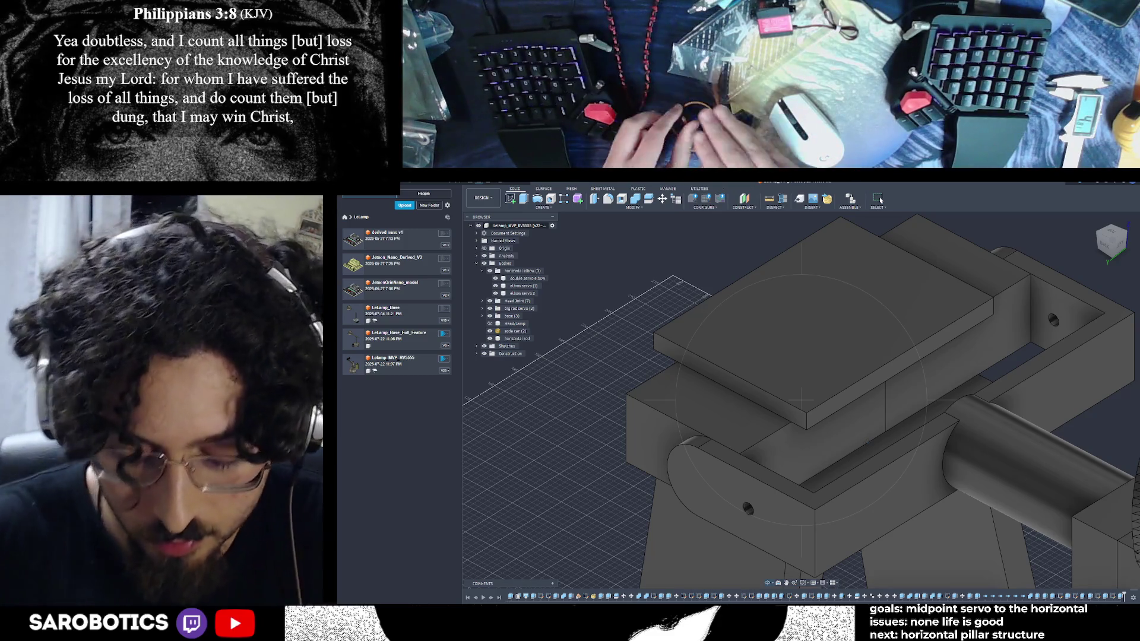
{"action": "mouse_move", "coordinate": [802, 396]}
{"action": "middle_mouse_down", "text": "shift"}
{"action": "mouse_move", "coordinate": [734, 490]}
{"action": "mouse_move", "coordinate": [752, 481]}
{"action": "middle_mouse_up", "text": "shift"}
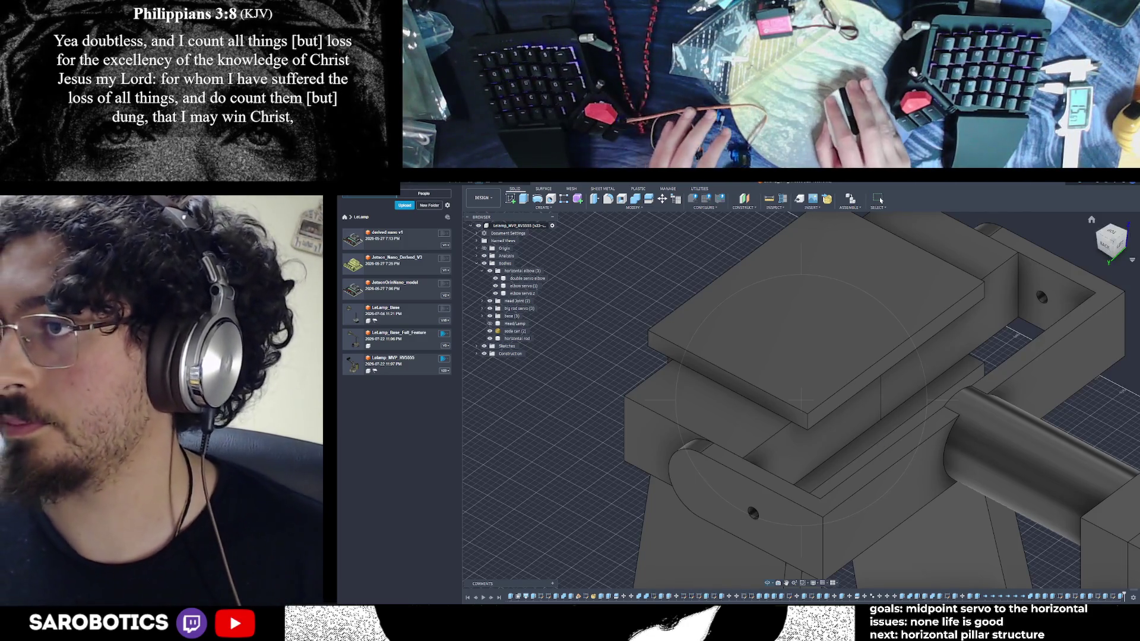
Orbit the model until the top plate faces the viewer
{"action": "middle_click_drag", "start_coordinate": [801, 400], "coordinate": [890, 374], "text": "shift"}
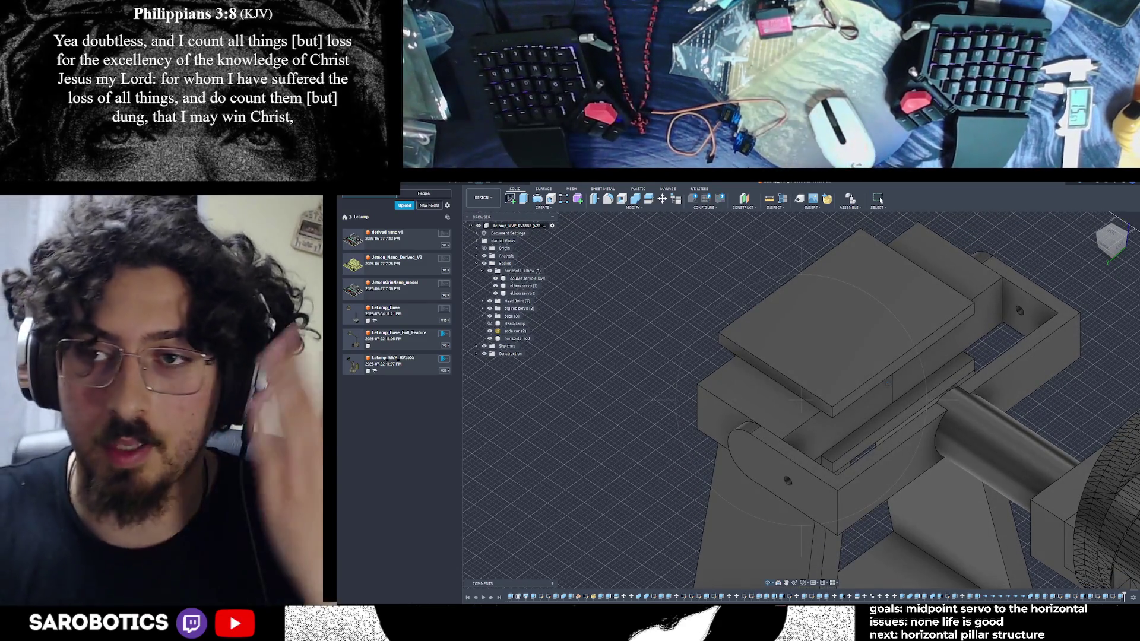
{"action": "middle_click_drag", "start_coordinate": [801, 400], "coordinate": [802, 374], "text": "shift"}
{"action": "scroll", "coordinate": [829, 295], "scroll_direction": "up", "scroll_amount": 3}
{"action": "middle_click_drag", "start_coordinate": [828, 294], "coordinate": [829, 286], "text": "shift"}
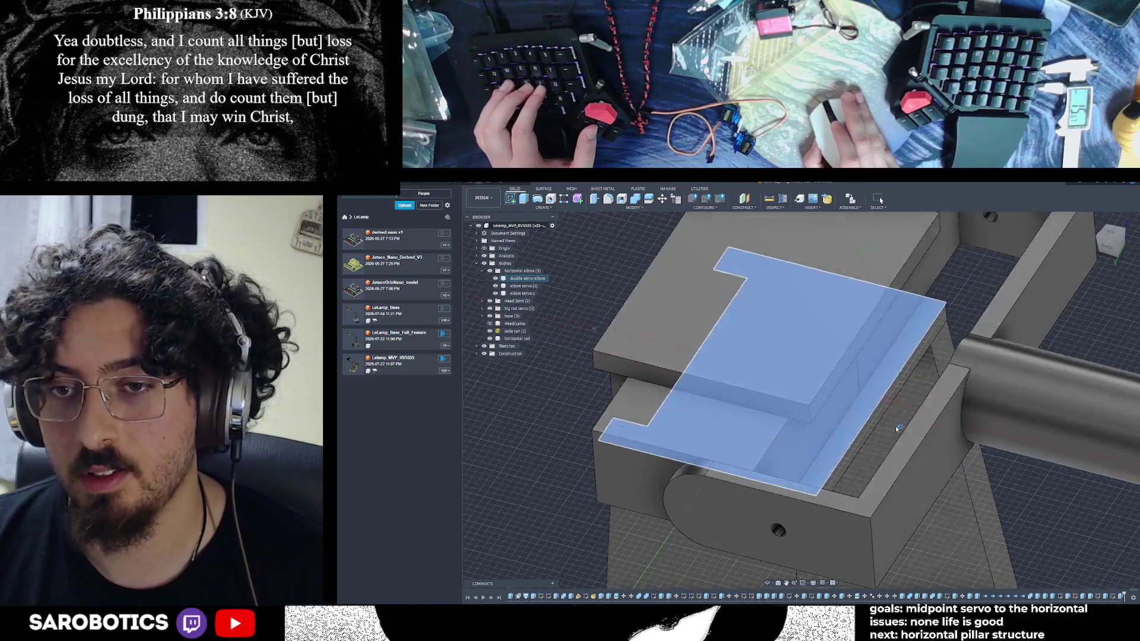
{"action": "left_click", "coordinate": [869, 412]}
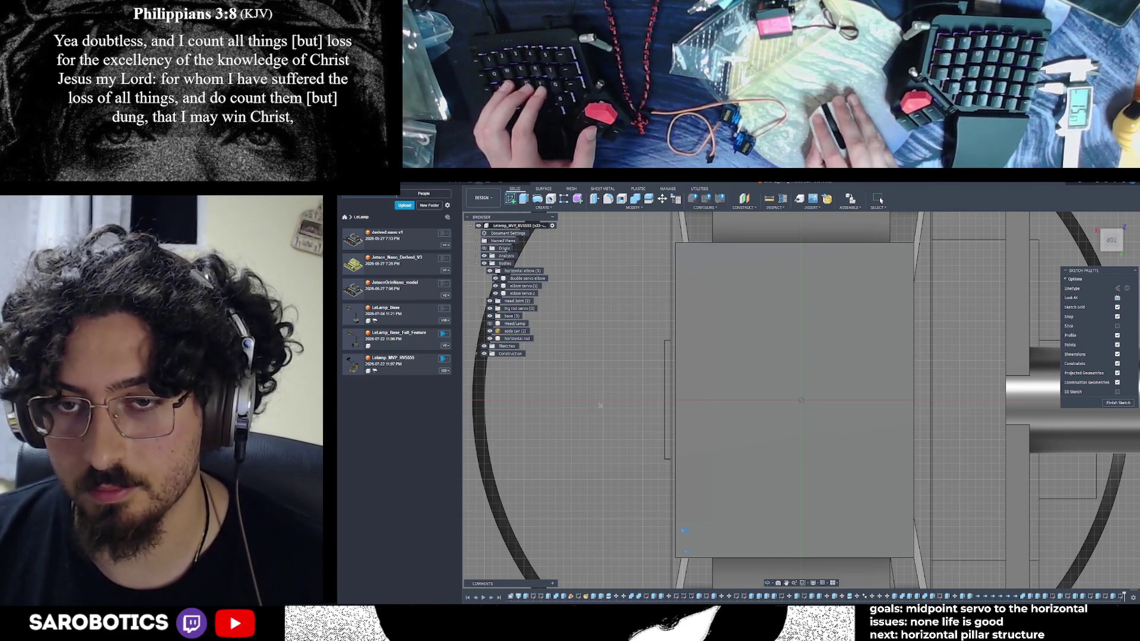
{"action": "middle_click_drag", "start_coordinate": [801, 401], "coordinate": [855, 383], "text": "shift"}
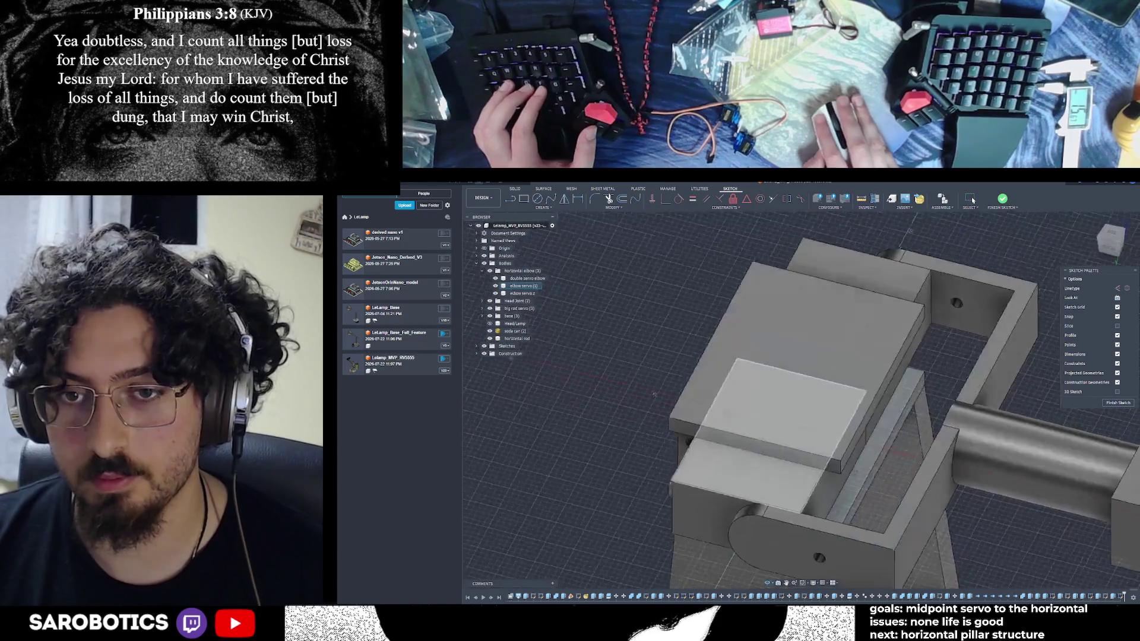
{"action": "scroll", "coordinate": [836, 441], "scroll_direction": "up", "scroll_amount": 2}
{"action": "scroll", "coordinate": [837, 441], "scroll_direction": "up", "scroll_amount": 2}
{"action": "scroll", "coordinate": [836, 441], "scroll_direction": "up", "scroll_amount": 2}
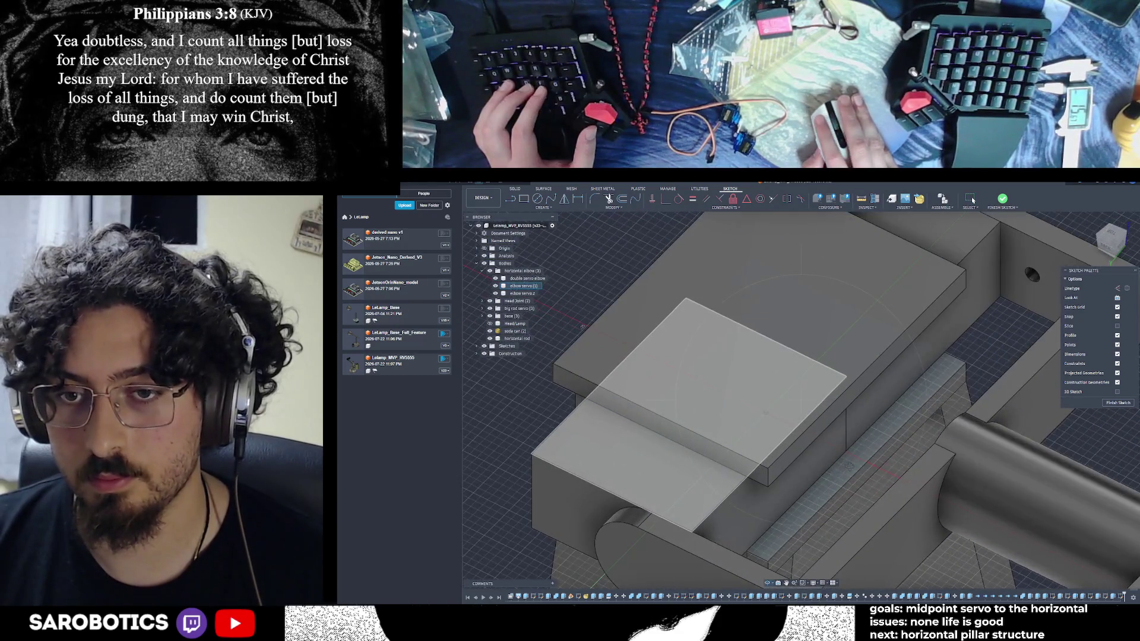
{"action": "key", "text": "Escape"}
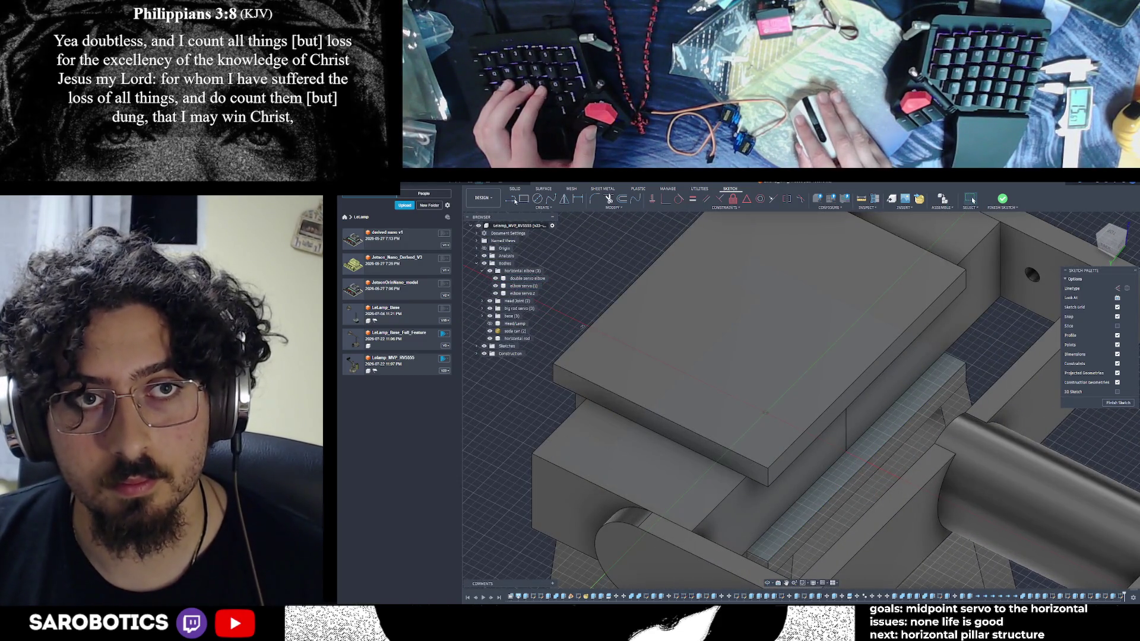
{"action": "key", "text": "r"}
{"action": "scroll", "coordinate": [883, 447], "scroll_direction": "up", "scroll_amount": 3}
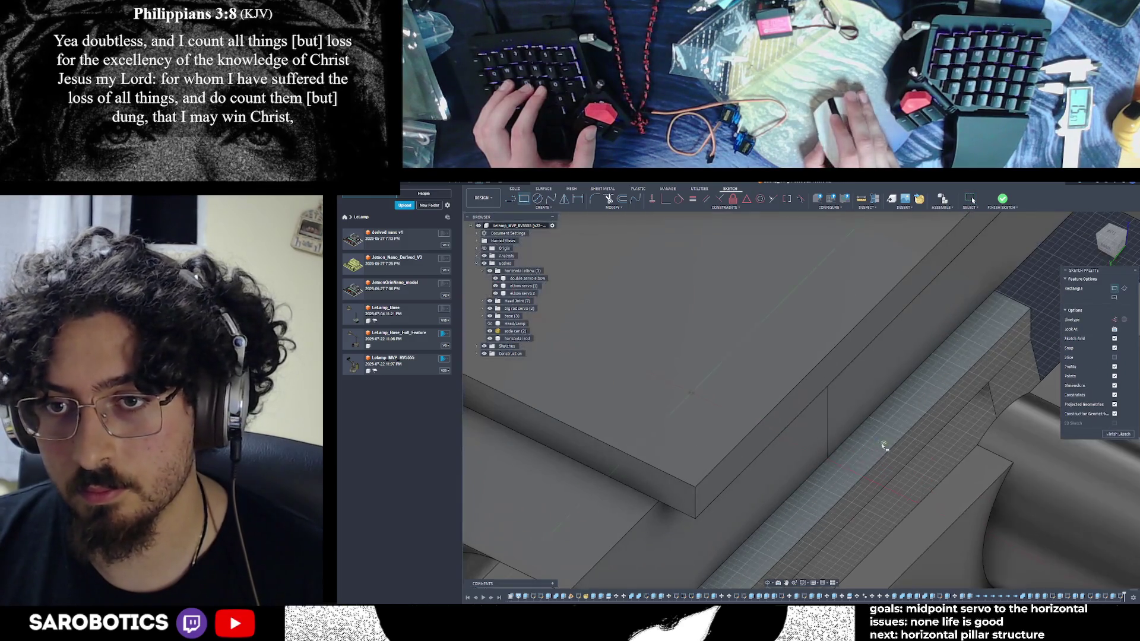
{"action": "scroll", "coordinate": [871, 451], "scroll_direction": "down", "scroll_amount": 2}
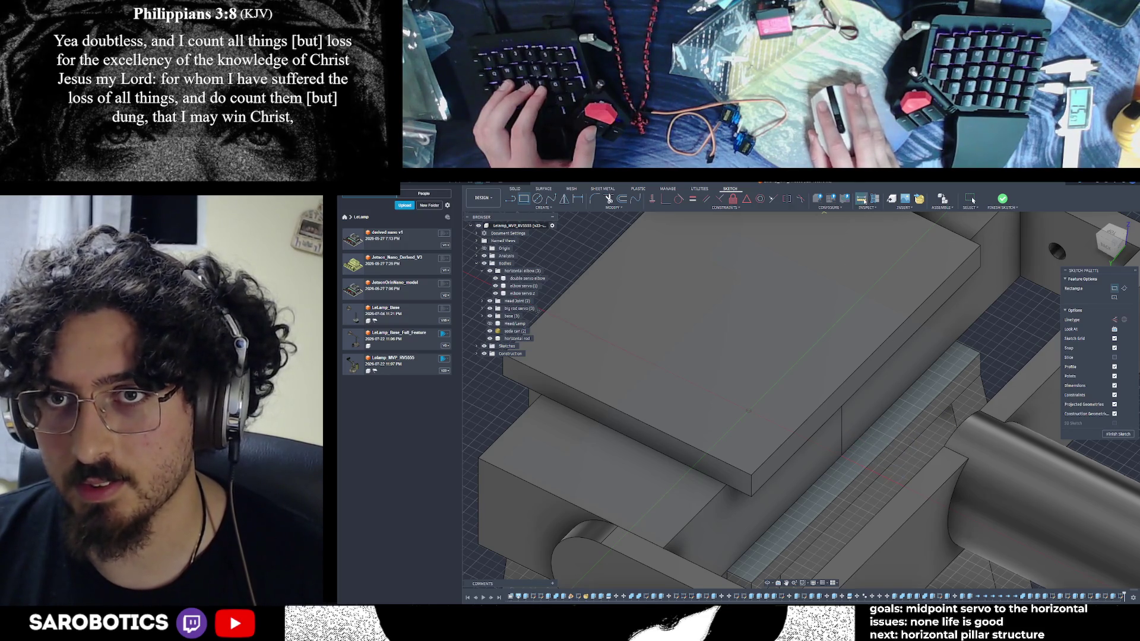
{"action": "key", "text": "i"}
{"action": "left_click", "coordinate": [847, 469]}
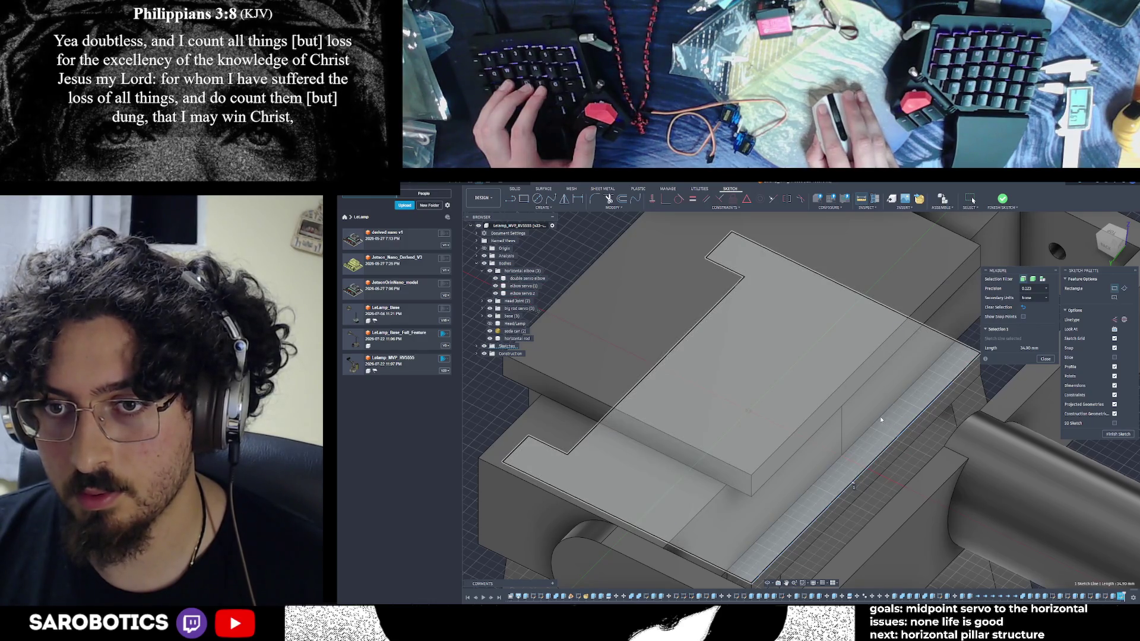
{"action": "left_click", "coordinate": [935, 376]}
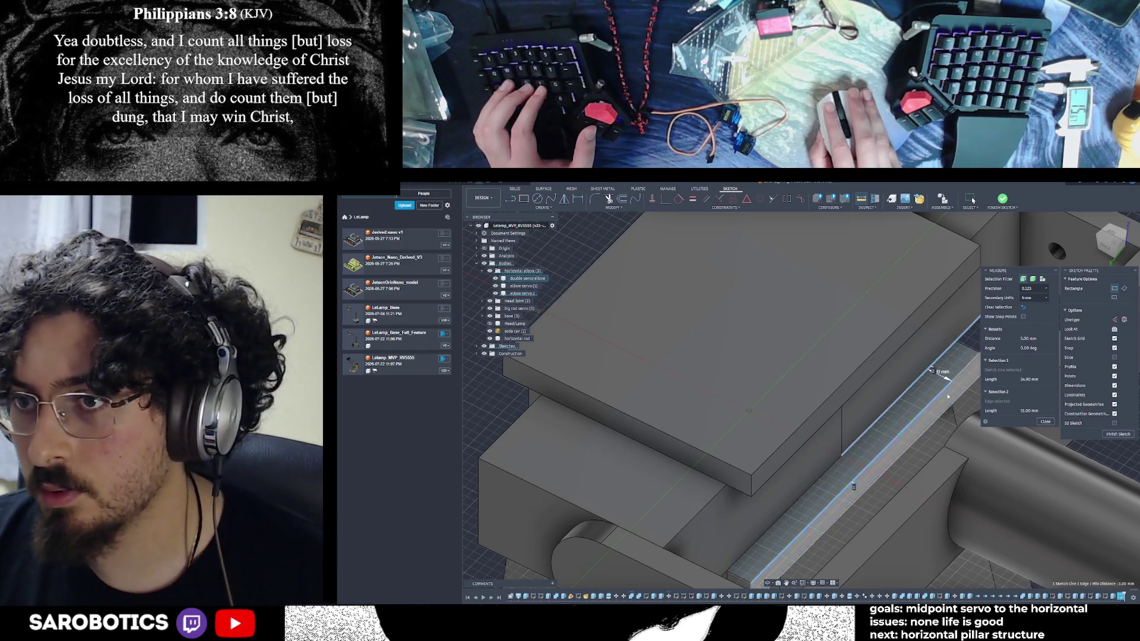
{"action": "scroll", "coordinate": [947, 397], "scroll_direction": "up", "scroll_amount": 3}
{"action": "scroll", "coordinate": [948, 397], "scroll_direction": "up", "scroll_amount": 2}
{"action": "scroll", "coordinate": [935, 427], "scroll_direction": "down", "scroll_amount": 4}
{"action": "scroll", "coordinate": [924, 453], "scroll_direction": "down", "scroll_amount": 3}
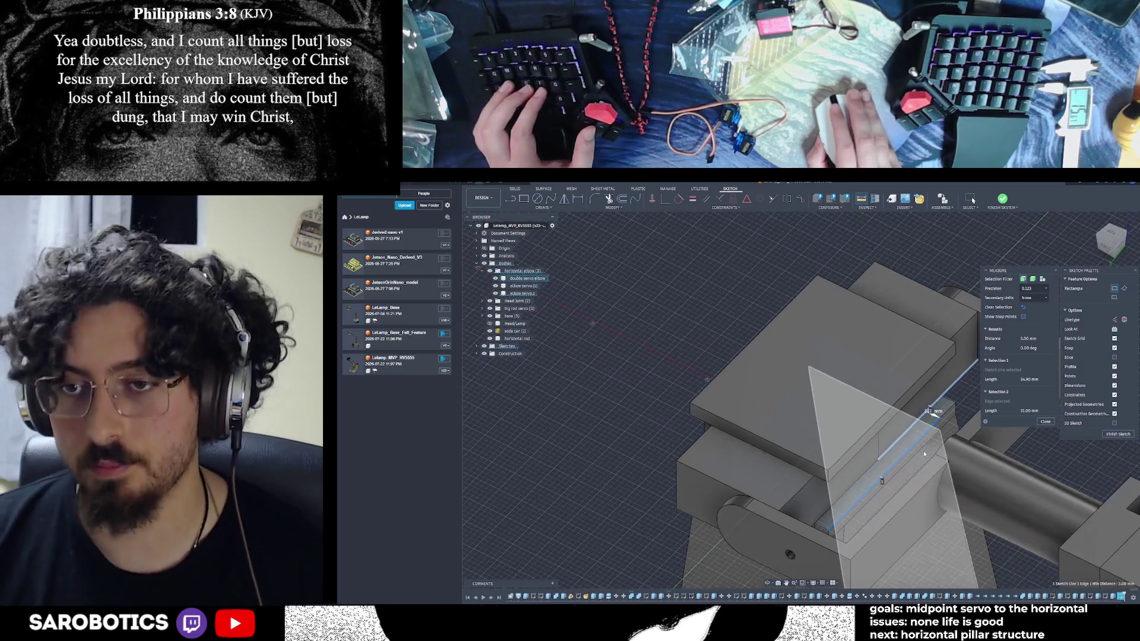
{"action": "scroll", "coordinate": [923, 454], "scroll_direction": "down", "scroll_amount": 3}
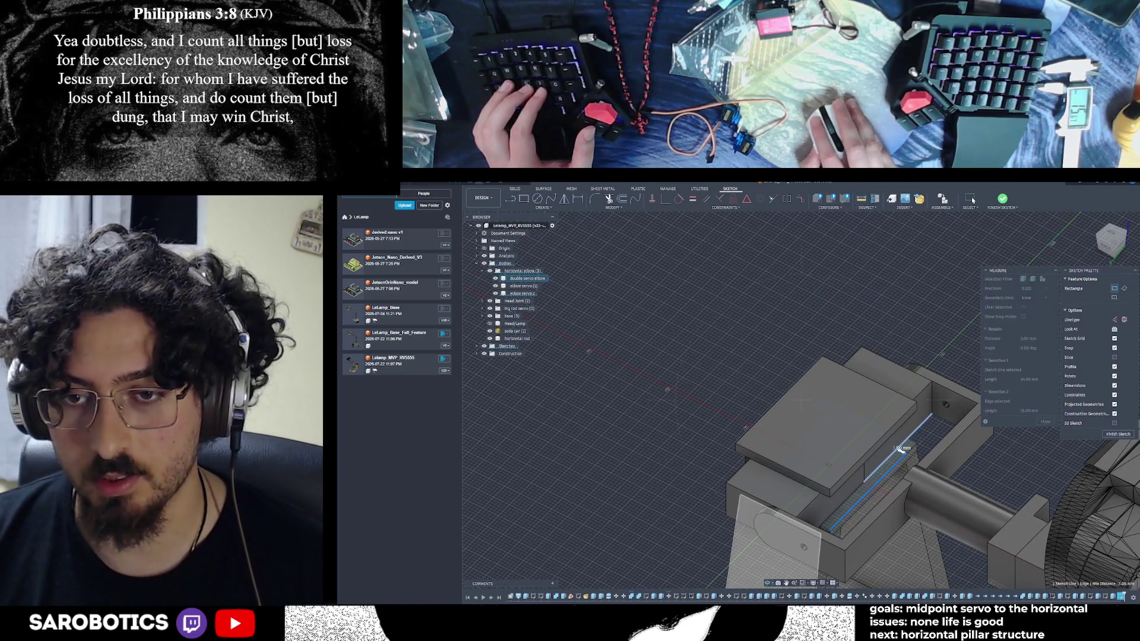
{"action": "scroll", "coordinate": [897, 447], "scroll_direction": "up", "scroll_amount": 5}
{"action": "scroll", "coordinate": [907, 432], "scroll_direction": "down", "scroll_amount": 4}
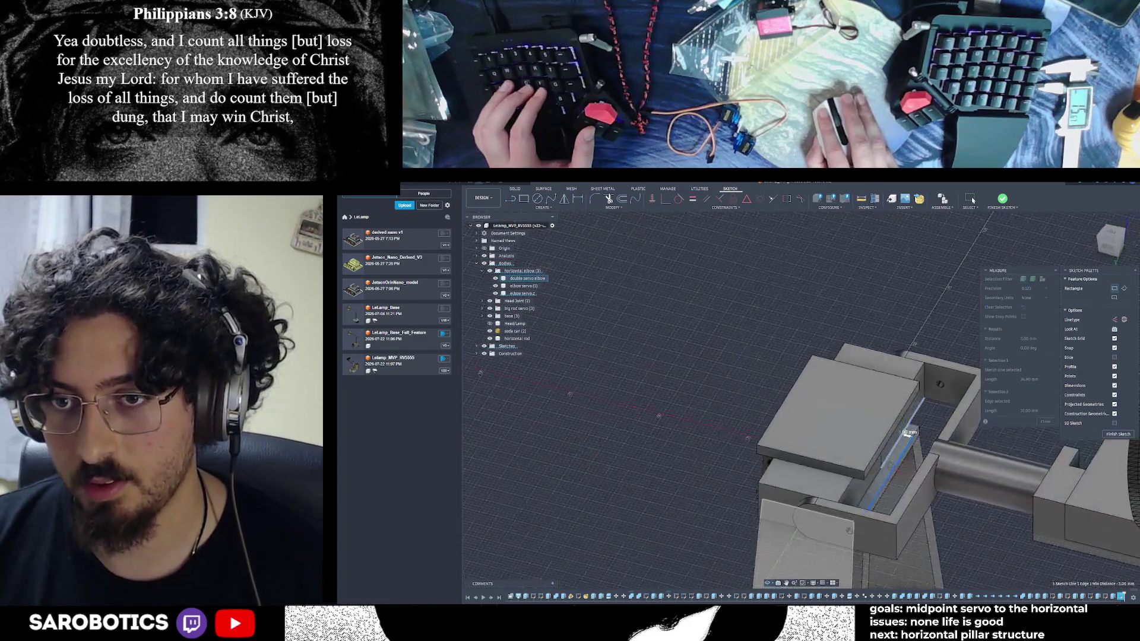
{"action": "middle_click_drag", "start_coordinate": [908, 434], "coordinate": [904, 442], "text": "shift"}
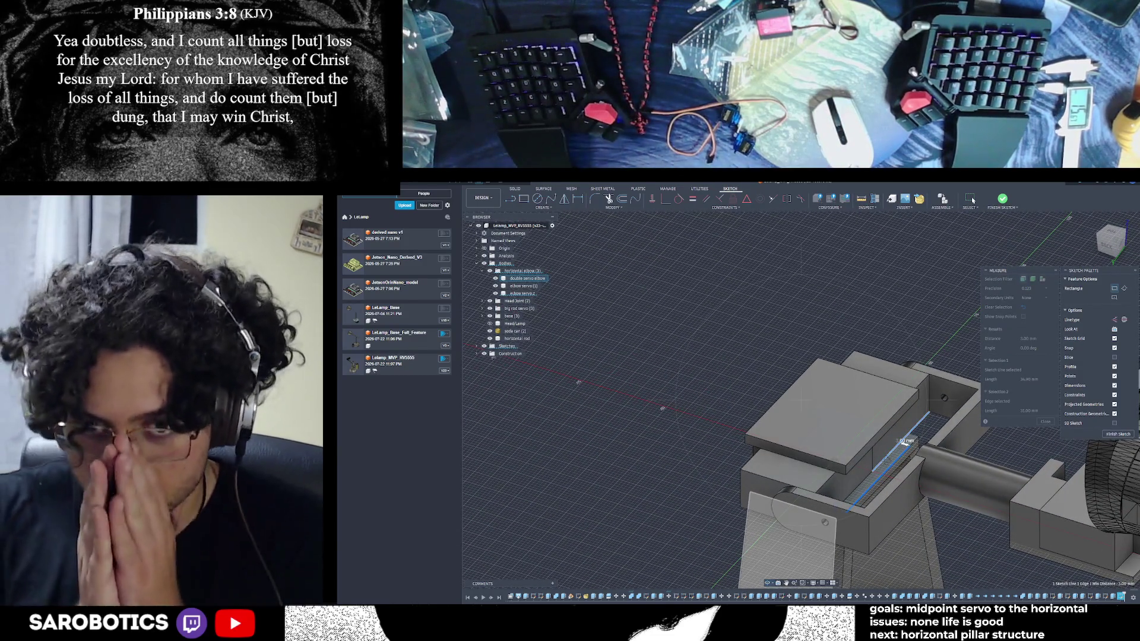
{"action": "mouse_move", "coordinate": [903, 441]}
{"action": "middle_mouse_down", "text": "shift"}
{"action": "mouse_move", "coordinate": [900, 398]}
{"action": "mouse_move", "coordinate": [906, 439]}
{"action": "middle_mouse_up", "text": "shift"}
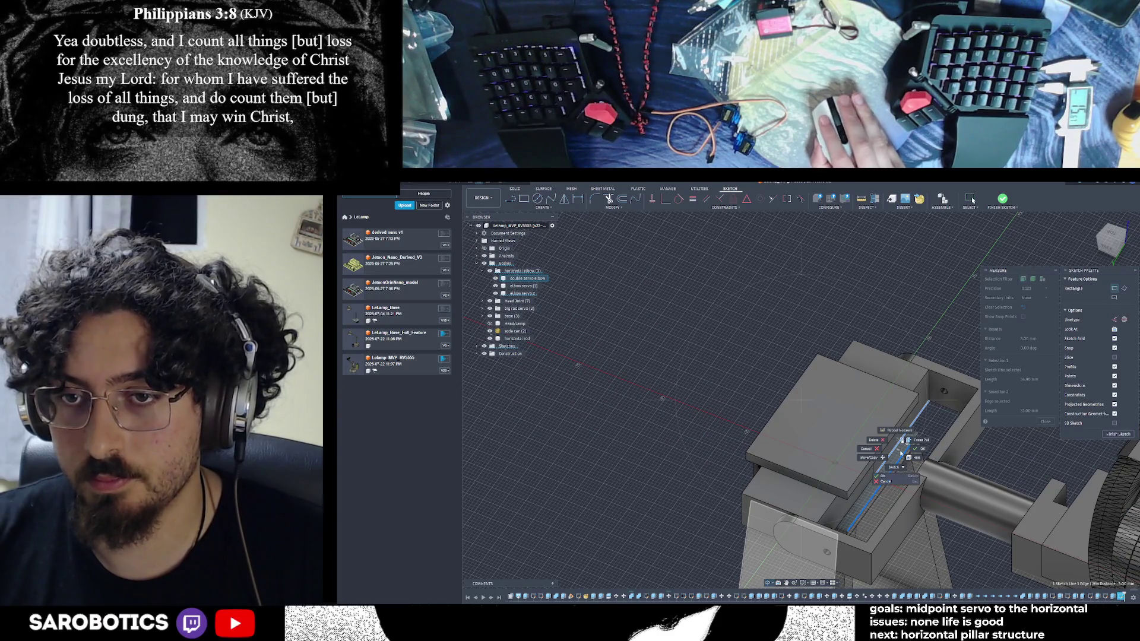
{"action": "key", "text": "Escape"}
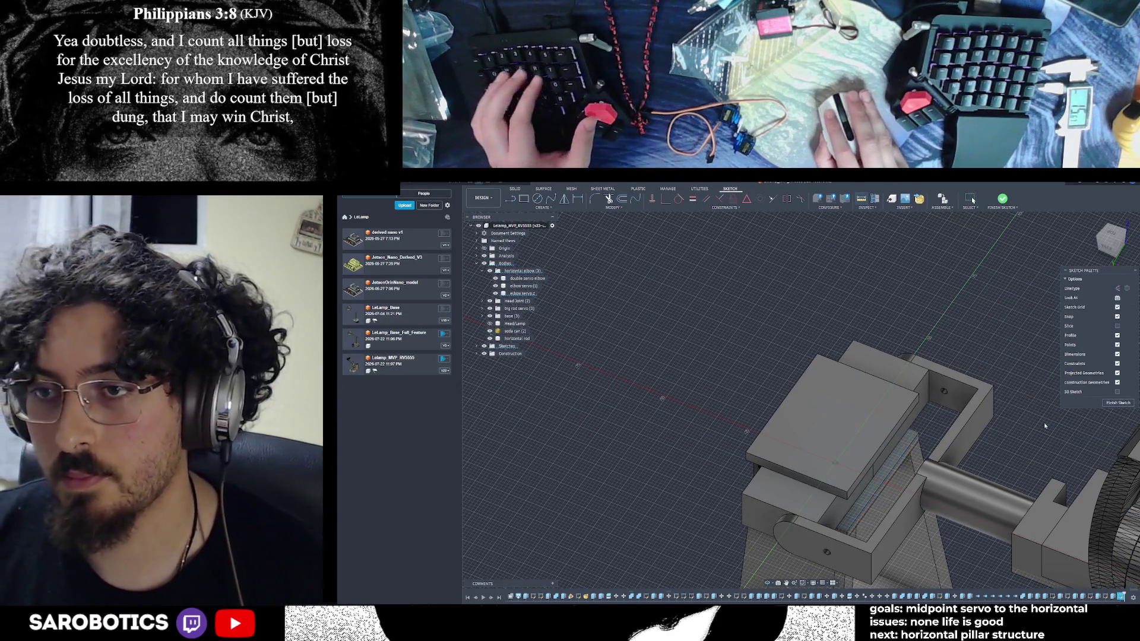
Finish the sketch and extrude the narrow side face inward as a cut through the servo block
{"action": "middle_click_drag", "start_coordinate": [908, 443], "coordinate": [901, 457], "text": "shift"}
{"action": "scroll", "coordinate": [902, 457], "scroll_direction": "up", "scroll_amount": 2}
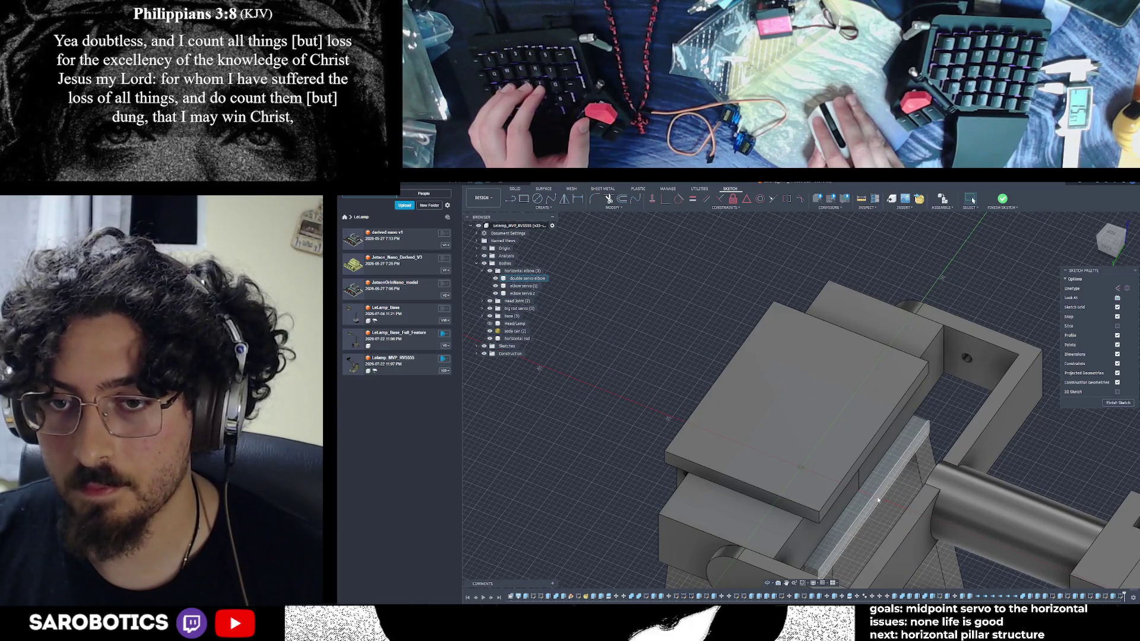
{"action": "key", "text": "Return"}
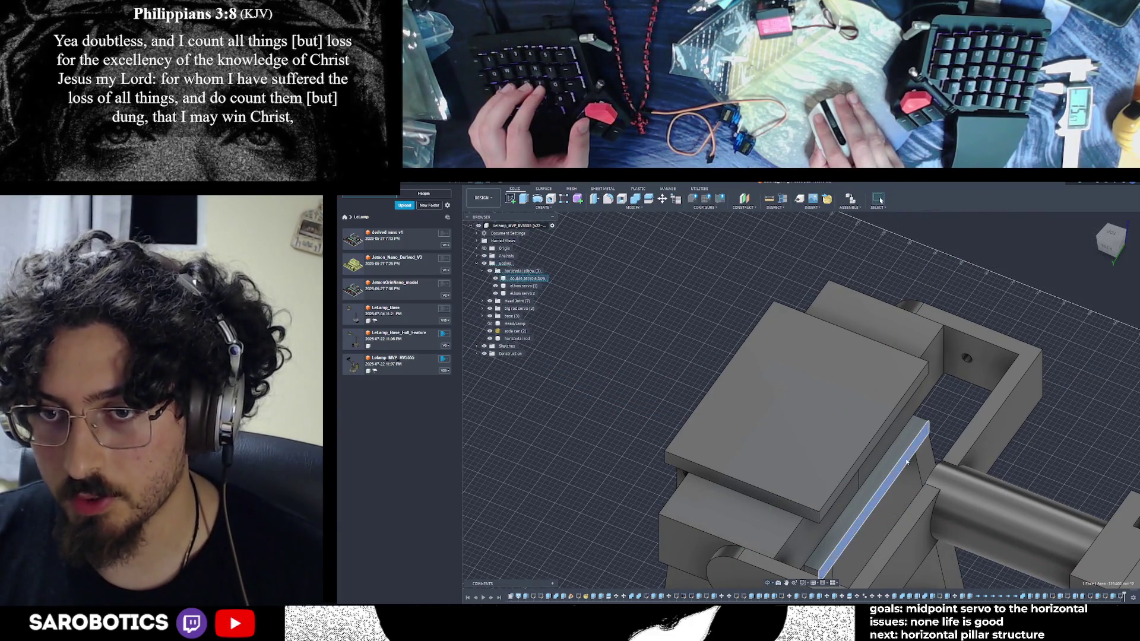
{"action": "key", "text": "e"}
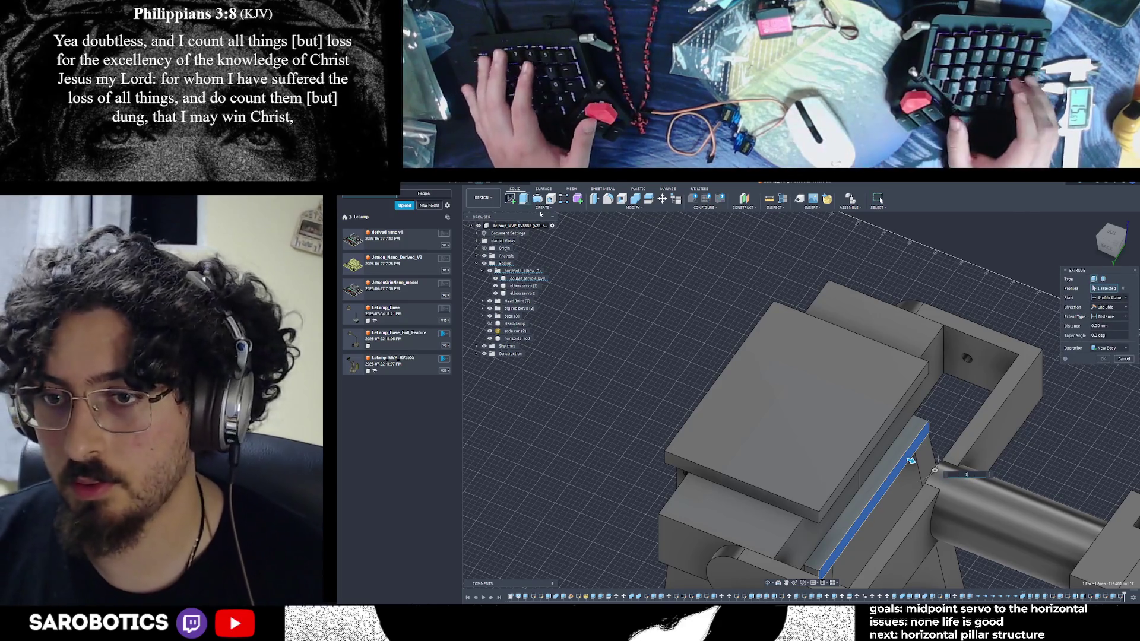
{"action": "mouse_move", "coordinate": [915, 461]}
{"action": "left_mouse_down"}
{"action": "mouse_move", "coordinate": [871, 445]}
{"action": "mouse_move", "coordinate": [915, 461]}
{"action": "left_mouse_up"}
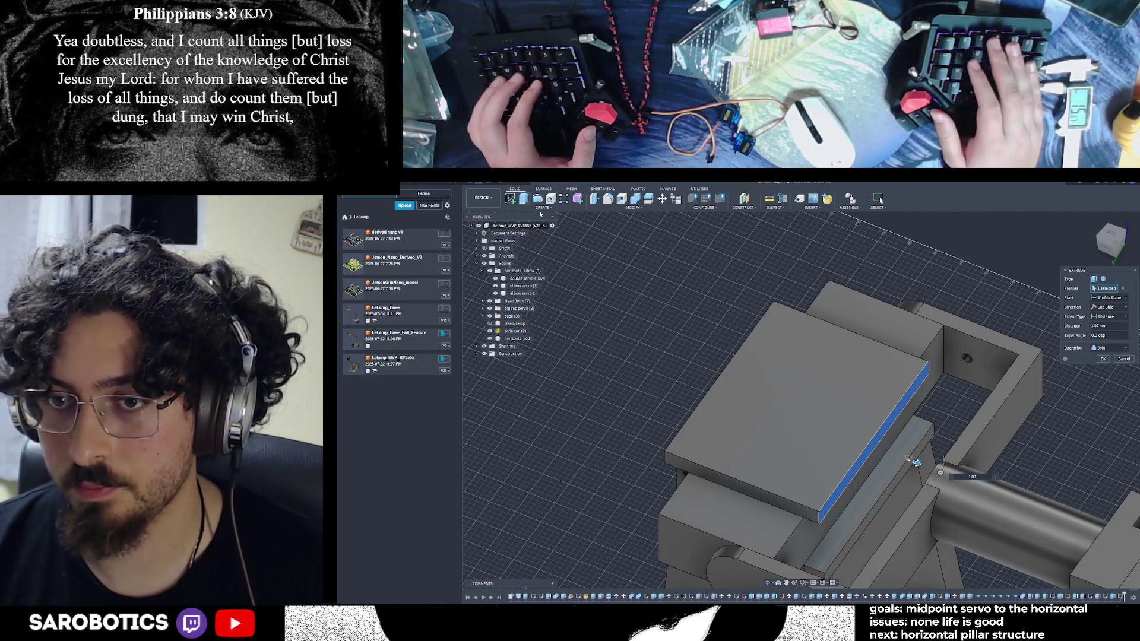
{"action": "key", "text": "Return"}
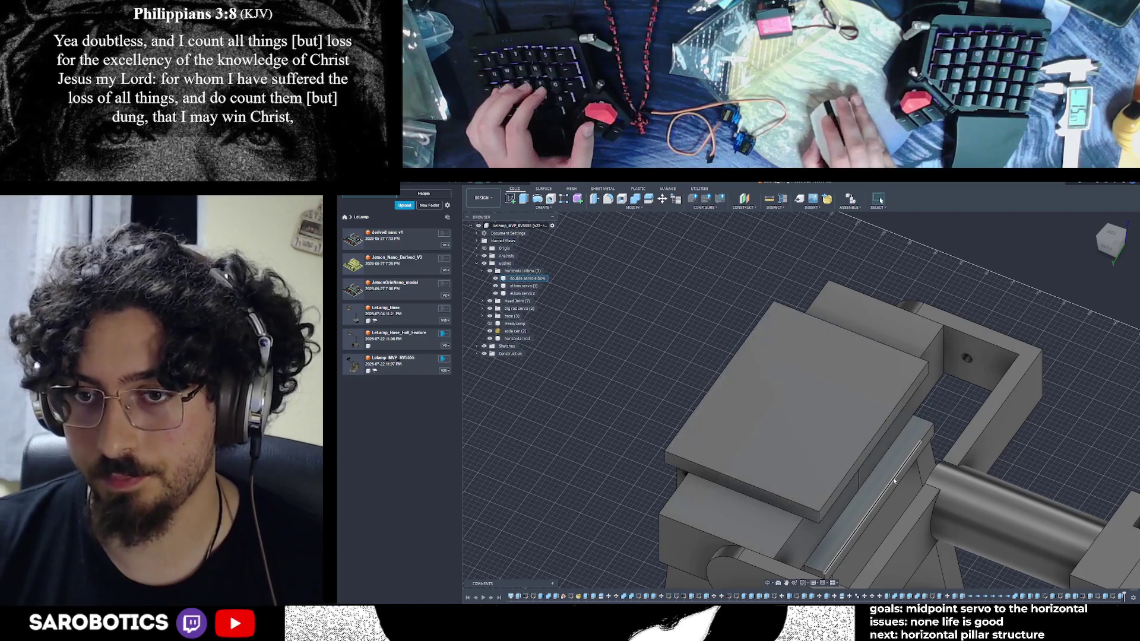
{"action": "scroll", "coordinate": [879, 481], "scroll_direction": "up", "scroll_amount": 2}
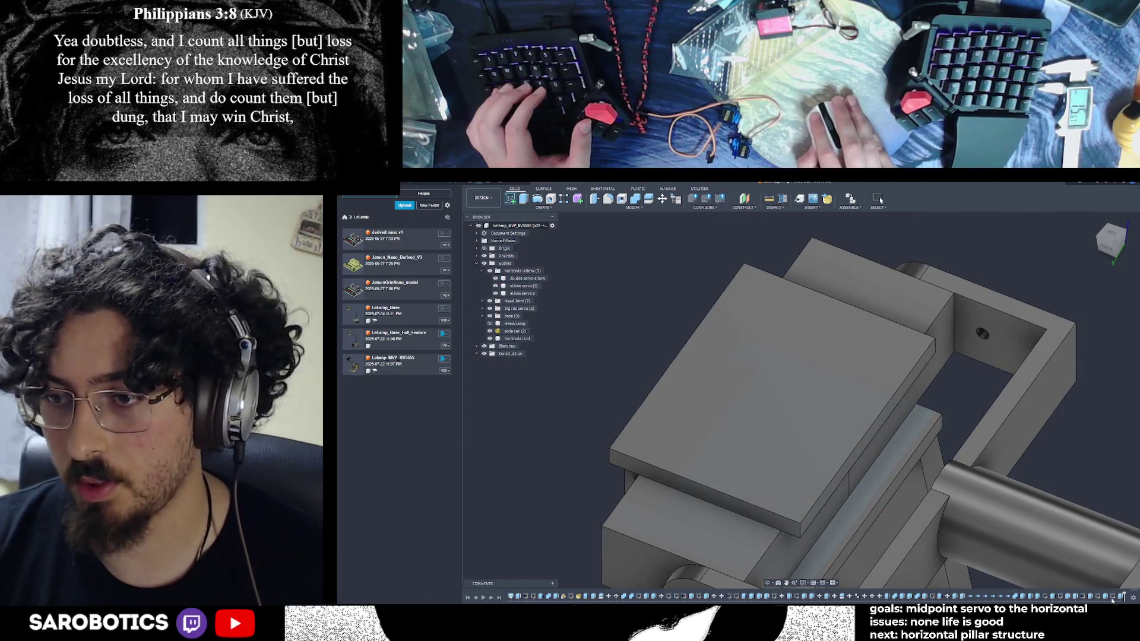
{"action": "left_click", "coordinate": [483, 345]}
{"action": "scroll", "coordinate": [508, 480], "scroll_direction": "down", "scroll_amount": 5}
{"action": "scroll", "coordinate": [846, 401], "scroll_direction": "up", "scroll_amount": 3}
{"action": "scroll", "coordinate": [508, 446], "scroll_direction": "down", "scroll_amount": 3}
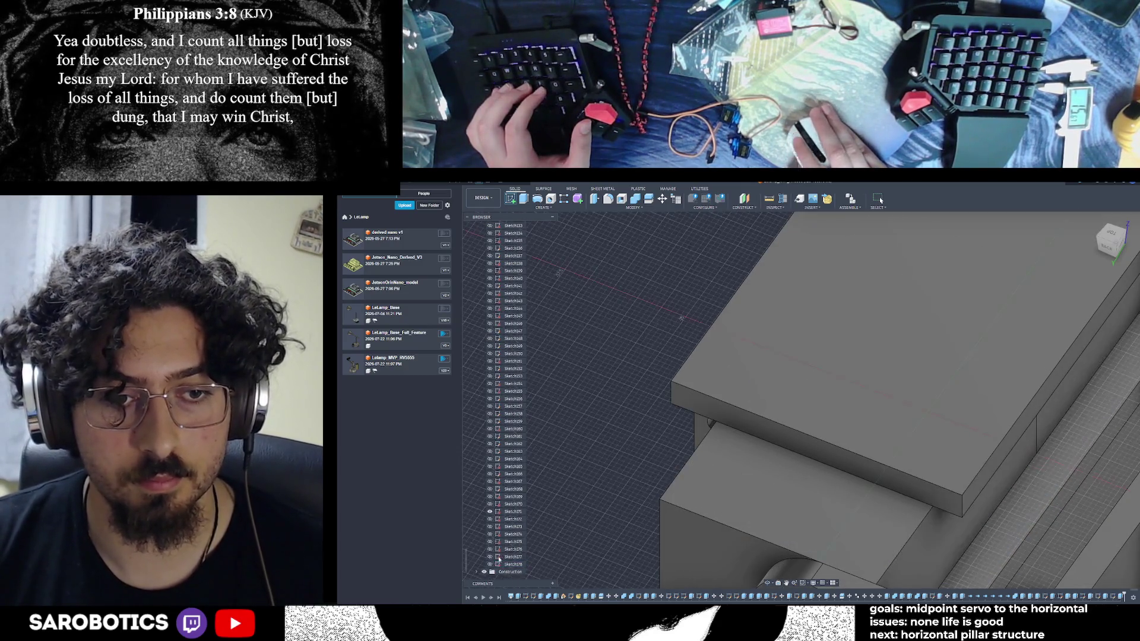
{"action": "scroll", "coordinate": [507, 445], "scroll_direction": "up", "scroll_amount": 5}
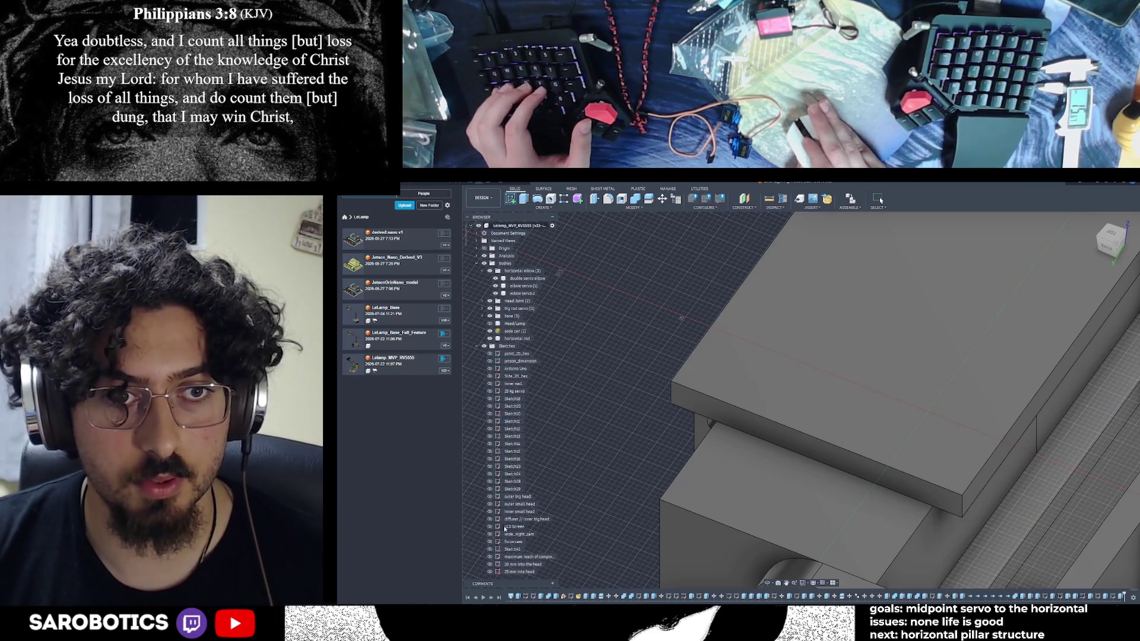
Start a new sketch on the block's top face and look straight at the sketch plane for a rectangle
{"action": "left_click", "coordinate": [484, 345]}
{"action": "scroll", "coordinate": [1011, 485], "scroll_direction": "down", "scroll_amount": 3}
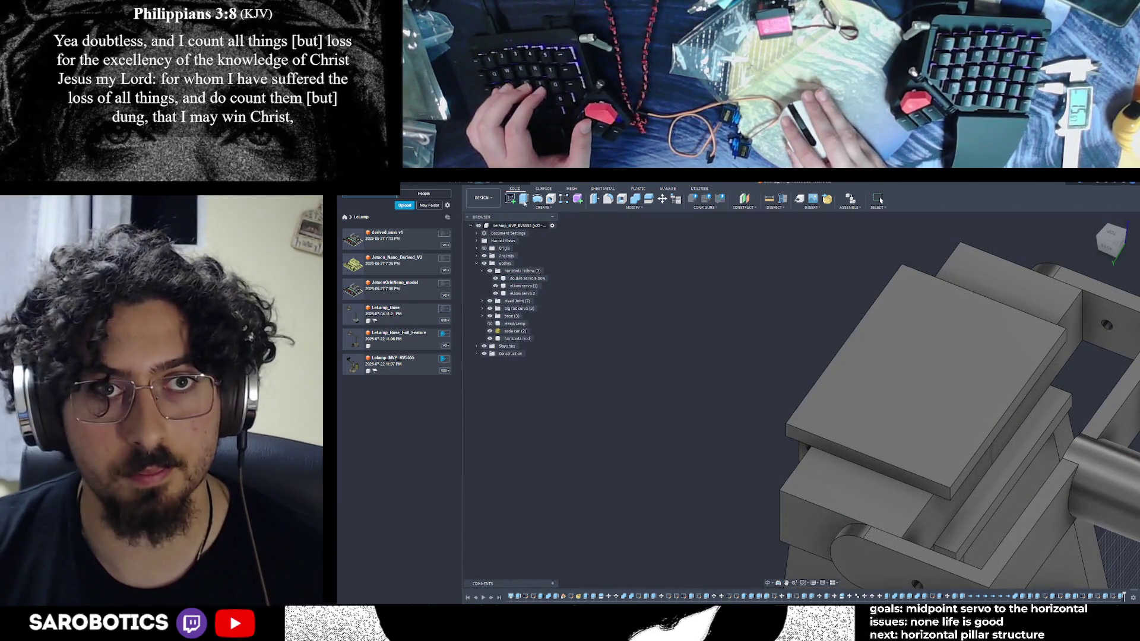
{"action": "left_click", "coordinate": [1013, 469]}
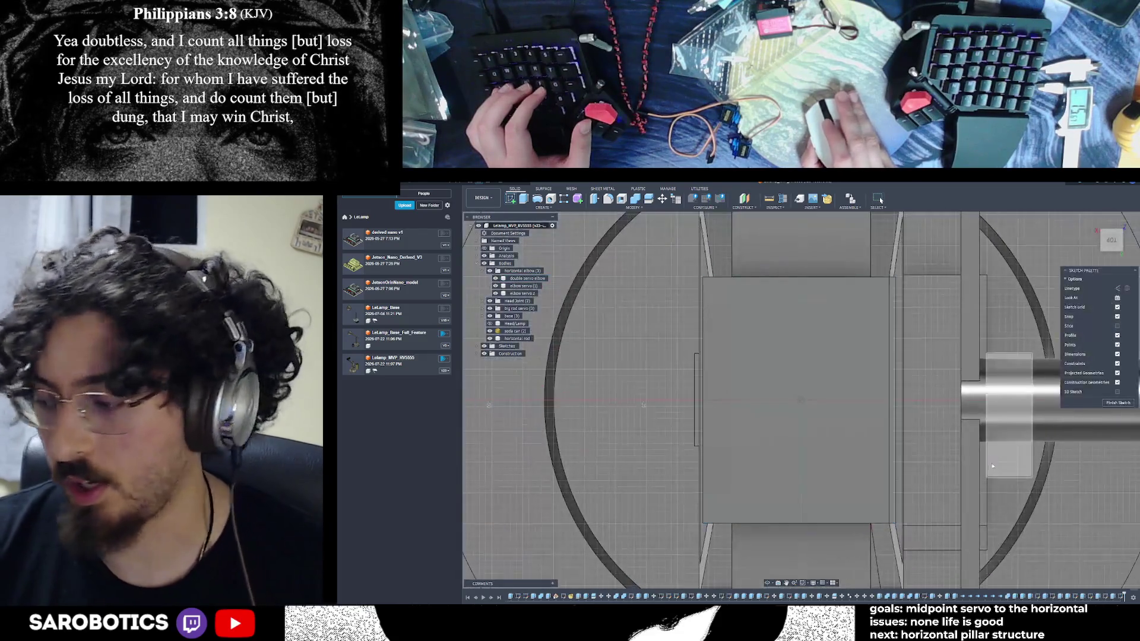
{"action": "middle_click_drag", "start_coordinate": [802, 401], "coordinate": [854, 374], "text": "shift"}
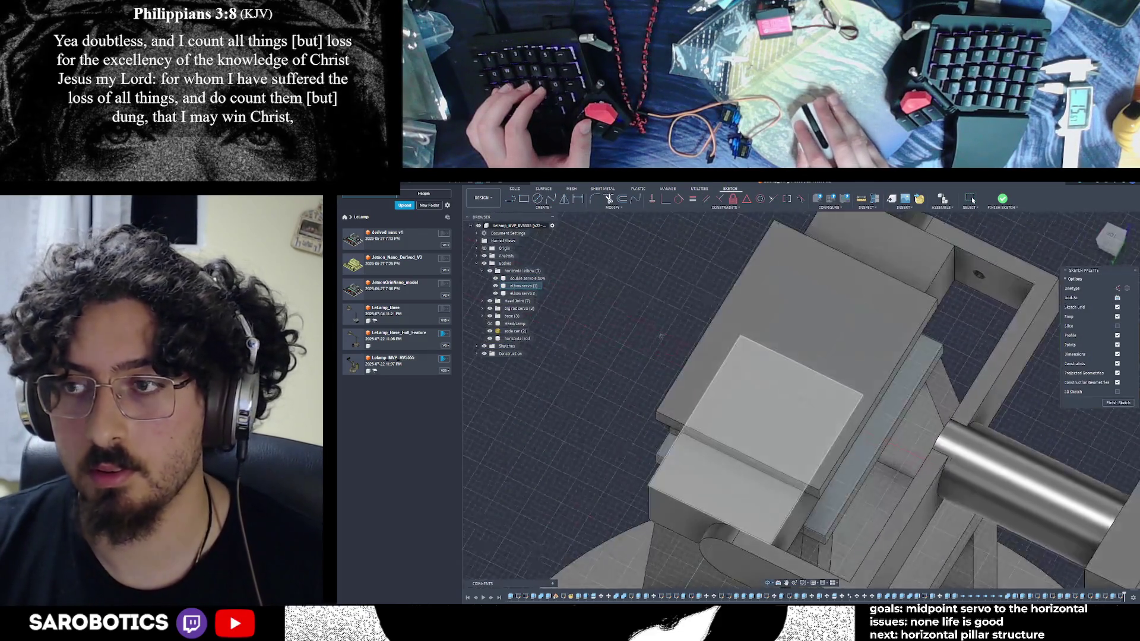
{"action": "middle_click_drag", "start_coordinate": [802, 401], "coordinate": [829, 365], "text": "shift"}
{"action": "middle_click_drag", "start_coordinate": [664, 302], "coordinate": [639, 287], "text": "shift"}
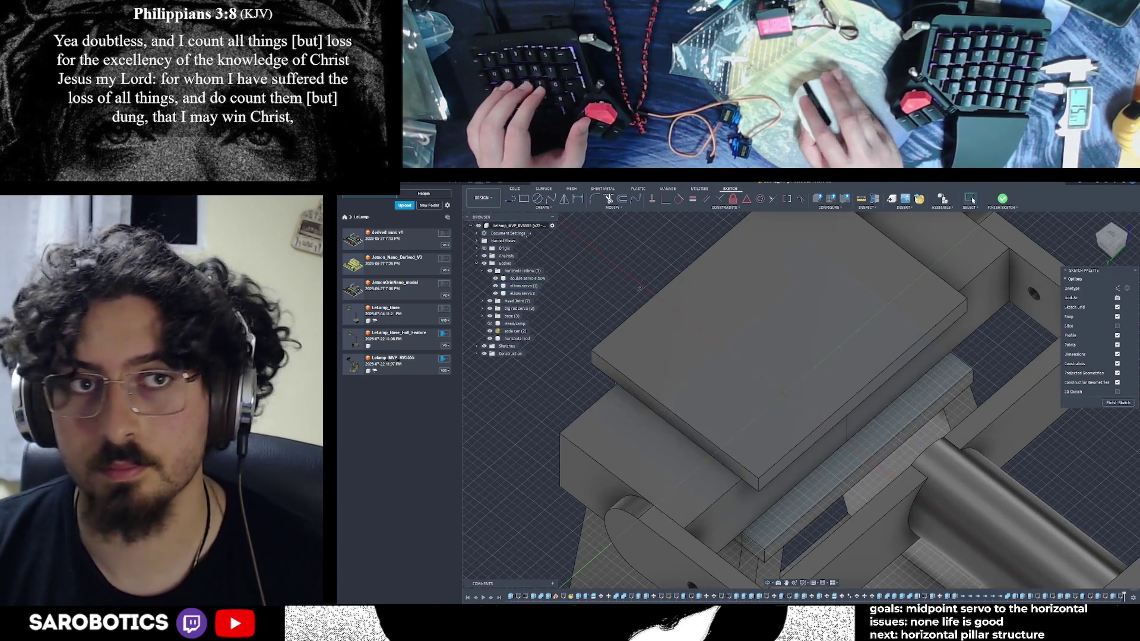
{"action": "key", "text": "r"}
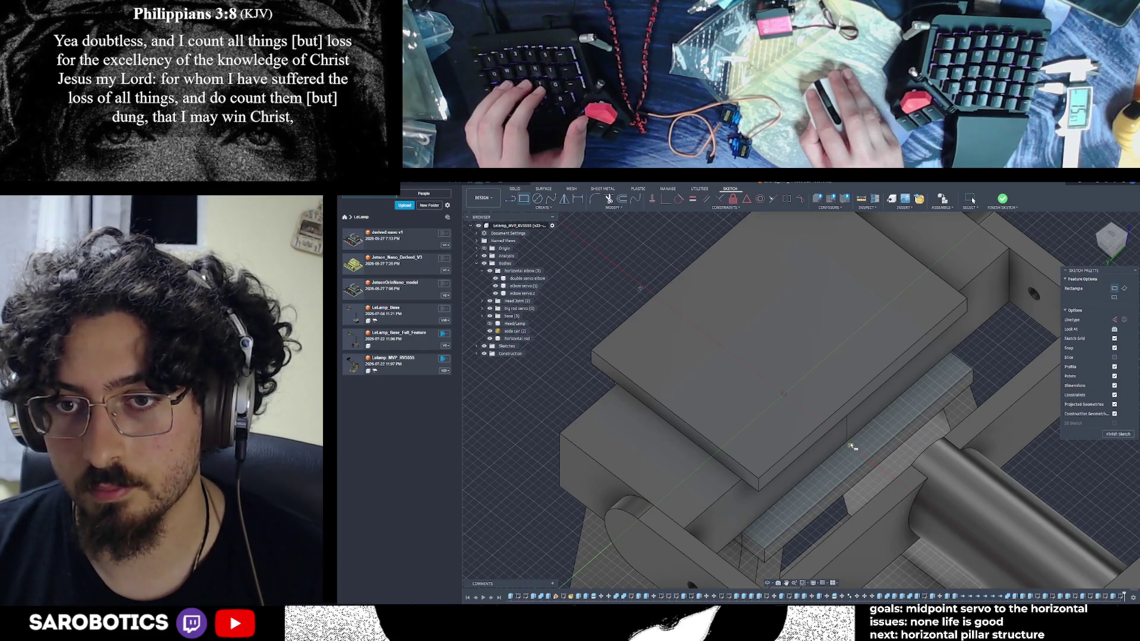
{"action": "scroll", "coordinate": [853, 446], "scroll_direction": "up", "scroll_amount": 5}
{"action": "scroll", "coordinate": [863, 447], "scroll_direction": "up", "scroll_amount": 3}
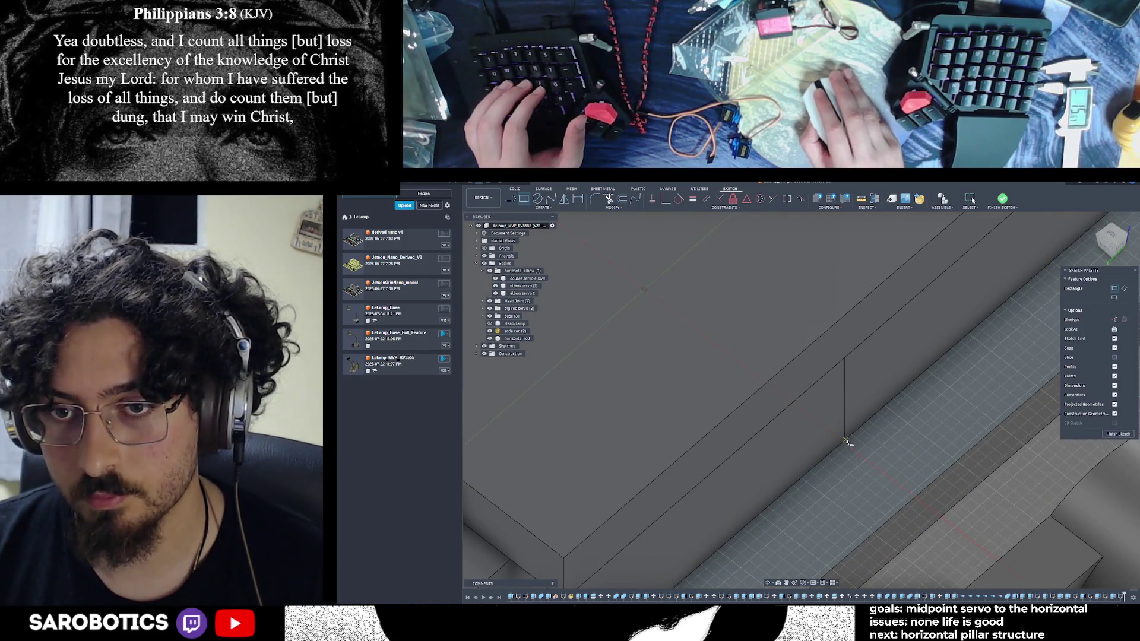
{"action": "scroll", "coordinate": [848, 441], "scroll_direction": "up", "scroll_amount": 2}
{"action": "scroll", "coordinate": [881, 443], "scroll_direction": "up", "scroll_amount": 2}
{"action": "key", "text": "shift+l"}
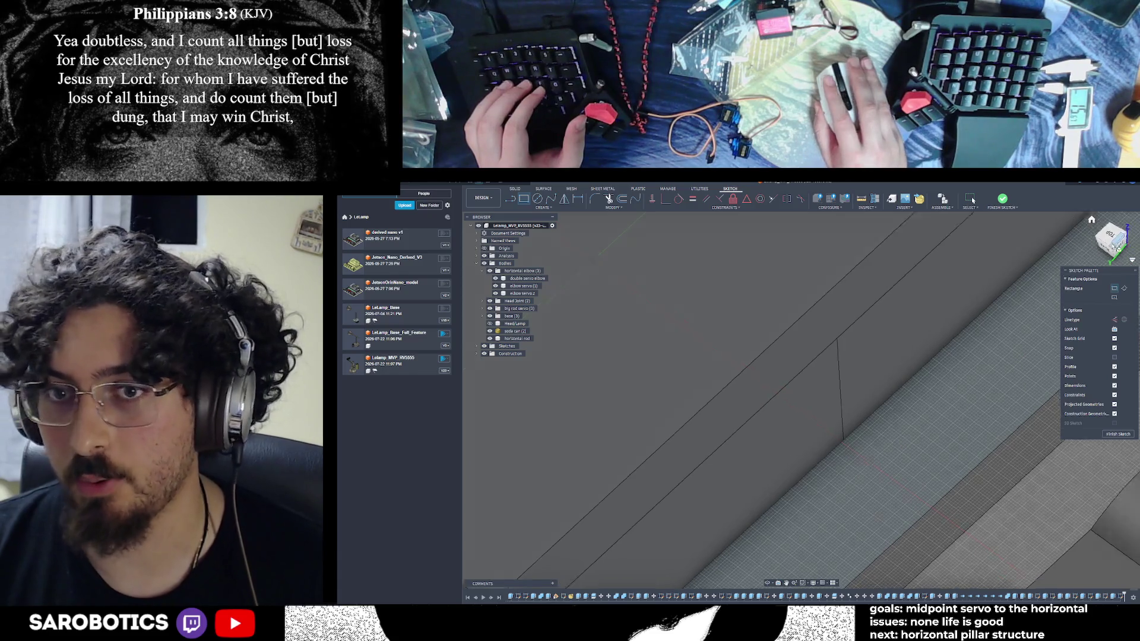
{"action": "scroll", "coordinate": [820, 456], "scroll_direction": "up", "scroll_amount": 1}
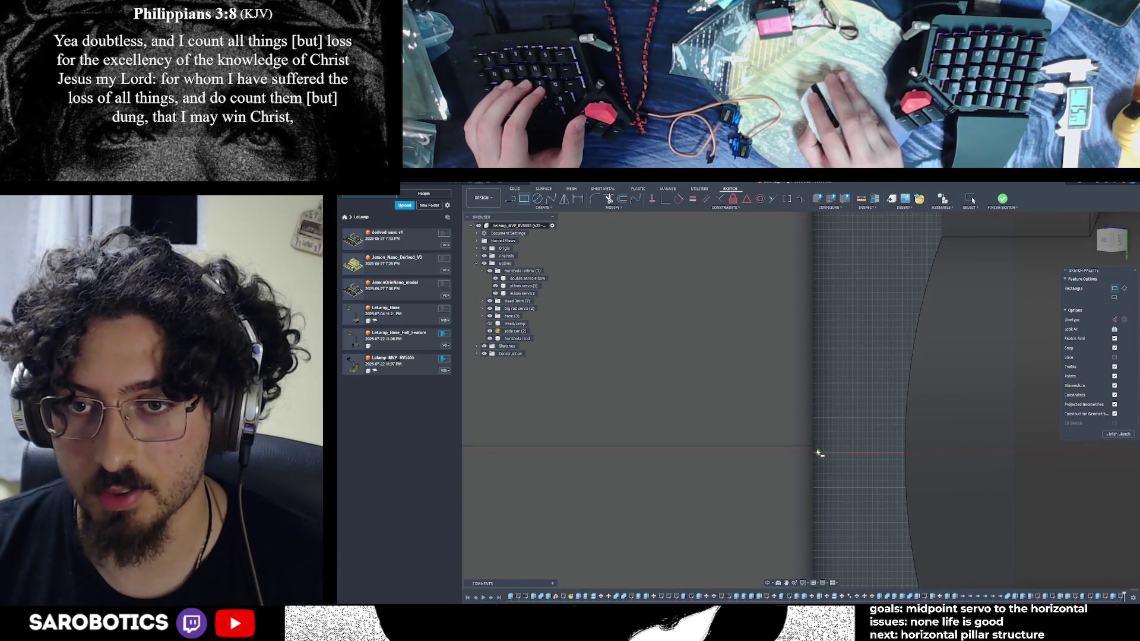
{"action": "scroll", "coordinate": [817, 451], "scroll_direction": "up", "scroll_amount": 2}
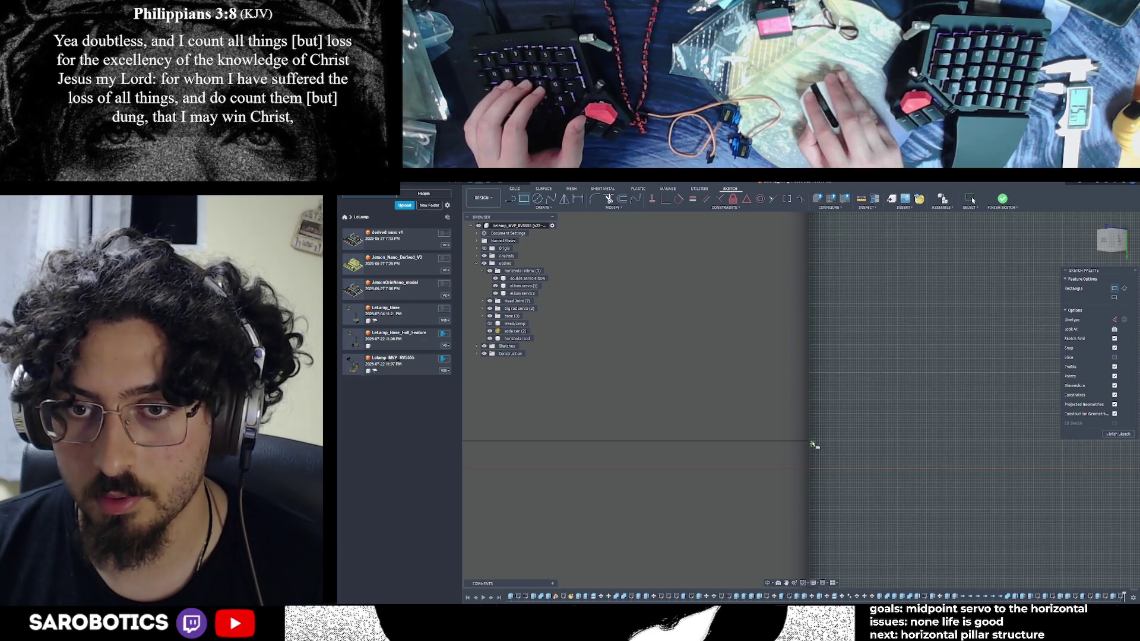
{"action": "scroll", "coordinate": [837, 441], "scroll_direction": "down", "scroll_amount": 2}
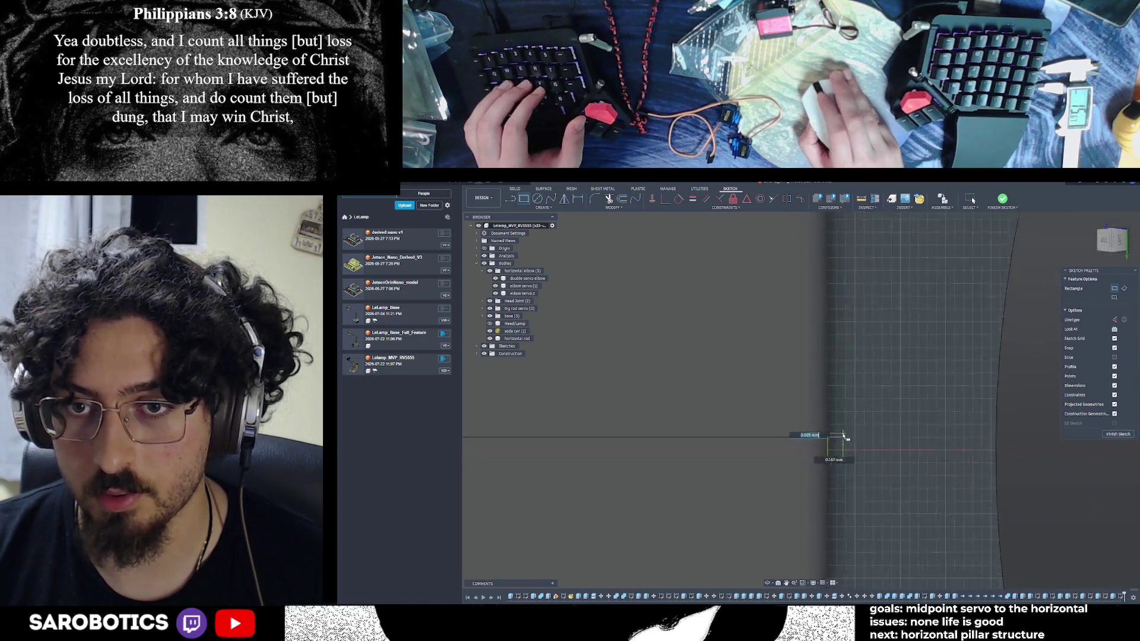
Place a rectangle's first corner, then cancel it and reorient toward the elbow mount
{"action": "left_click", "coordinate": [841, 439]}
{"action": "mouse_move", "coordinate": [768, 411]}
{"action": "middle_mouse_down", "text": "shift"}
{"action": "mouse_move", "coordinate": [546, 334]}
{"action": "mouse_move", "coordinate": [750, 479]}
{"action": "middle_mouse_up", "text": "shift"}
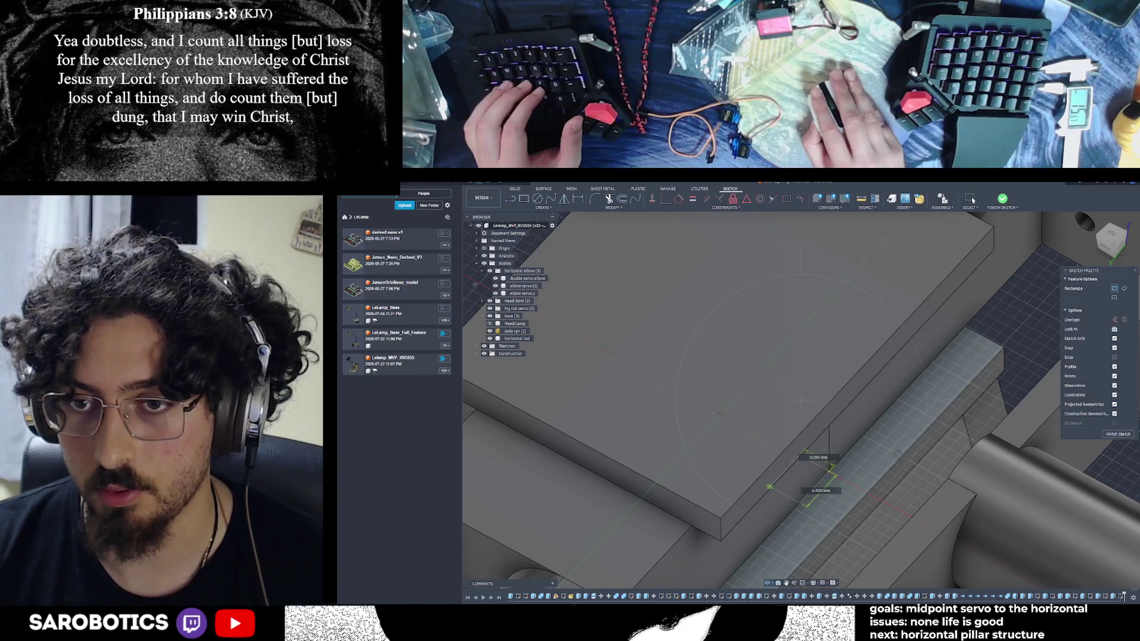
{"action": "scroll", "coordinate": [898, 453], "scroll_direction": "up", "scroll_amount": 2}
{"action": "right_click", "coordinate": [898, 455]}
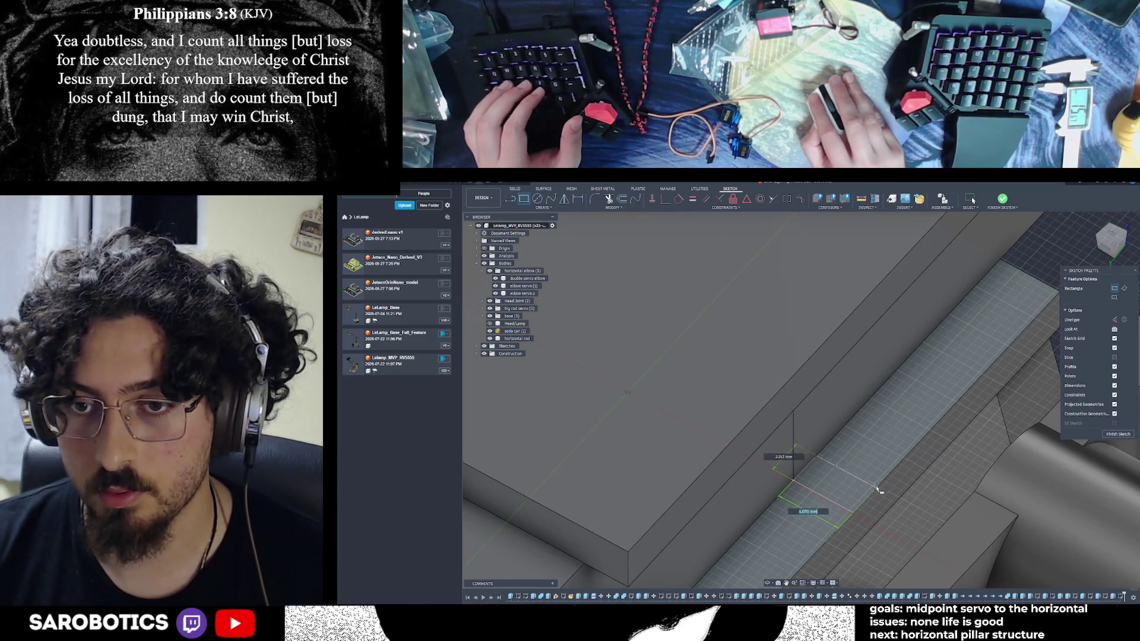
{"action": "scroll", "coordinate": [879, 489], "scroll_direction": "up", "scroll_amount": 1}
{"action": "scroll", "coordinate": [879, 487], "scroll_direction": "up", "scroll_amount": 1}
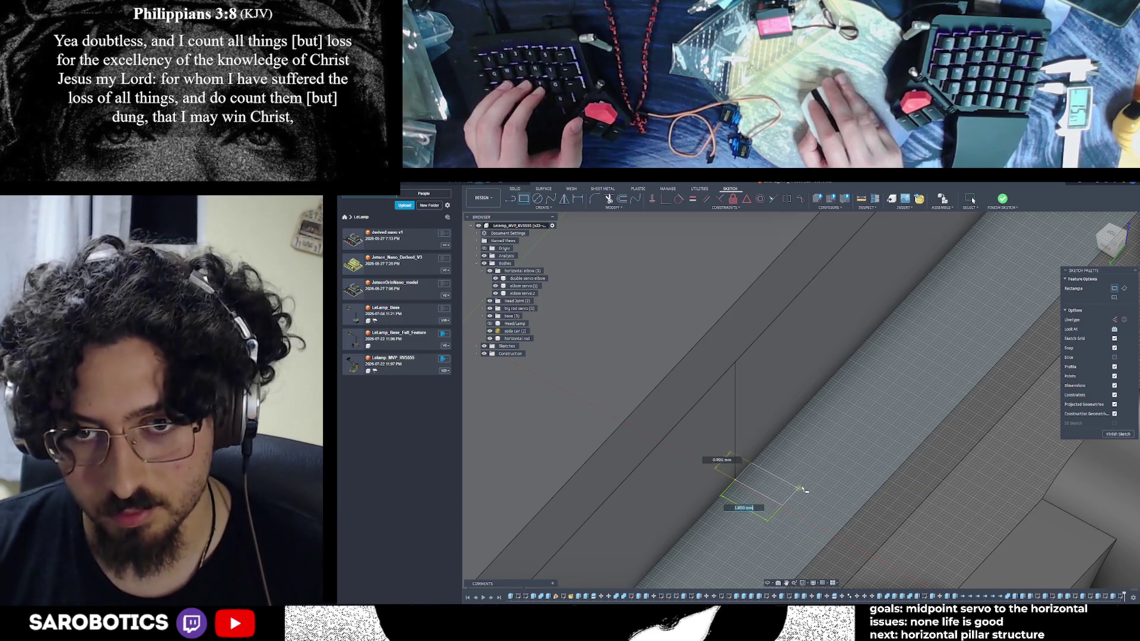
{"action": "key", "text": "Escape"}
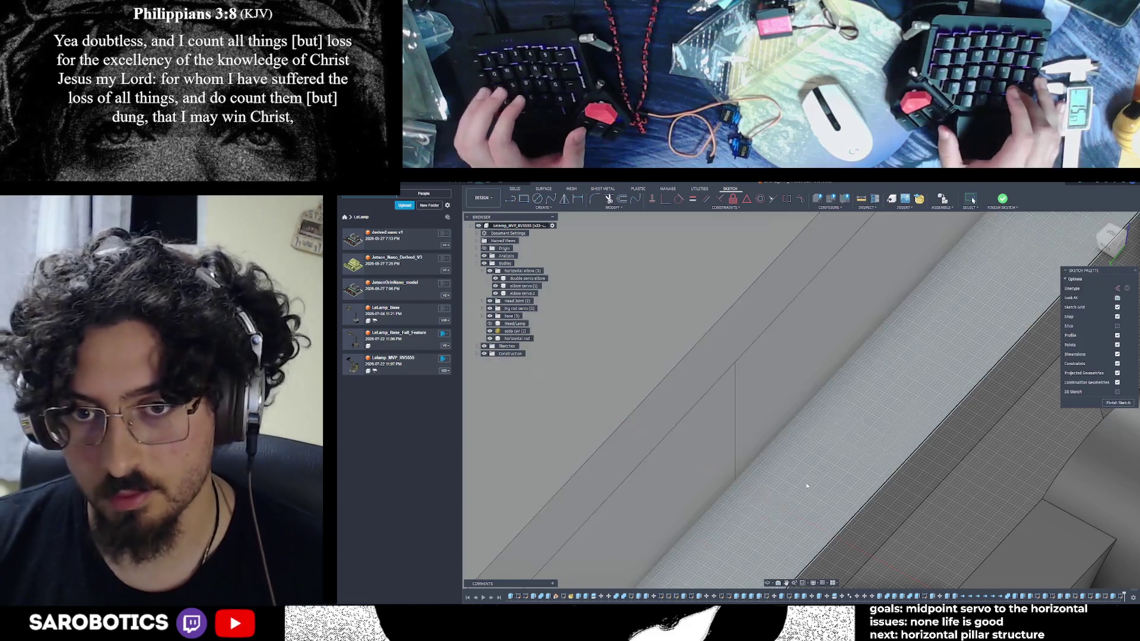
{"action": "mouse_move", "coordinate": [751, 450]}
{"action": "middle_mouse_down", "text": "shift"}
{"action": "mouse_move", "coordinate": [565, 375]}
{"action": "mouse_move", "coordinate": [743, 426]}
{"action": "mouse_move", "coordinate": [709, 403]}
{"action": "middle_mouse_up", "text": "shift"}
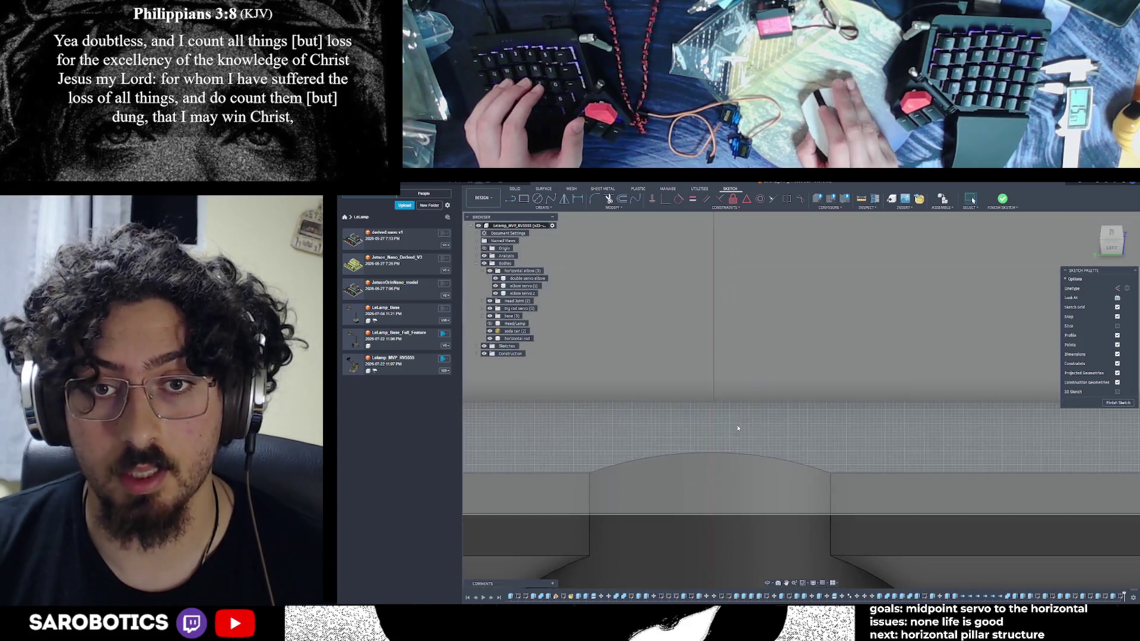
{"action": "scroll", "coordinate": [713, 392], "scroll_direction": "up", "scroll_amount": 3}
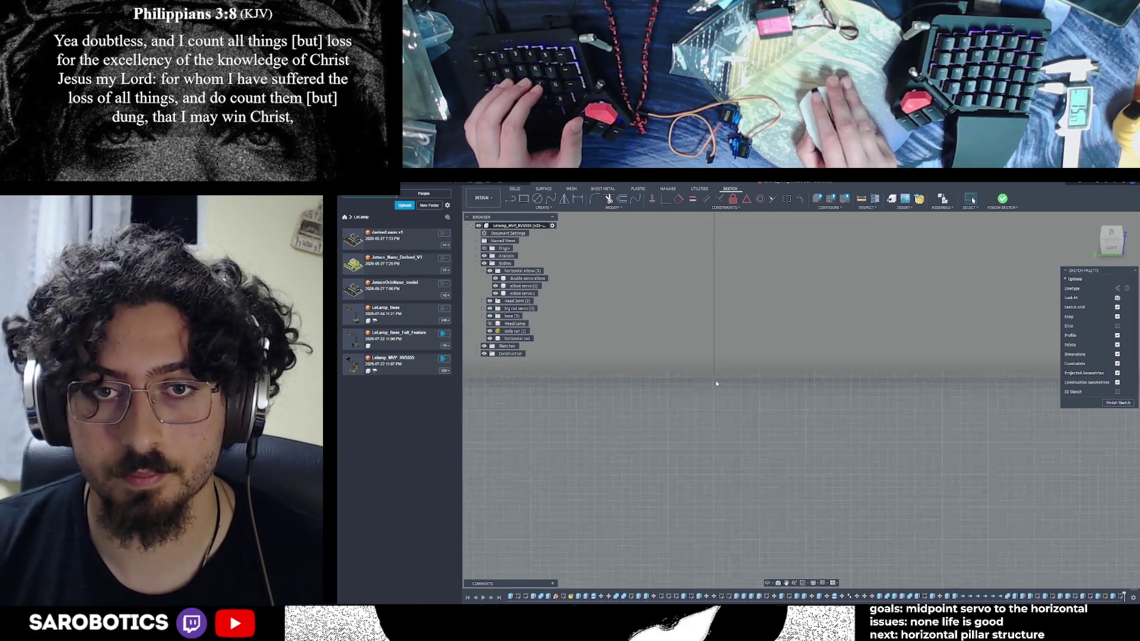
Draw a short angled guide line on the top plate and orbit to the sloped face
{"action": "middle_click_drag", "start_coordinate": [714, 368], "coordinate": [732, 383], "text": "shift"}
{"action": "key", "text": "l"}
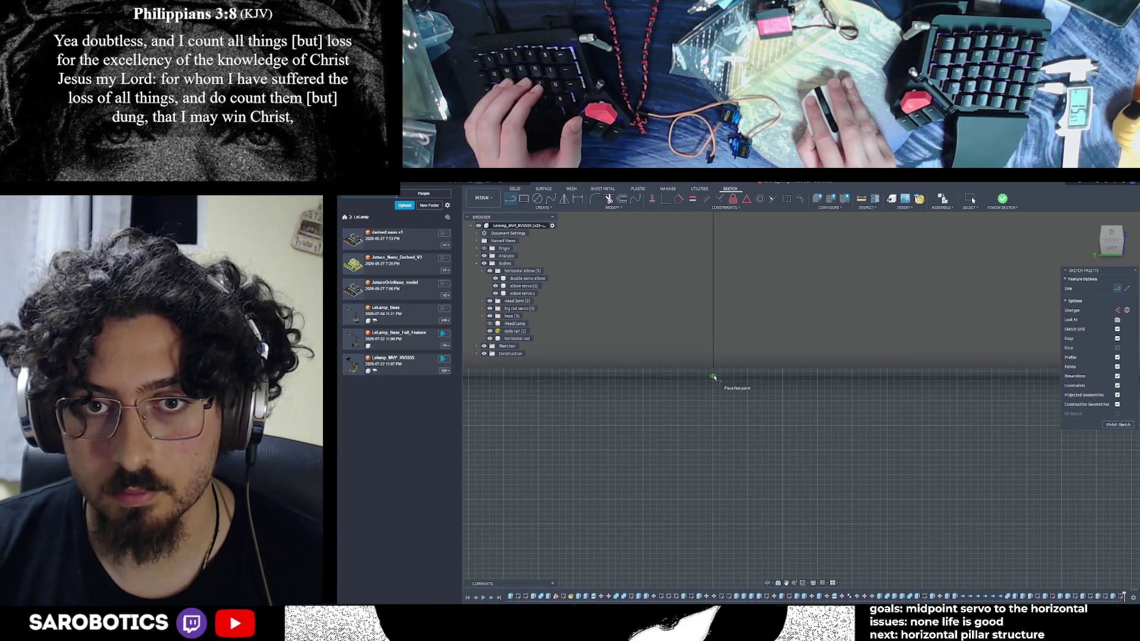
{"action": "middle_click_drag", "start_coordinate": [722, 413], "coordinate": [728, 406]}
{"action": "scroll", "coordinate": [728, 405], "scroll_direction": "down", "scroll_amount": 5}
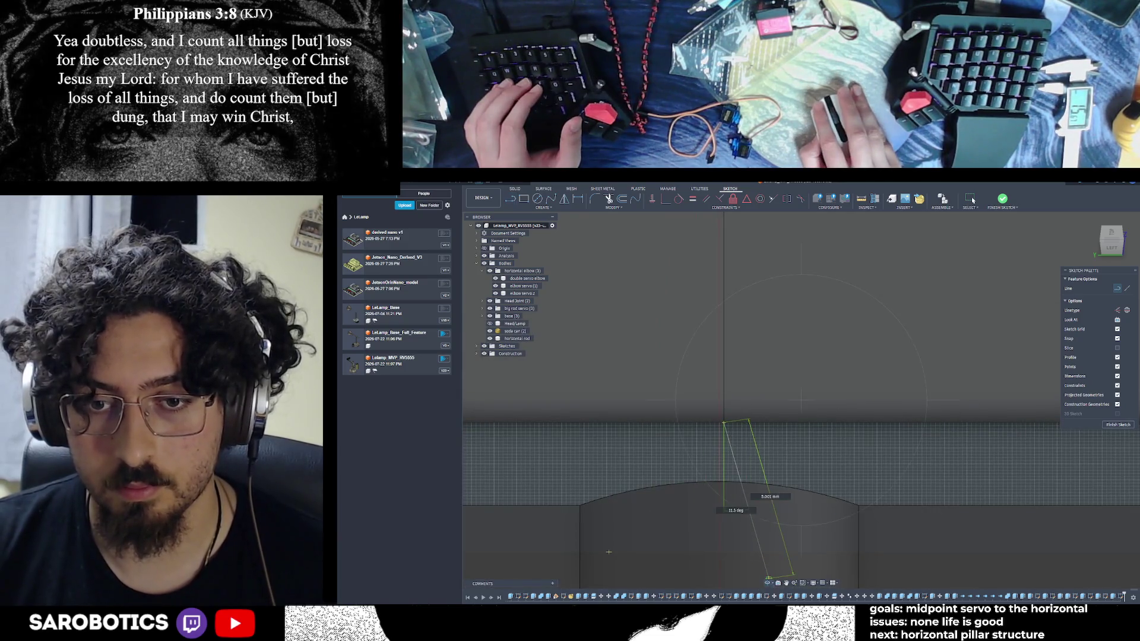
{"action": "middle_click_drag", "start_coordinate": [608, 552], "coordinate": [846, 488], "text": "shift"}
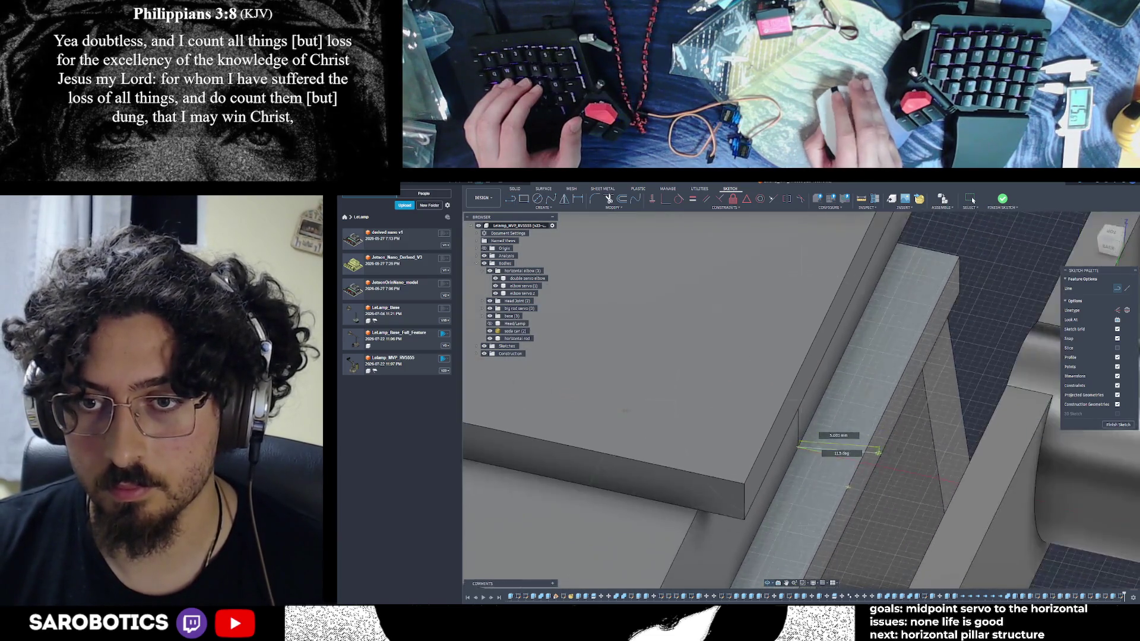
{"action": "middle_click_drag", "start_coordinate": [879, 451], "coordinate": [851, 461], "text": "shift"}
{"action": "scroll", "coordinate": [852, 460], "scroll_direction": "up", "scroll_amount": 3}
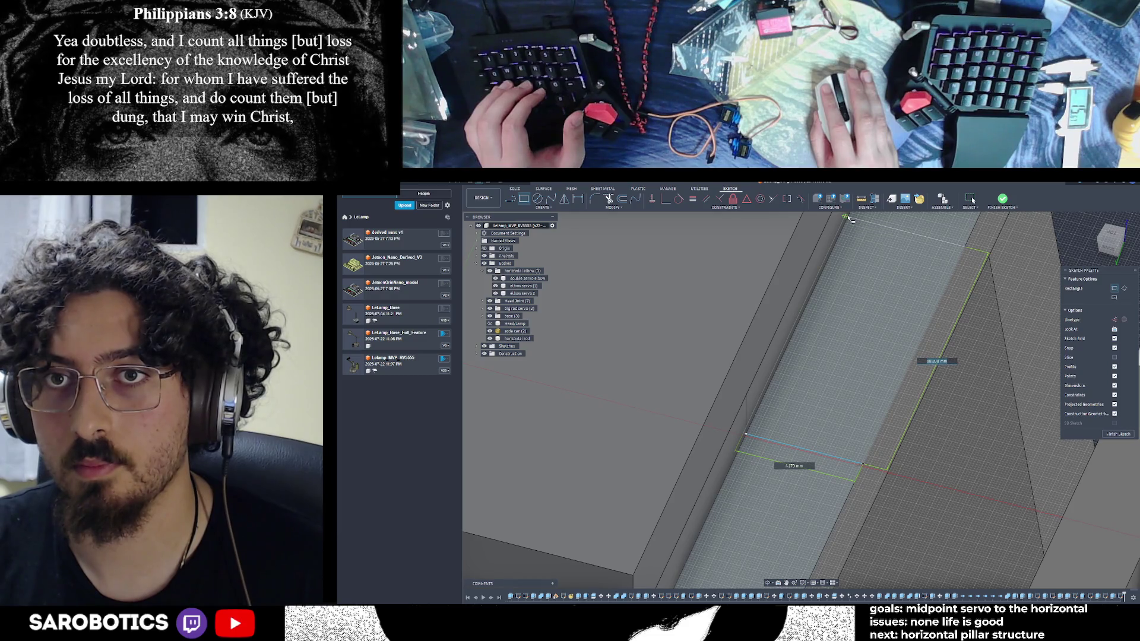
Finish the long rectangle with its second dimension set to 155
{"action": "key", "text": "Tab"}
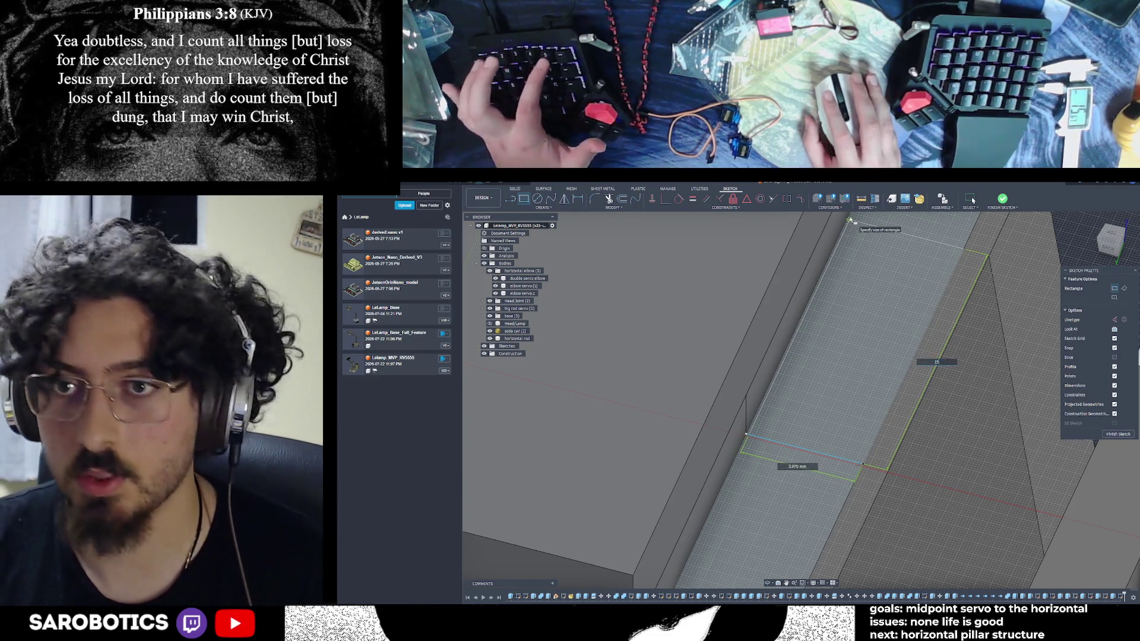
{"action": "type", "text": "155"}
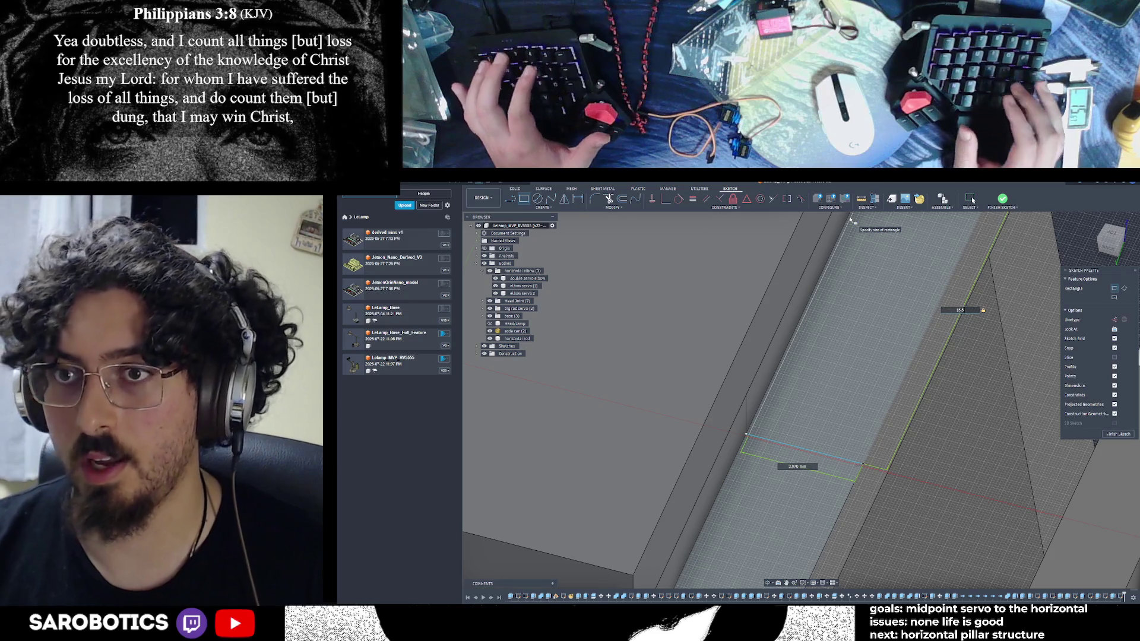
{"action": "key", "text": "Return"}
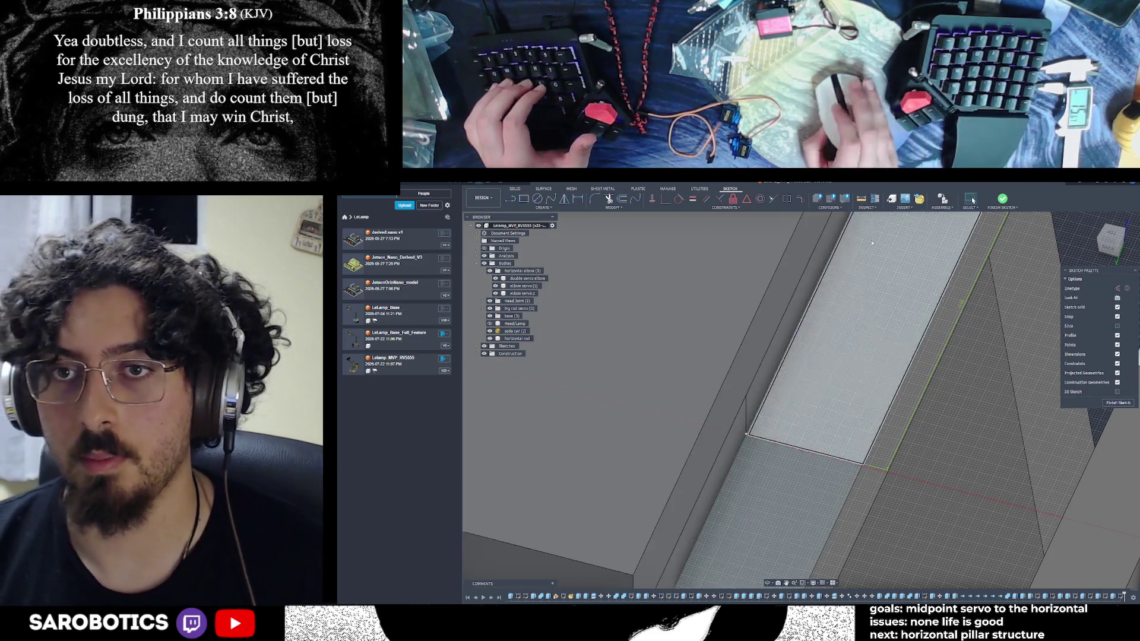
{"action": "scroll", "coordinate": [746, 436], "scroll_direction": "down", "scroll_amount": 5}
{"action": "middle_click_drag", "start_coordinate": [732, 430], "coordinate": [826, 350], "text": "shift"}
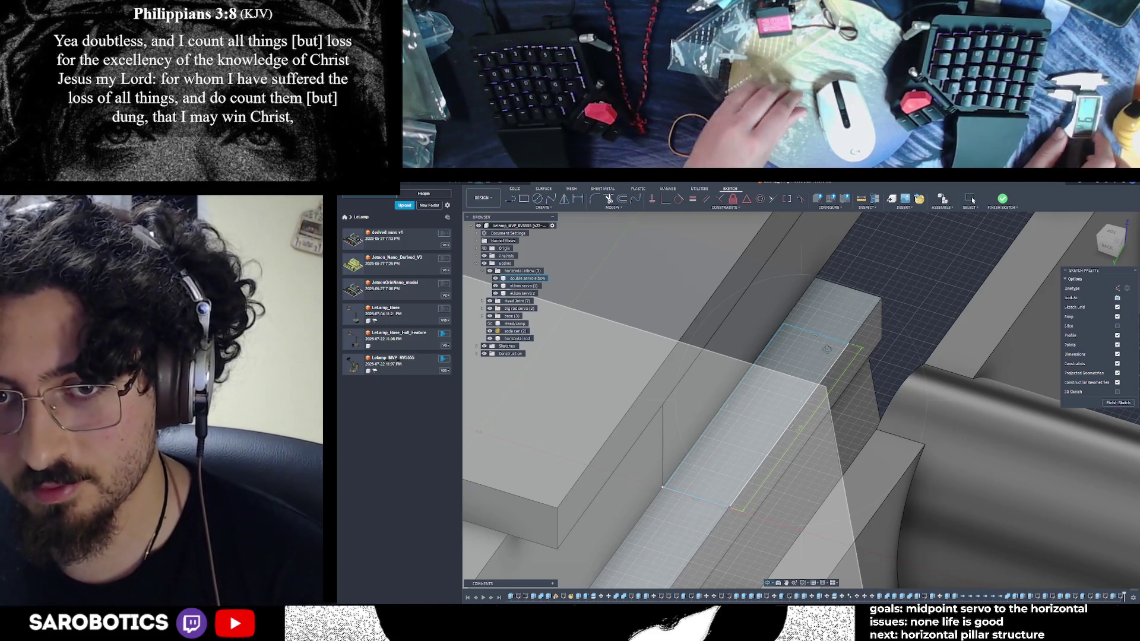
Draw a narrow 4 mm rectangle beside the first one on the slanted face
{"action": "mouse_move", "coordinate": [825, 349]}
{"action": "middle_mouse_down", "text": "shift"}
{"action": "mouse_move", "coordinate": [806, 357]}
{"action": "mouse_move", "coordinate": [814, 407]}
{"action": "mouse_move", "coordinate": [828, 392]}
{"action": "middle_mouse_up", "text": "shift"}
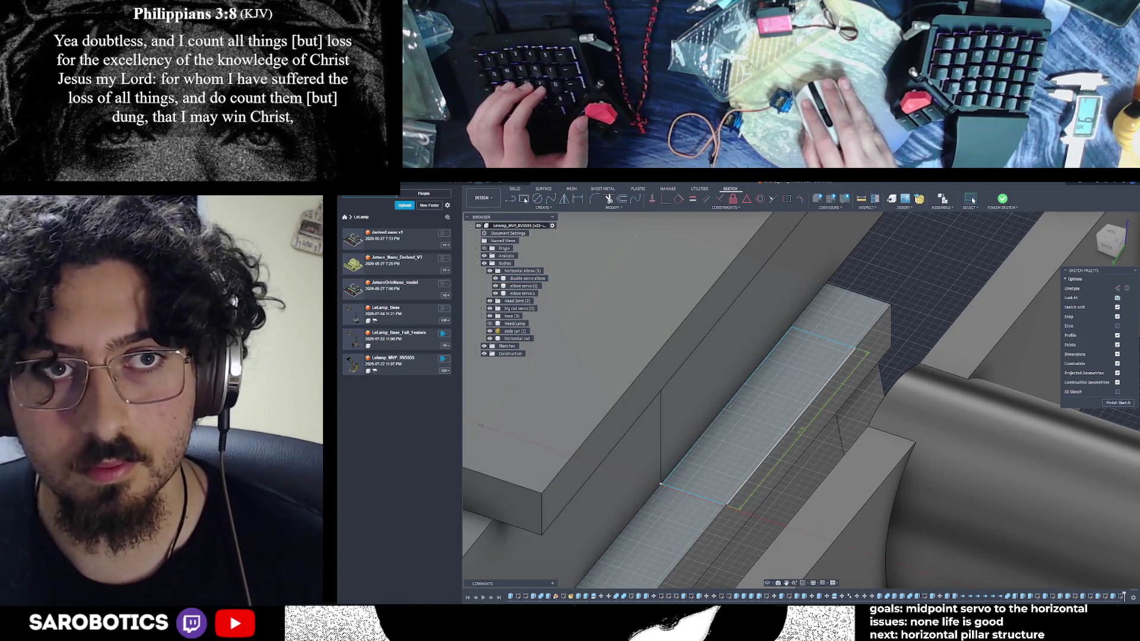
{"action": "key", "text": "r"}
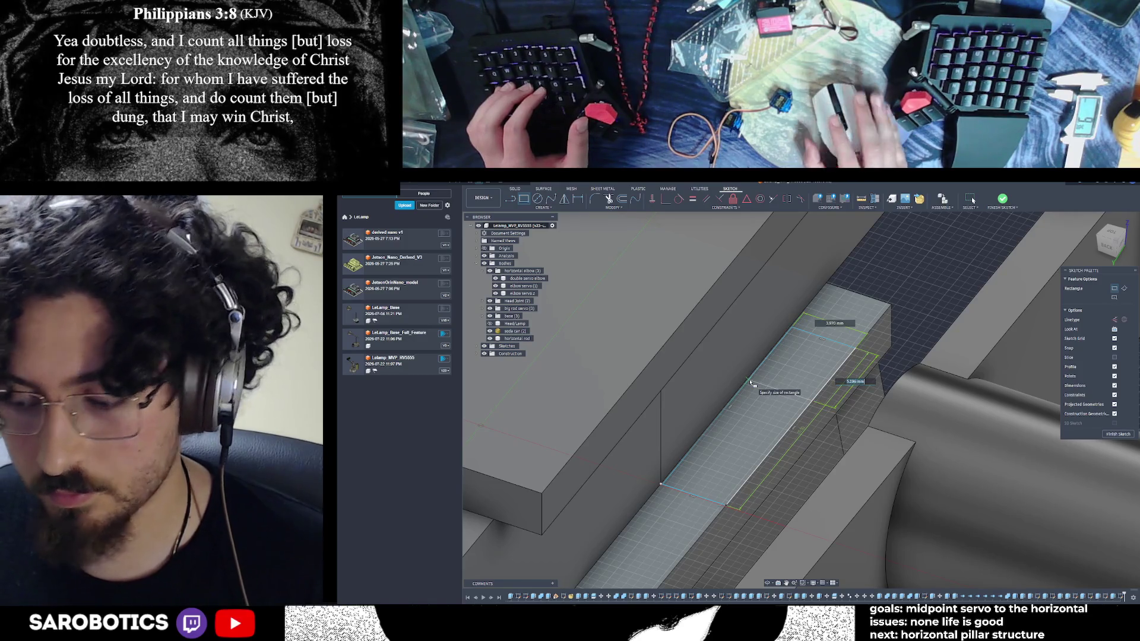
{"action": "type", "text": "4"}
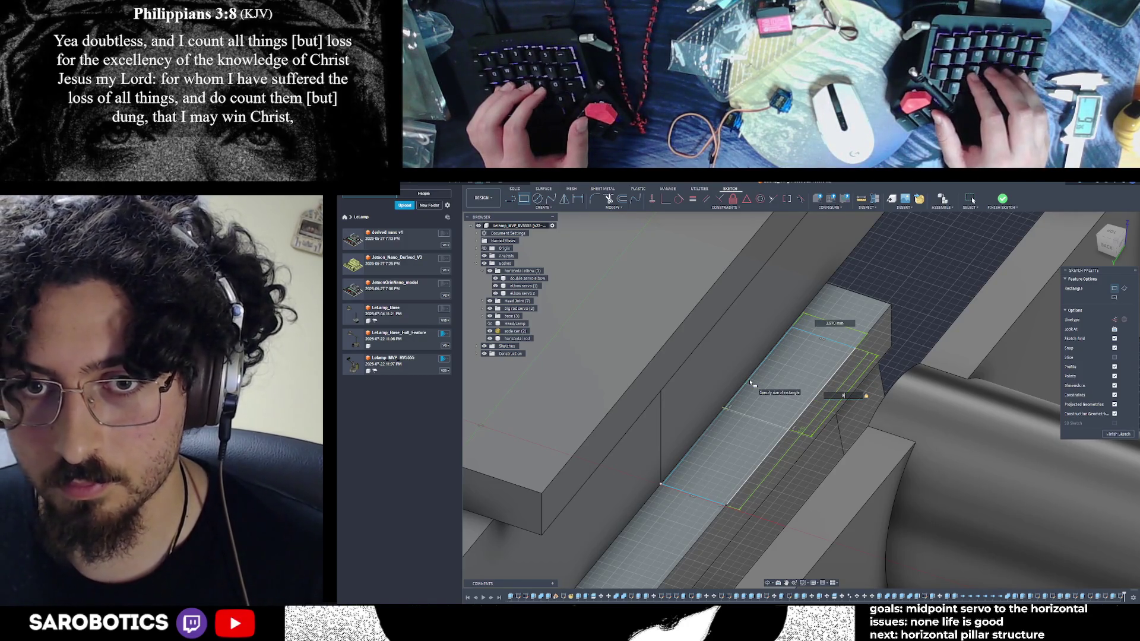
{"action": "key", "text": "Return"}
{"action": "scroll", "coordinate": [749, 380], "scroll_direction": "up", "scroll_amount": 3}
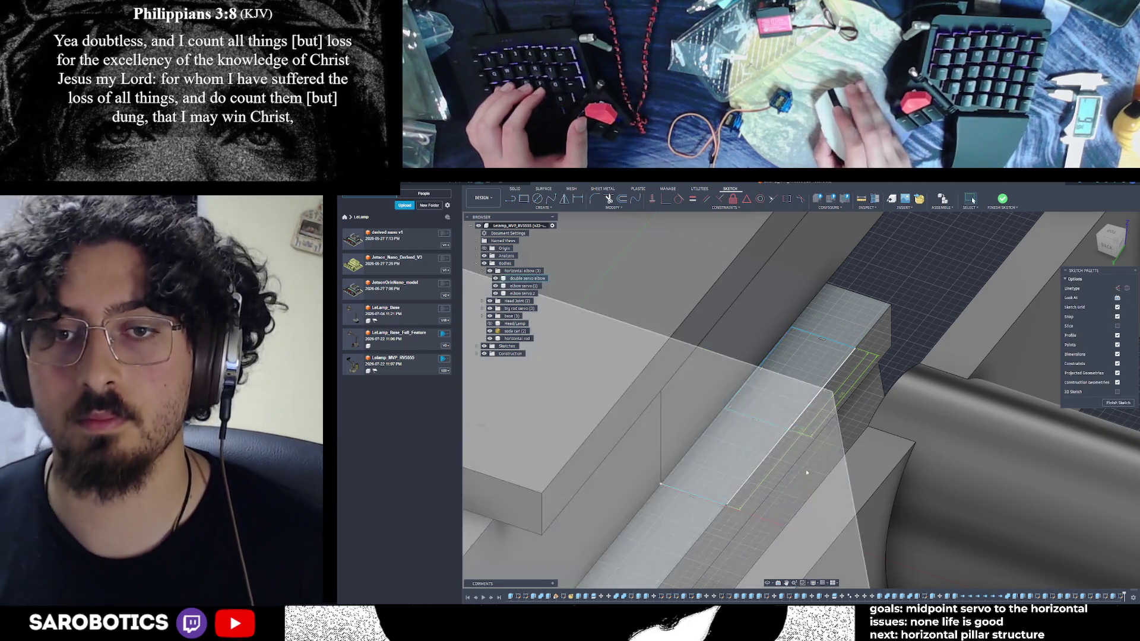
{"action": "scroll", "coordinate": [806, 470], "scroll_direction": "up", "scroll_amount": 3}
{"action": "scroll", "coordinate": [757, 426], "scroll_direction": "up", "scroll_amount": 3}
{"action": "scroll", "coordinate": [758, 426], "scroll_direction": "down", "scroll_amount": 3}
{"action": "scroll", "coordinate": [758, 426], "scroll_direction": "down", "scroll_amount": 3}
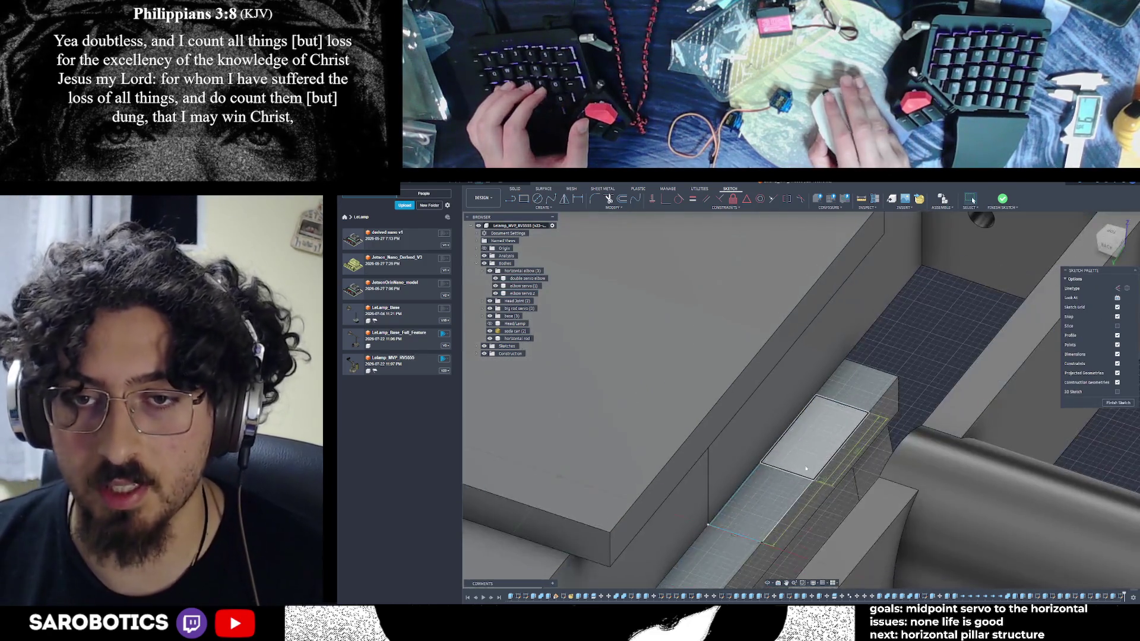
{"action": "middle_click_drag", "start_coordinate": [806, 467], "coordinate": [806, 468], "text": "shift"}
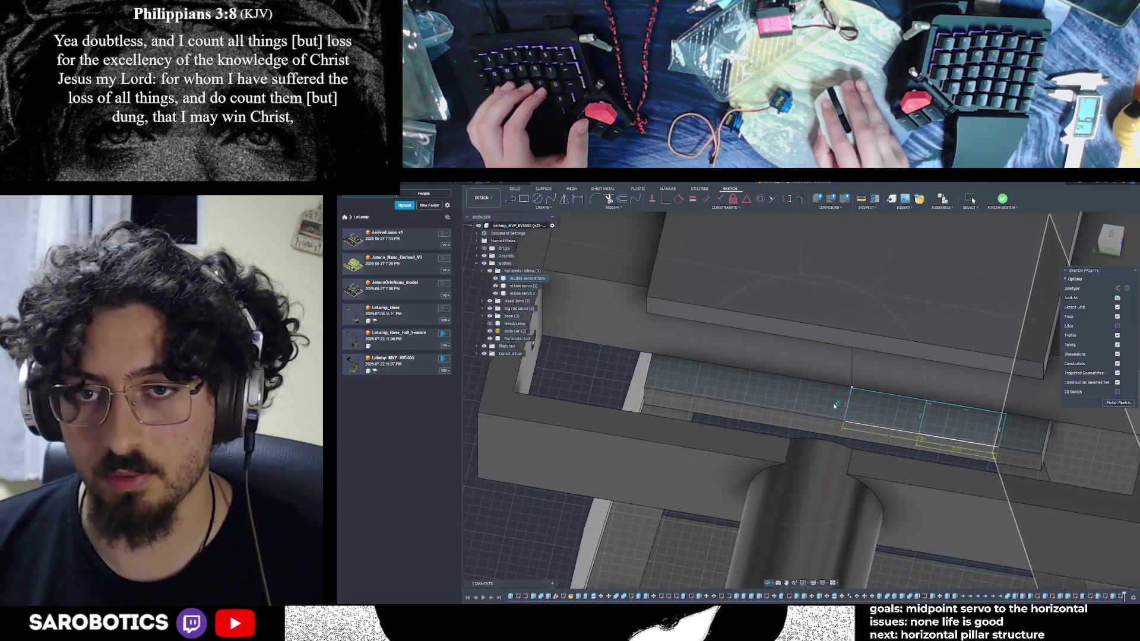
{"action": "scroll", "coordinate": [826, 395], "scroll_direction": "up", "scroll_amount": 2}
{"action": "scroll", "coordinate": [773, 402], "scroll_direction": "up", "scroll_amount": 2}
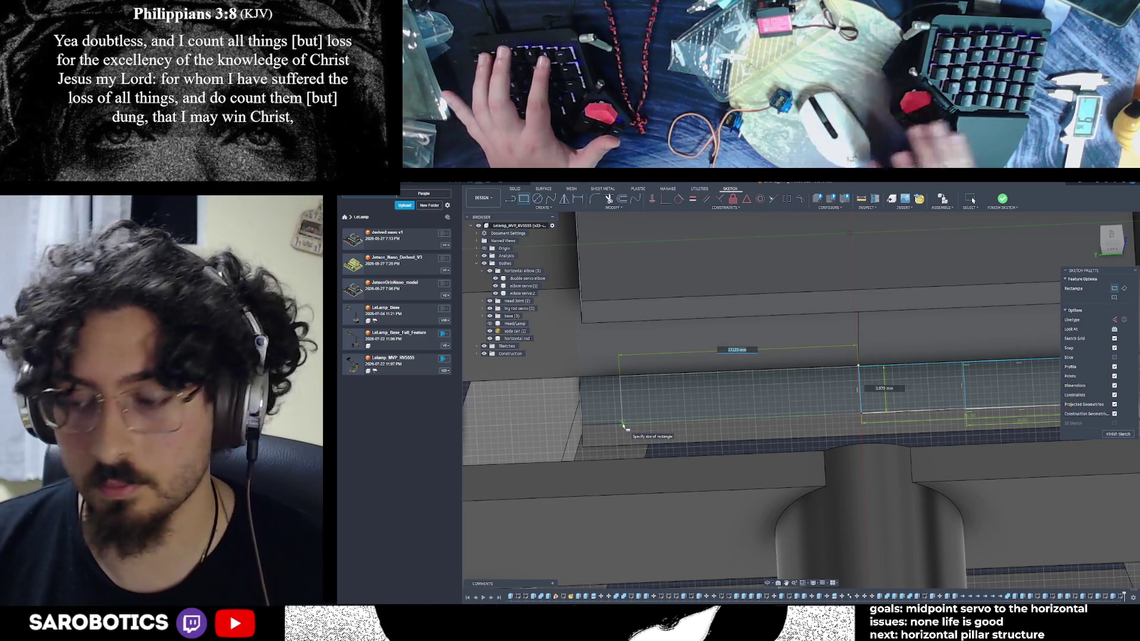
{"action": "type", "text": "140"}
Shorten the rectangle to 140 and set the adjacent dimension to 4 mm
{"action": "key", "text": "Return"}
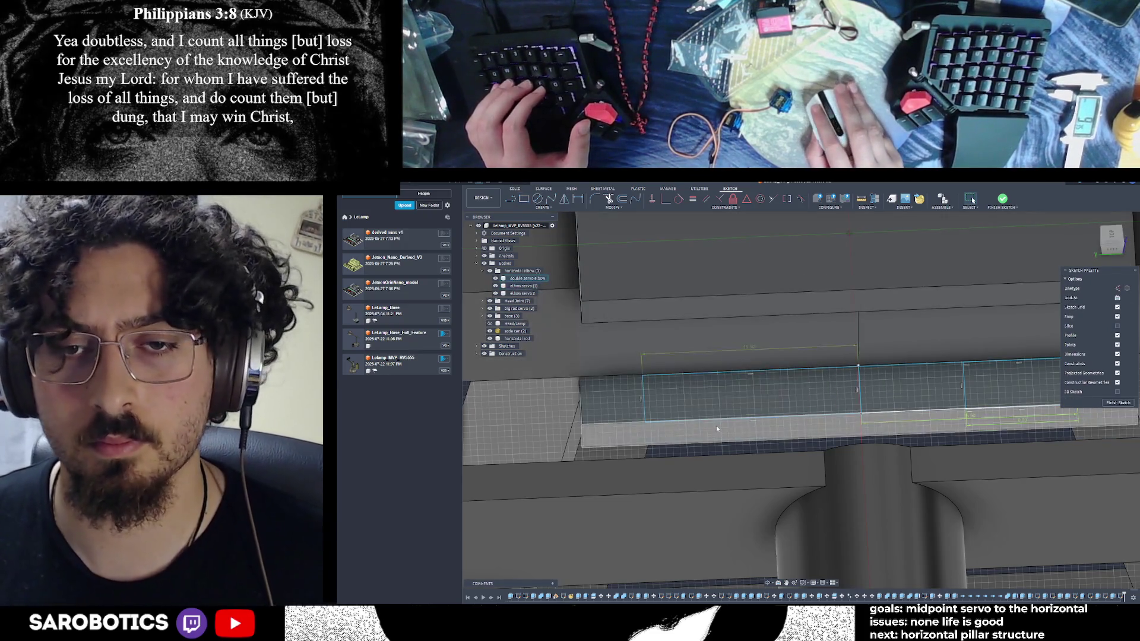
{"action": "mouse_move", "coordinate": [777, 359]}
{"action": "middle_mouse_down", "text": "shift"}
{"action": "mouse_move", "coordinate": [838, 404]}
{"action": "mouse_move", "coordinate": [814, 389]}
{"action": "middle_mouse_up", "text": "shift"}
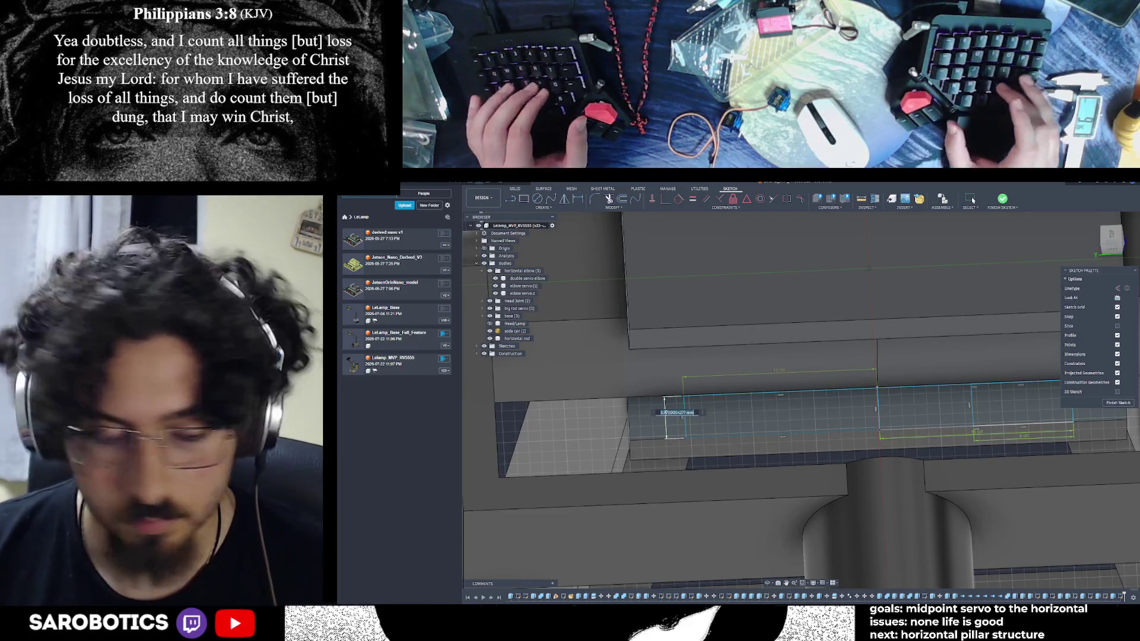
{"action": "type", "text": "4.07"}
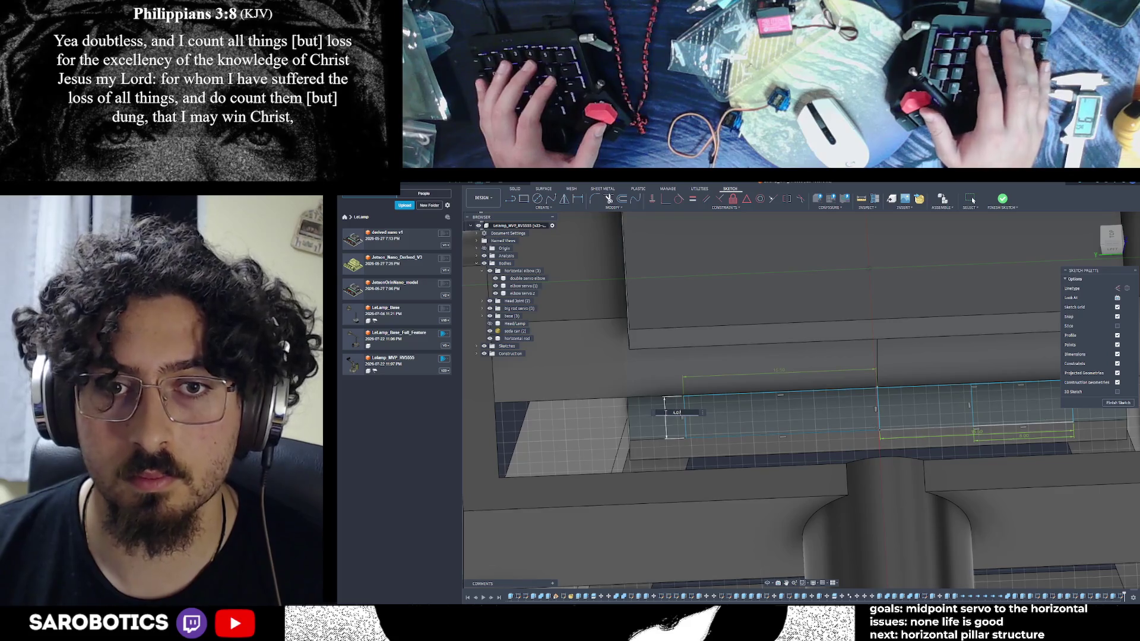
{"action": "key", "text": "Return"}
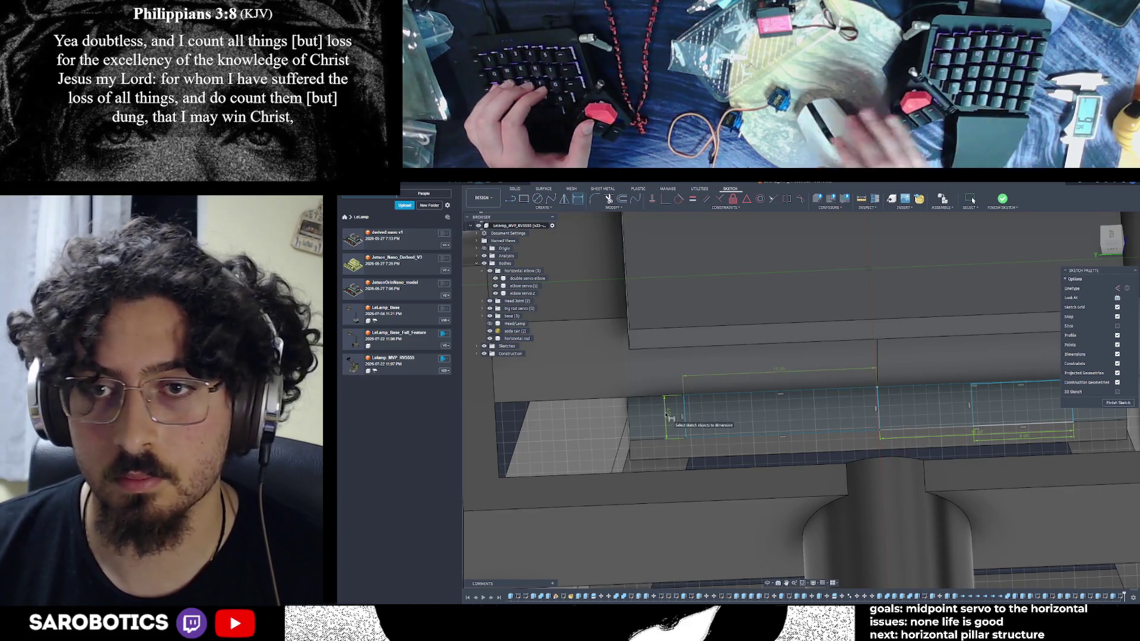
{"action": "middle_click_drag", "start_coordinate": [979, 426], "coordinate": [915, 400]}
{"action": "right_click", "coordinate": [914, 401]}
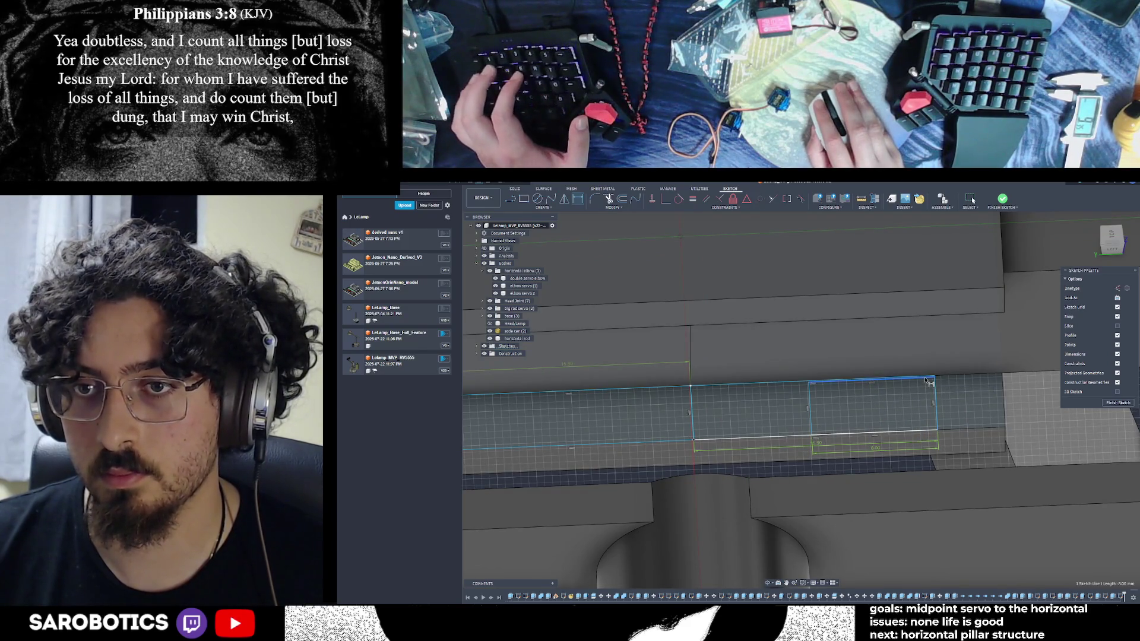
{"action": "scroll", "coordinate": [872, 398], "scroll_direction": "up", "scroll_amount": 3}
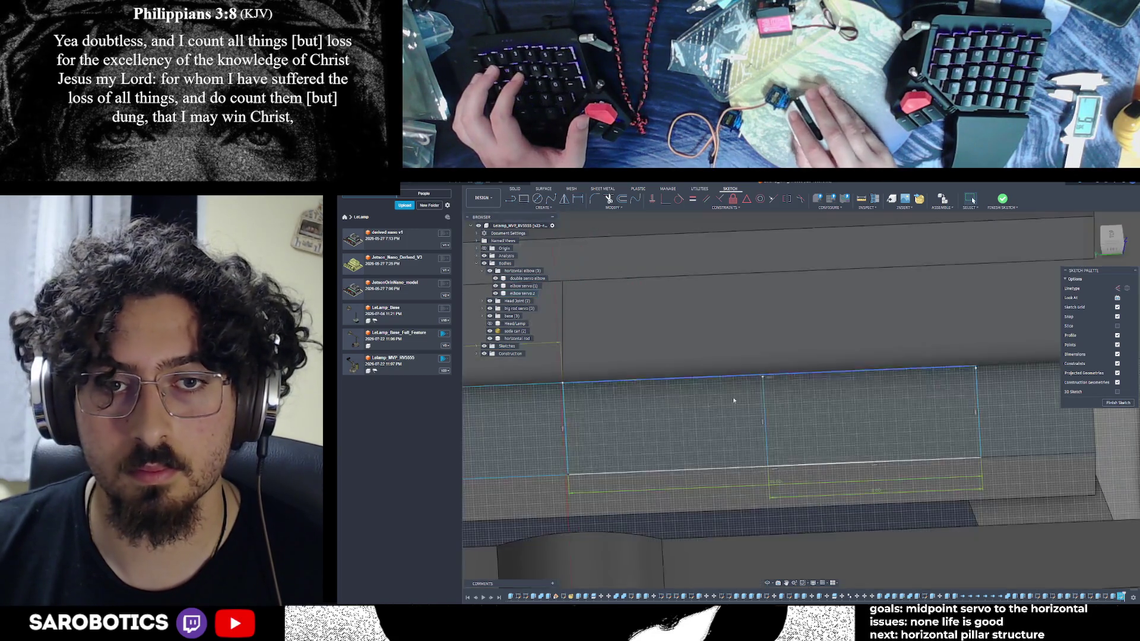
Delete the extra vertical line and leftover bottom segment, then begin another rectangle
{"action": "left_click", "coordinate": [766, 427]}
{"action": "key", "text": "Delete"}
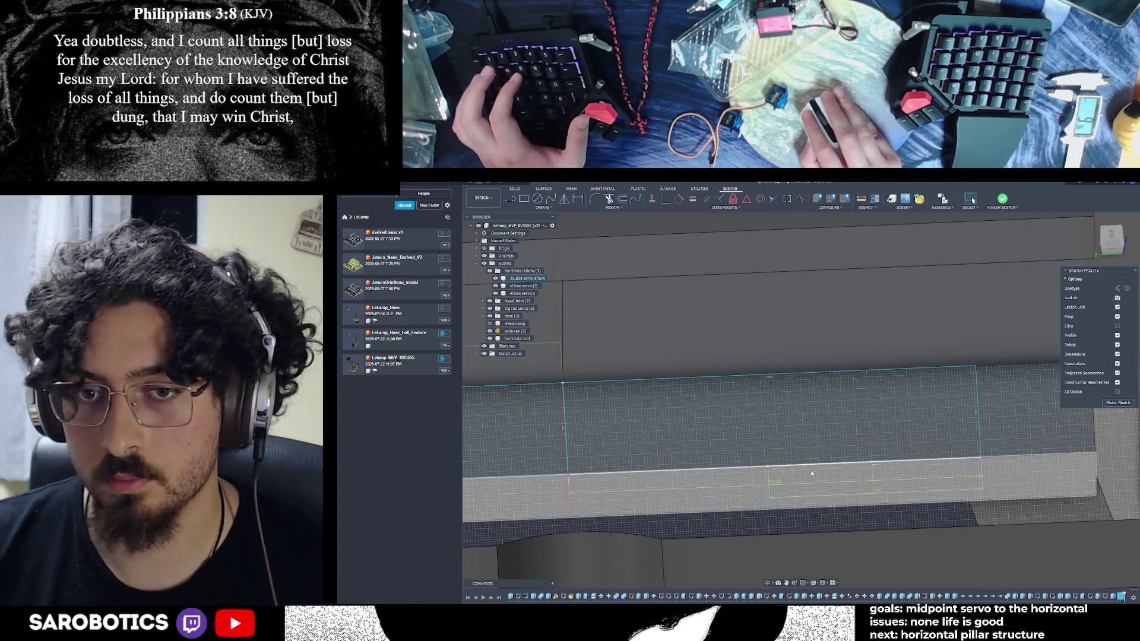
{"action": "left_click", "coordinate": [813, 463]}
{"action": "key", "text": "Delete"}
{"action": "middle_click_drag", "start_coordinate": [665, 394], "coordinate": [505, 227], "text": "shift"}
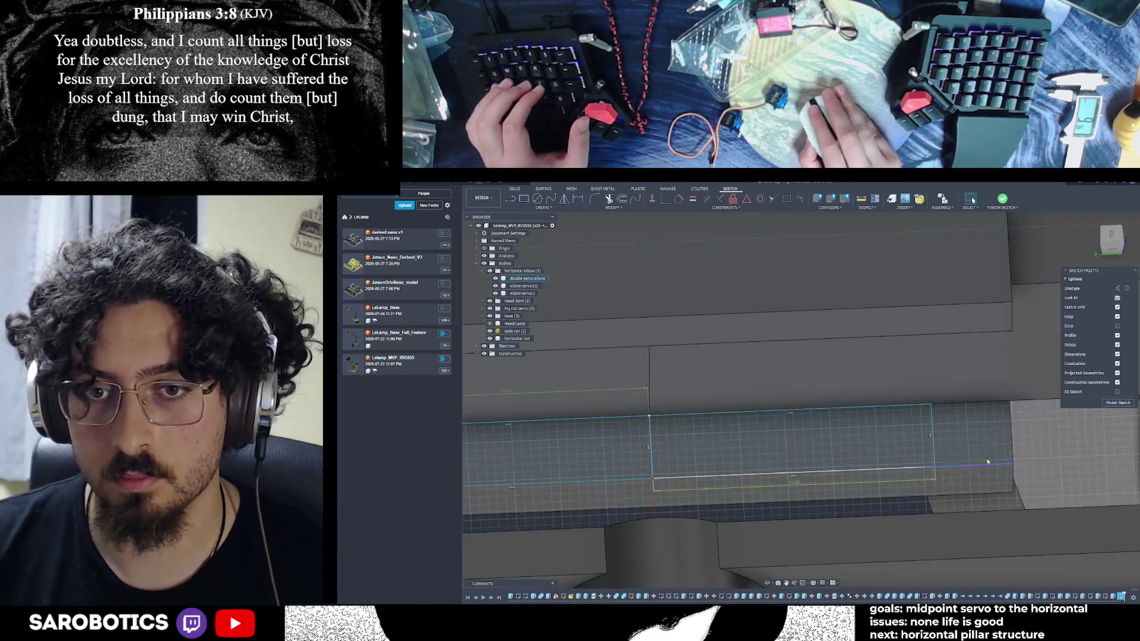
{"action": "key", "text": "r"}
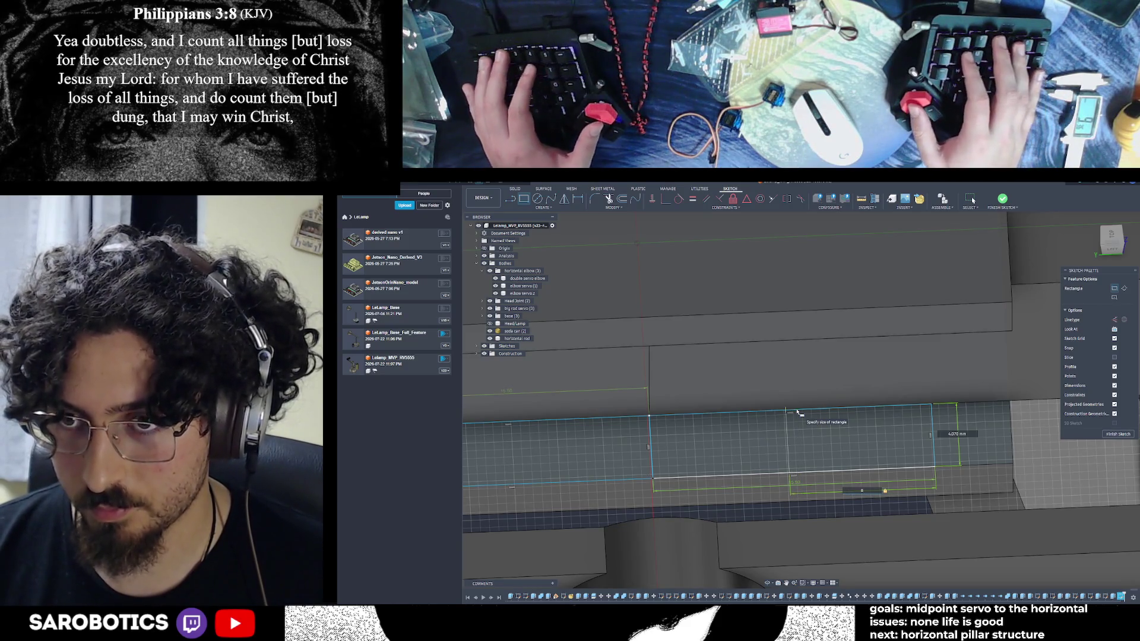
Finish the pending rectangle and add another one 9.00 wide beside the outline
{"action": "key", "text": "Return"}
{"action": "scroll", "coordinate": [739, 481], "scroll_direction": "down", "scroll_amount": 2}
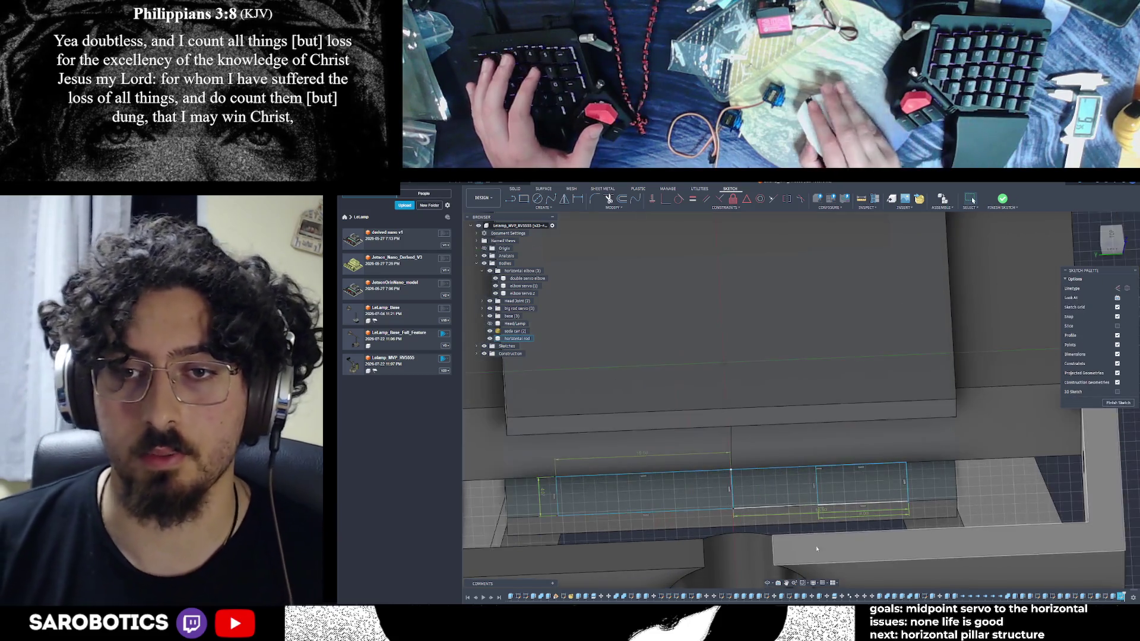
{"action": "middle_click_drag", "start_coordinate": [743, 510], "coordinate": [669, 455], "text": "shift"}
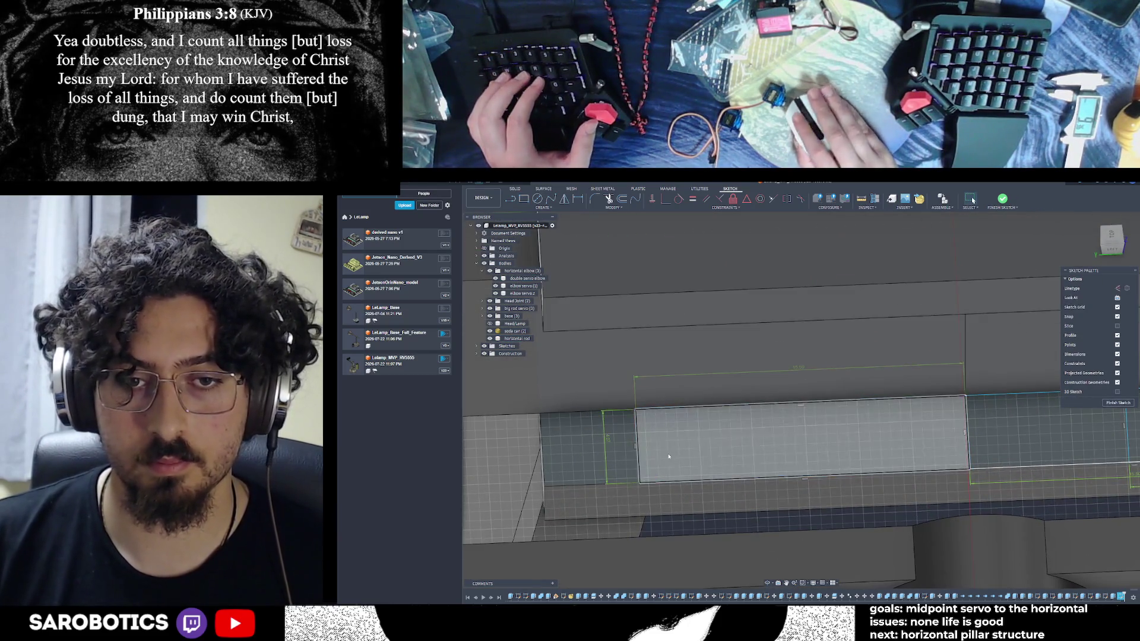
{"action": "middle_click_drag", "start_coordinate": [707, 450], "coordinate": [565, 326], "text": "shift"}
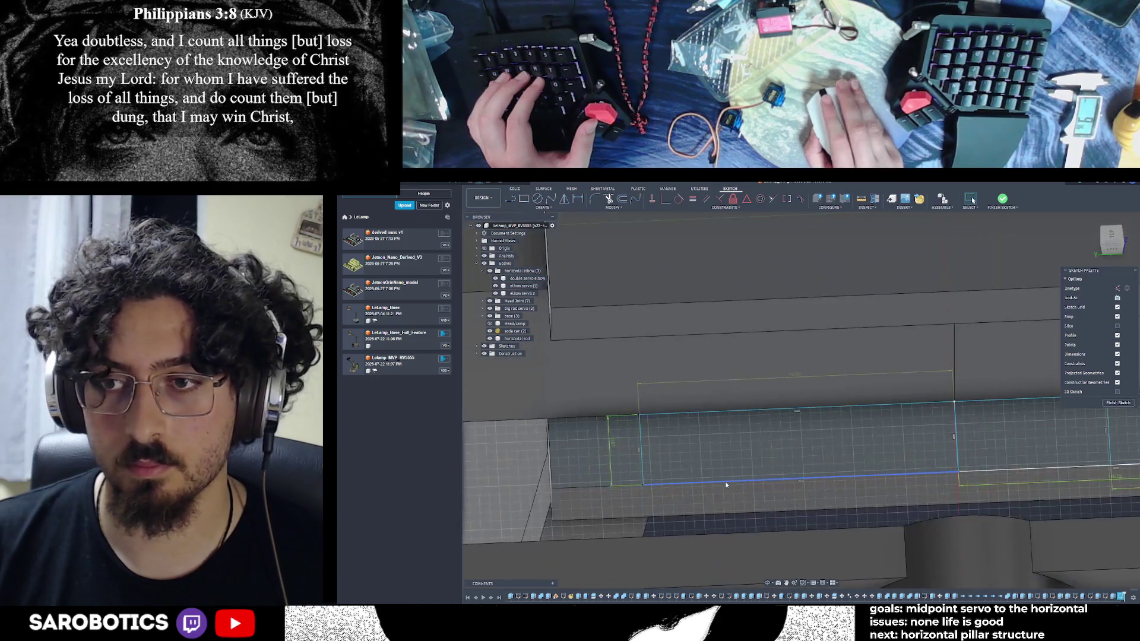
{"action": "key", "text": "r"}
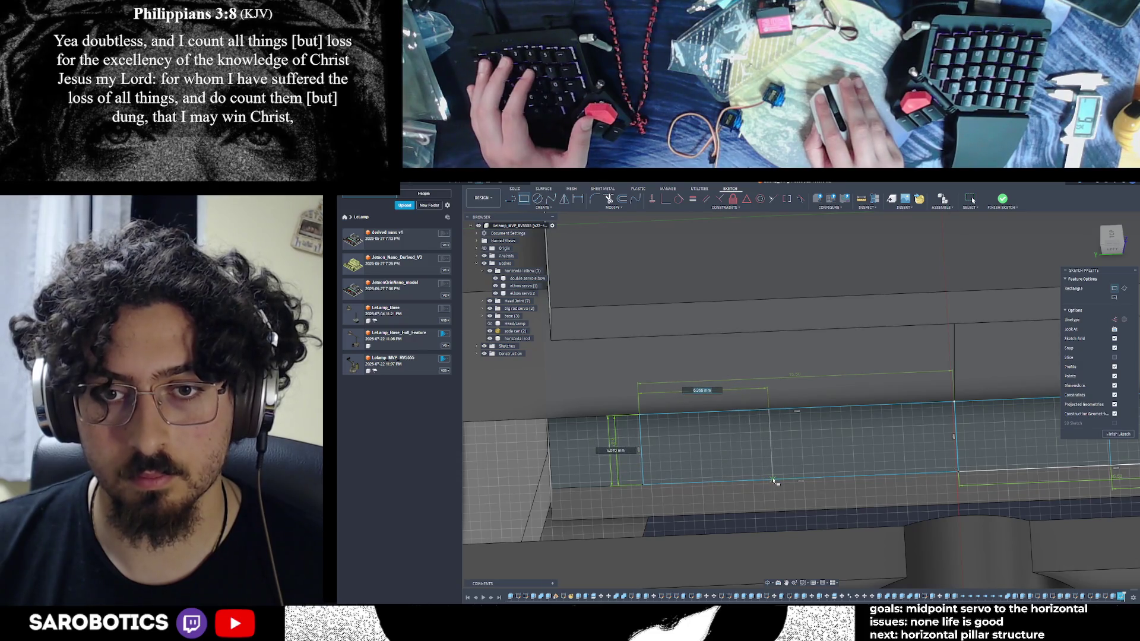
{"action": "type", "text": "9"}
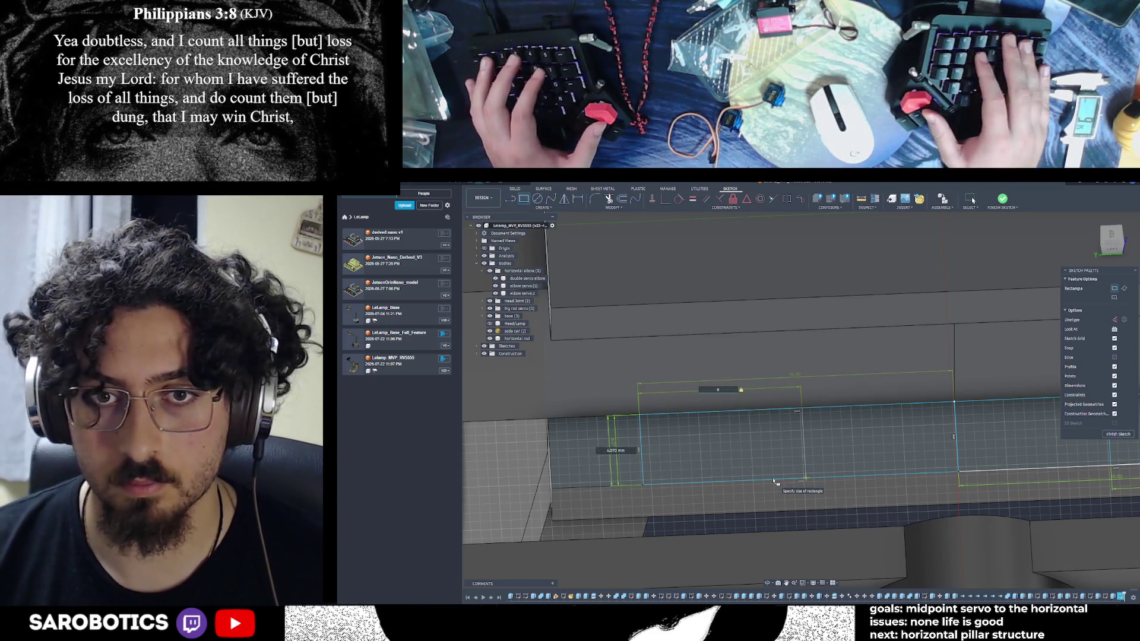
{"action": "key", "text": "Return"}
{"action": "key", "text": "Escape"}
{"action": "scroll", "coordinate": [1020, 454], "scroll_direction": "down", "scroll_amount": 2}
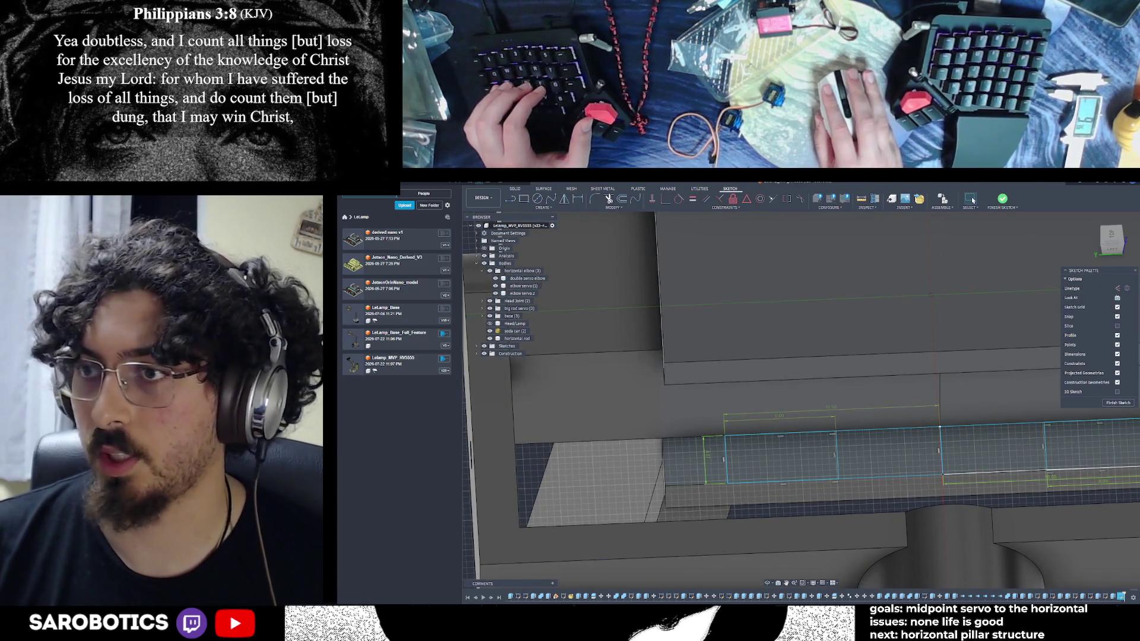
Finish the sketch and start extruding the new rectangular profile
{"action": "left_click", "coordinate": [1119, 403]}
{"action": "left_click", "coordinate": [798, 468]}
{"action": "left_click", "coordinate": [523, 198]}
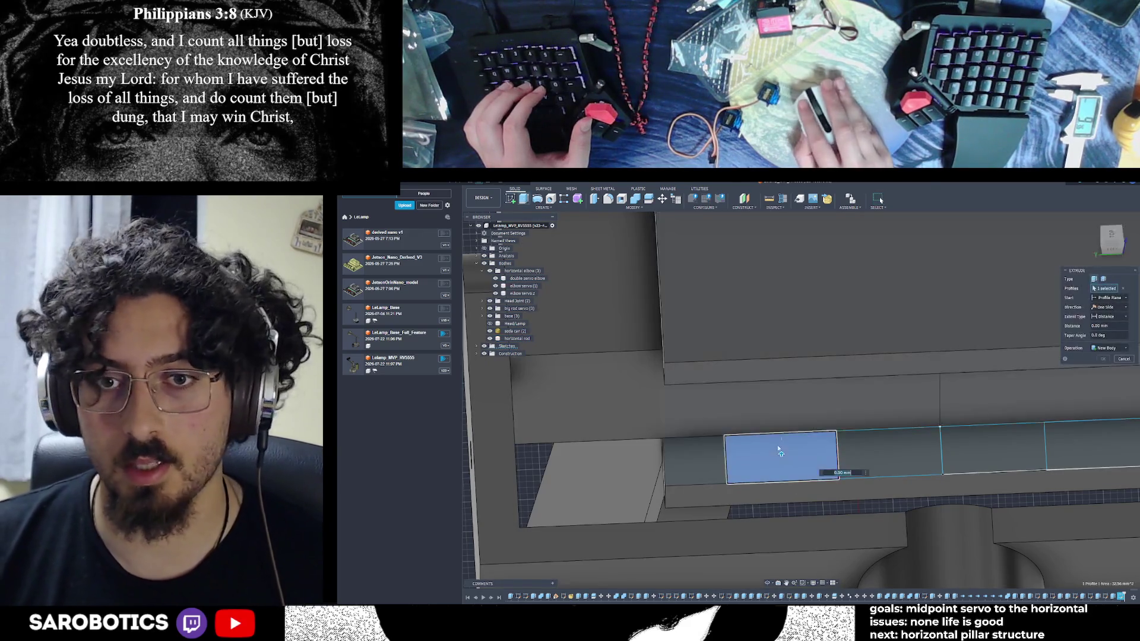
{"action": "left_click_drag", "start_coordinate": [780, 364], "coordinate": [780, 366]}
Adjust the extrusion distance toward 10 mm and view it from a low angle
{"action": "mouse_move", "coordinate": [890, 357]}
{"action": "middle_mouse_down", "text": "shift"}
{"action": "mouse_move", "coordinate": [989, 336]}
{"action": "mouse_move", "coordinate": [846, 409]}
{"action": "middle_mouse_up", "text": "shift"}
{"action": "mouse_move", "coordinate": [764, 585]}
{"action": "middle_mouse_down", "text": "shift"}
{"action": "mouse_move", "coordinate": [784, 255]}
{"action": "mouse_move", "coordinate": [774, 279]}
{"action": "middle_mouse_up", "text": "shift"}
{"action": "left_click", "coordinate": [782, 321]}
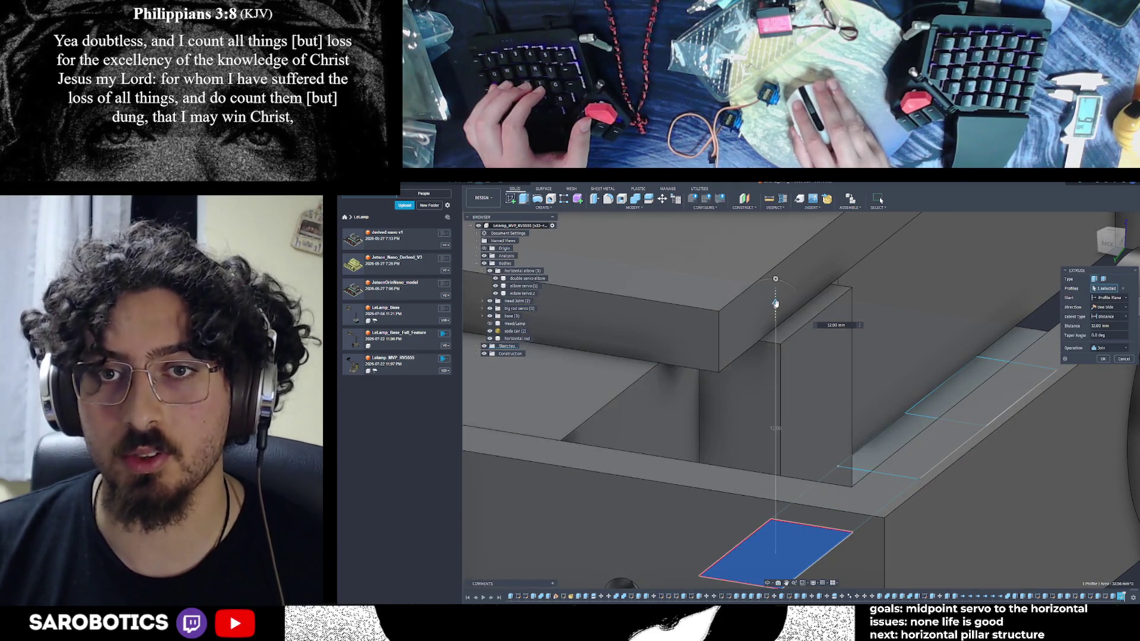
{"action": "type", "text": "10"}
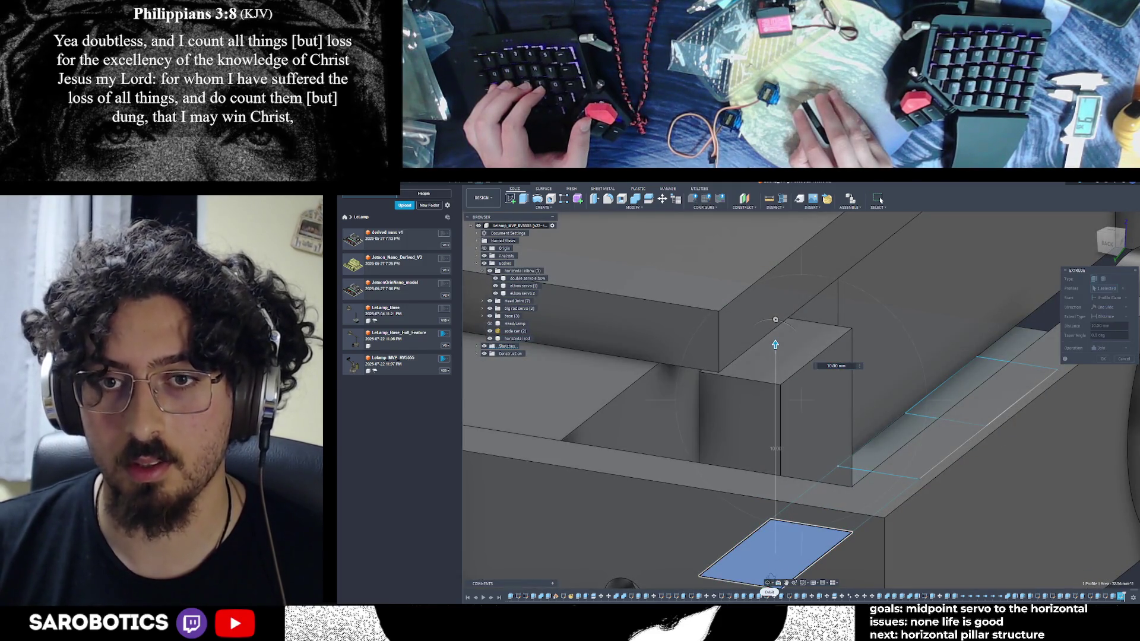
{"action": "mouse_move", "coordinate": [774, 344]}
{"action": "middle_mouse_down", "text": "shift"}
{"action": "mouse_move", "coordinate": [785, 345]}
{"action": "mouse_move", "coordinate": [774, 368]}
{"action": "mouse_move", "coordinate": [697, 437]}
{"action": "middle_mouse_up", "text": "shift"}
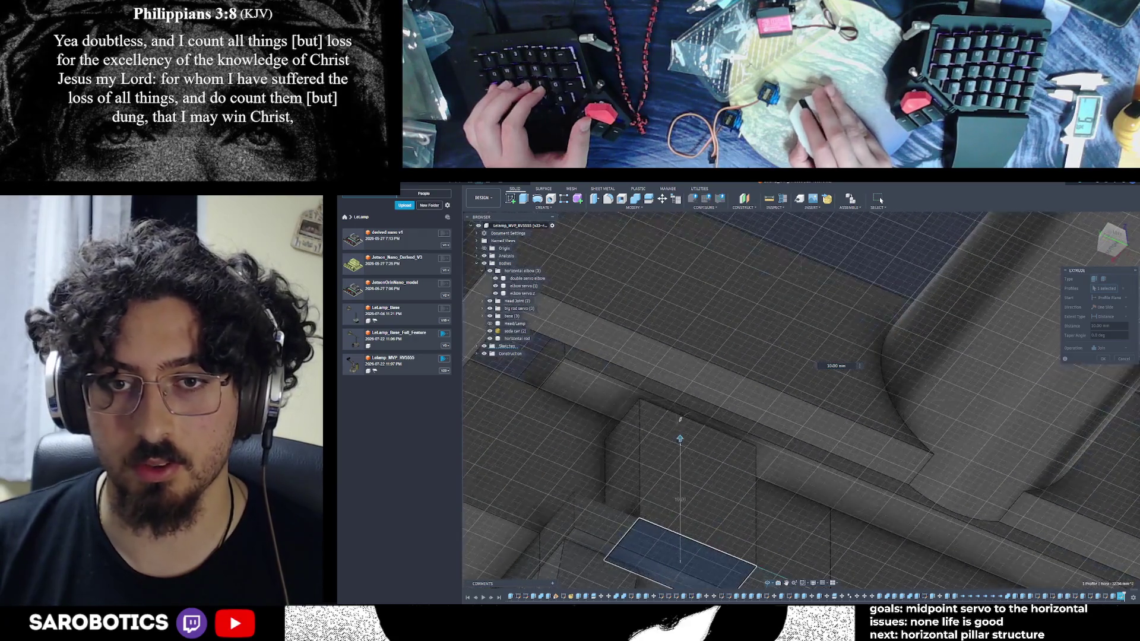
Cancel the extrusion, undo to restore the full elbow body, and extrude the servo rectangle instead
{"action": "right_click", "coordinate": [697, 436]}
{"action": "key", "text": "Escape"}
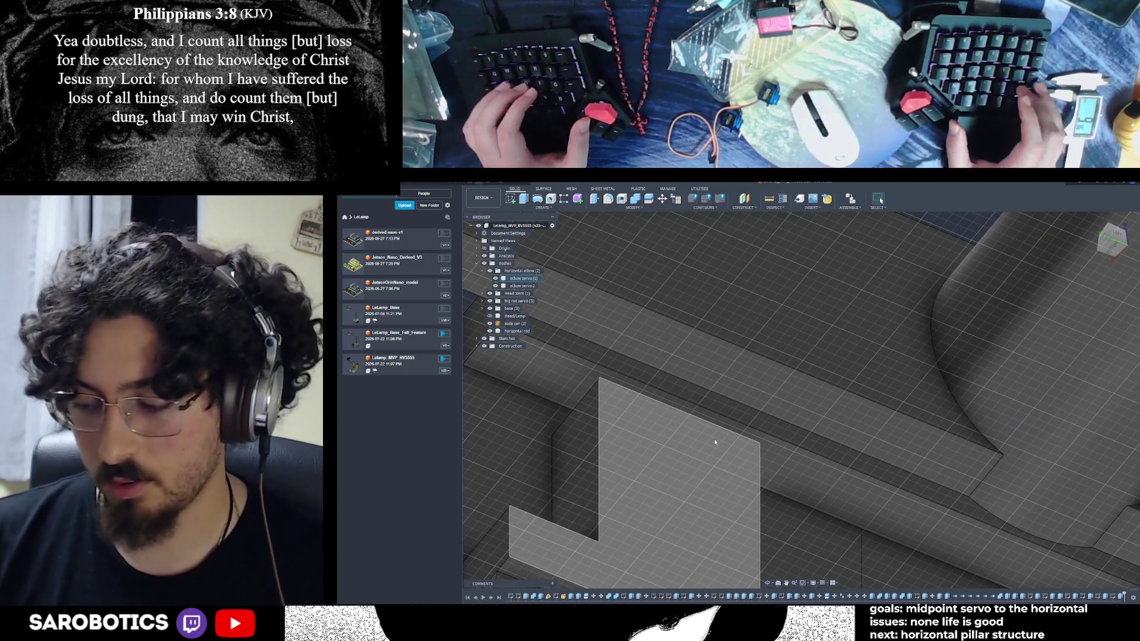
{"action": "key", "text": "ctrl+z"}
{"action": "key", "text": "ctrl+z"}
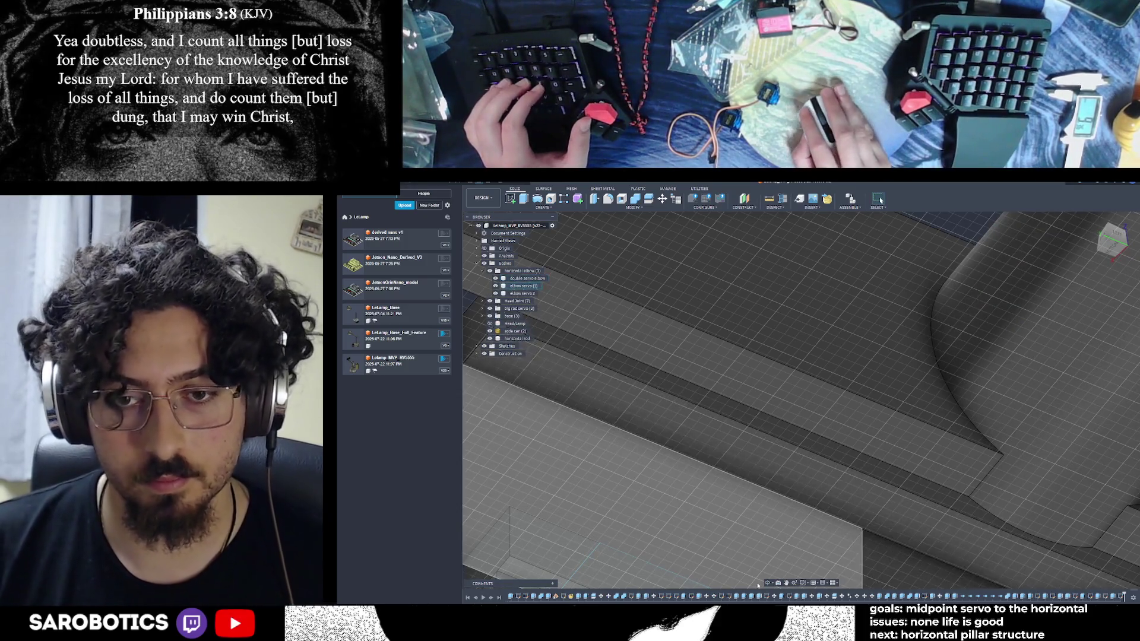
{"action": "scroll", "coordinate": [728, 505], "scroll_direction": "down", "scroll_amount": 5}
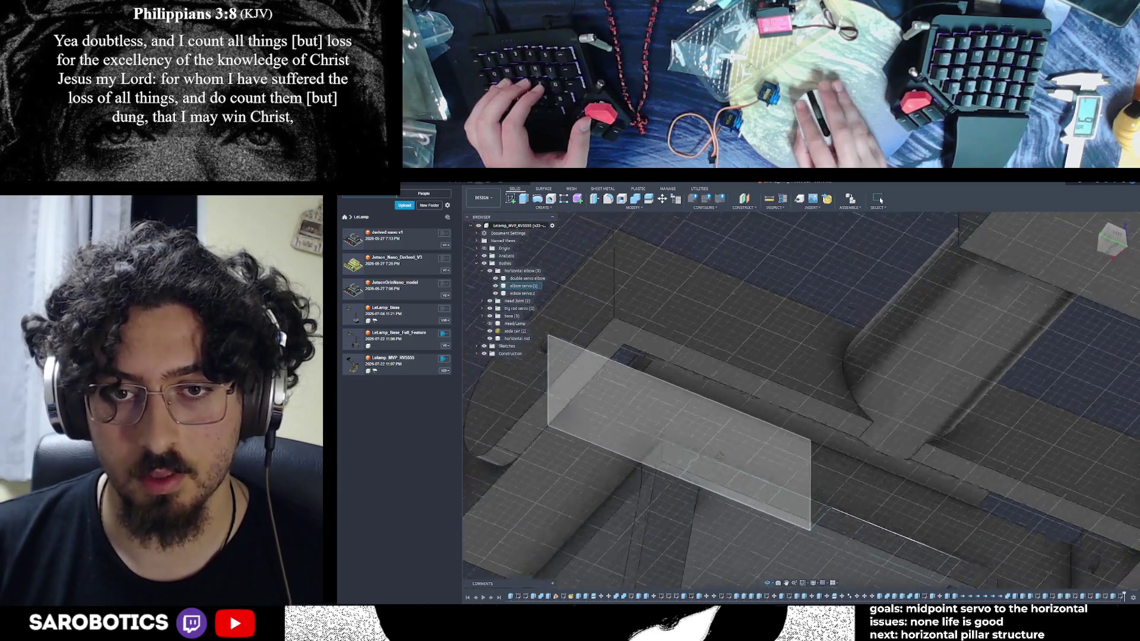
{"action": "scroll", "coordinate": [799, 421], "scroll_direction": "up", "scroll_amount": 1}
{"action": "key", "text": "ctrl+z"}
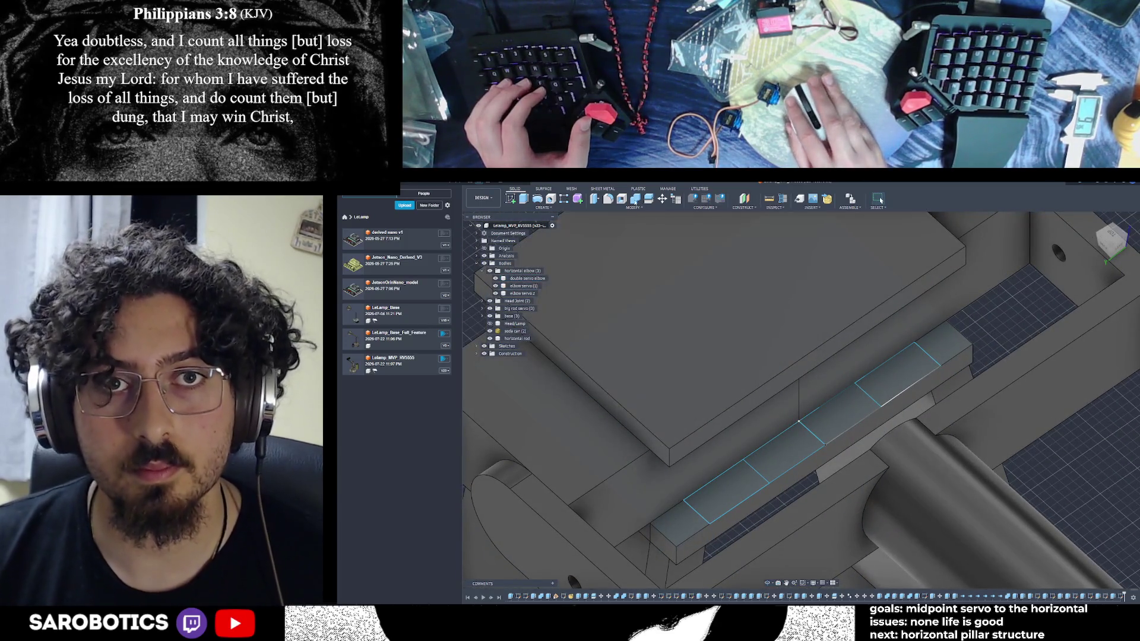
{"action": "key", "text": "e"}
{"action": "left_click", "coordinate": [726, 470]}
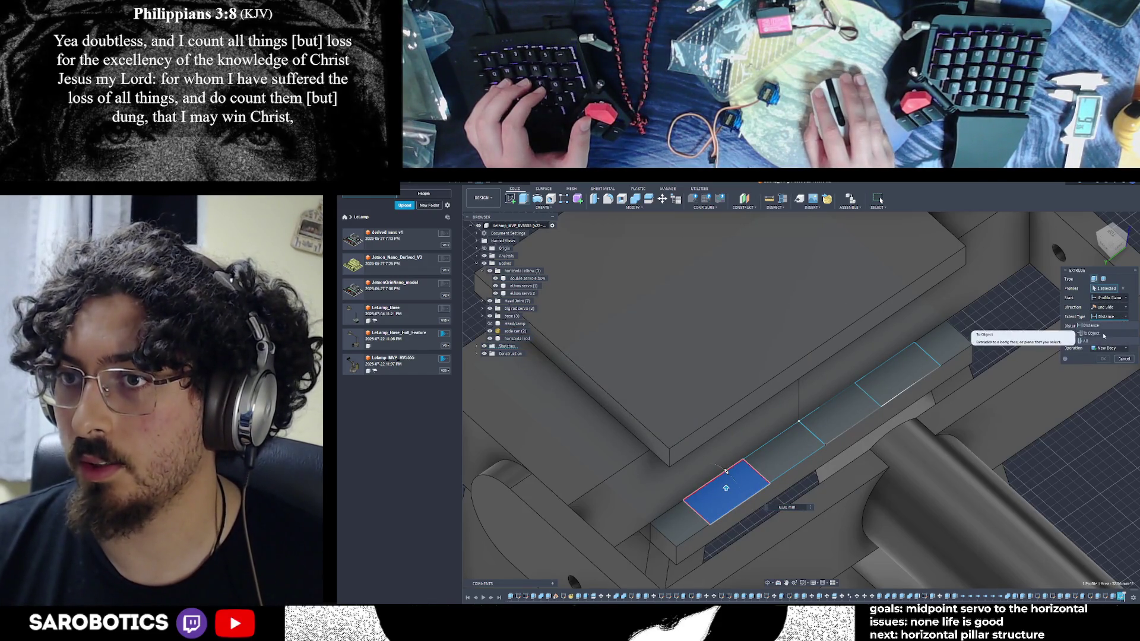
Set the extent To Object with the large mount face as the limit, keep Join, and confirm
{"action": "left_click", "coordinate": [1090, 333]}
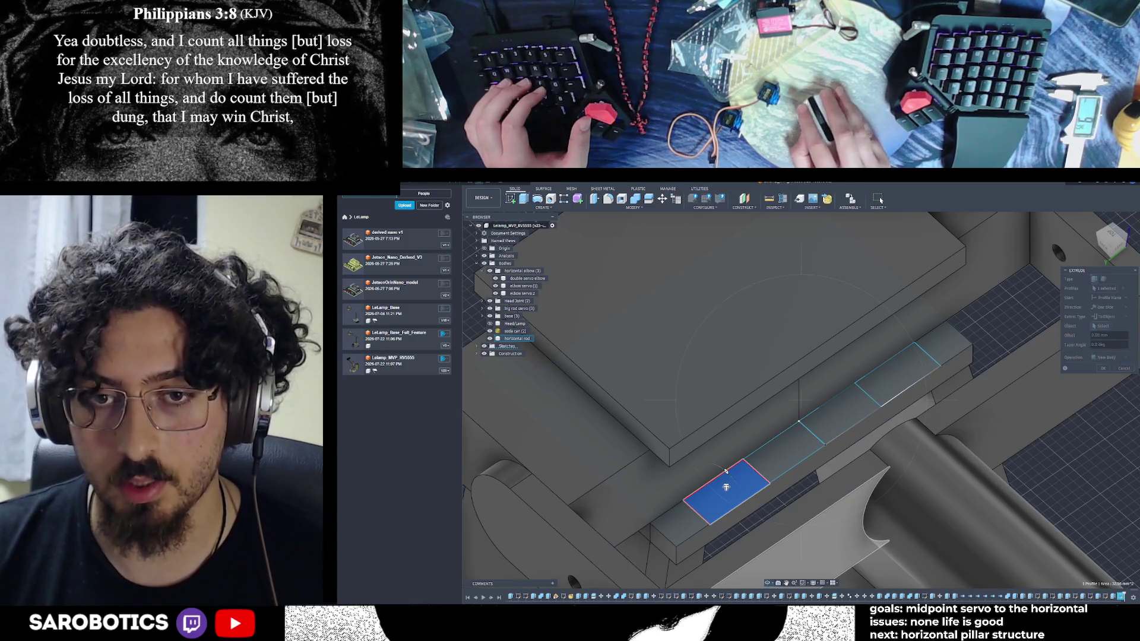
{"action": "middle_click_drag", "start_coordinate": [725, 487], "coordinate": [725, 479], "text": "shift"}
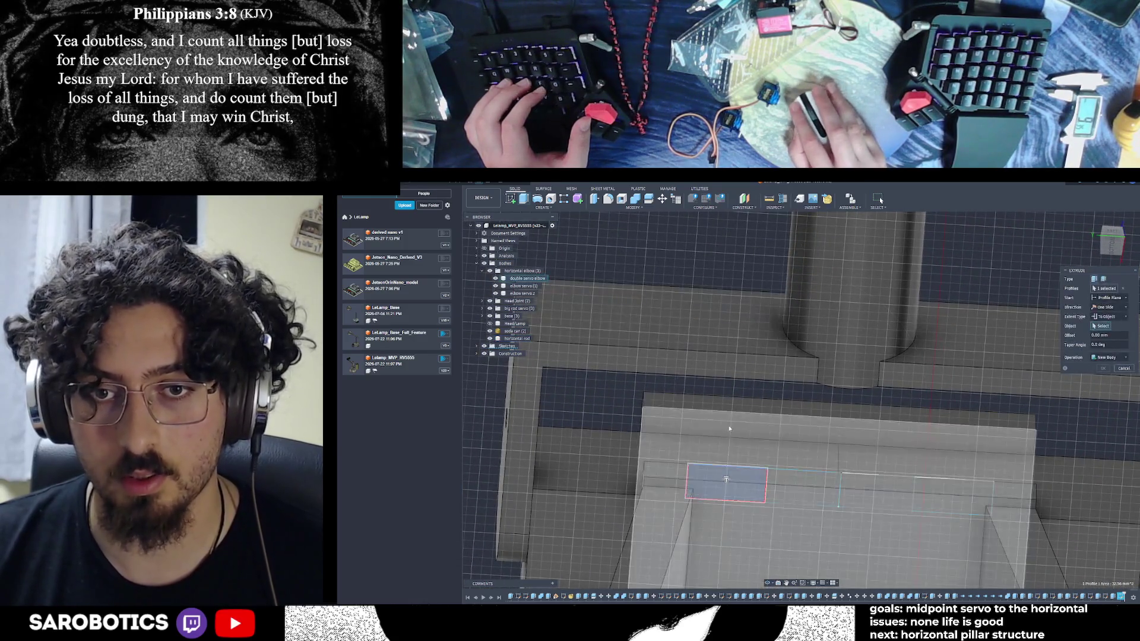
{"action": "left_click", "coordinate": [788, 427]}
{"action": "left_click", "coordinate": [1094, 409]}
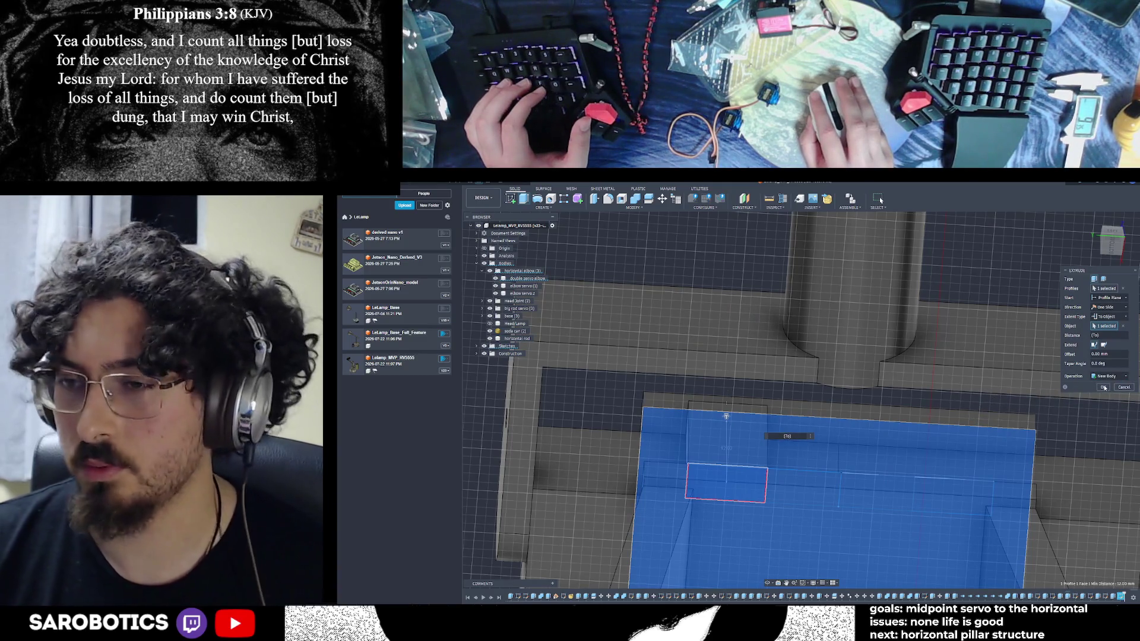
{"action": "left_click", "coordinate": [1103, 388]}
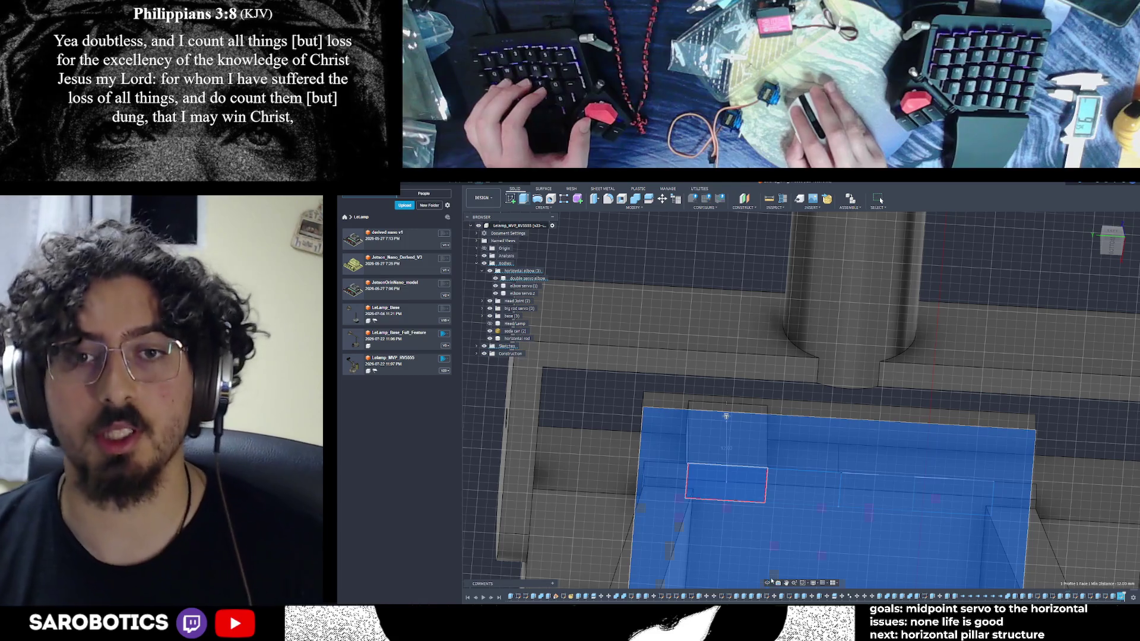
{"action": "key", "text": "Escape"}
{"action": "mouse_move", "coordinate": [801, 401]}
{"action": "middle_mouse_down", "text": "shift"}
{"action": "mouse_move", "coordinate": [855, 356]}
{"action": "mouse_move", "coordinate": [855, 375]}
{"action": "middle_mouse_up", "text": "shift"}
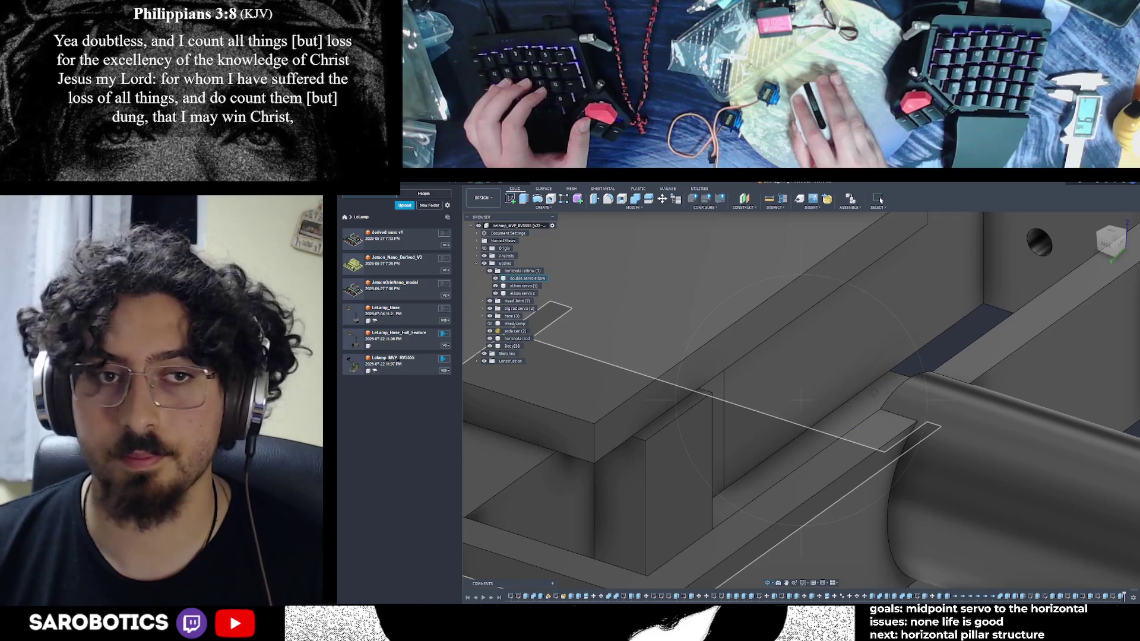
Turn off visibility of the white outline sketch in the Browser's Sketches folder
{"action": "left_click", "coordinate": [483, 353]}
{"action": "scroll", "coordinate": [505, 400], "scroll_direction": "down", "scroll_amount": 5}
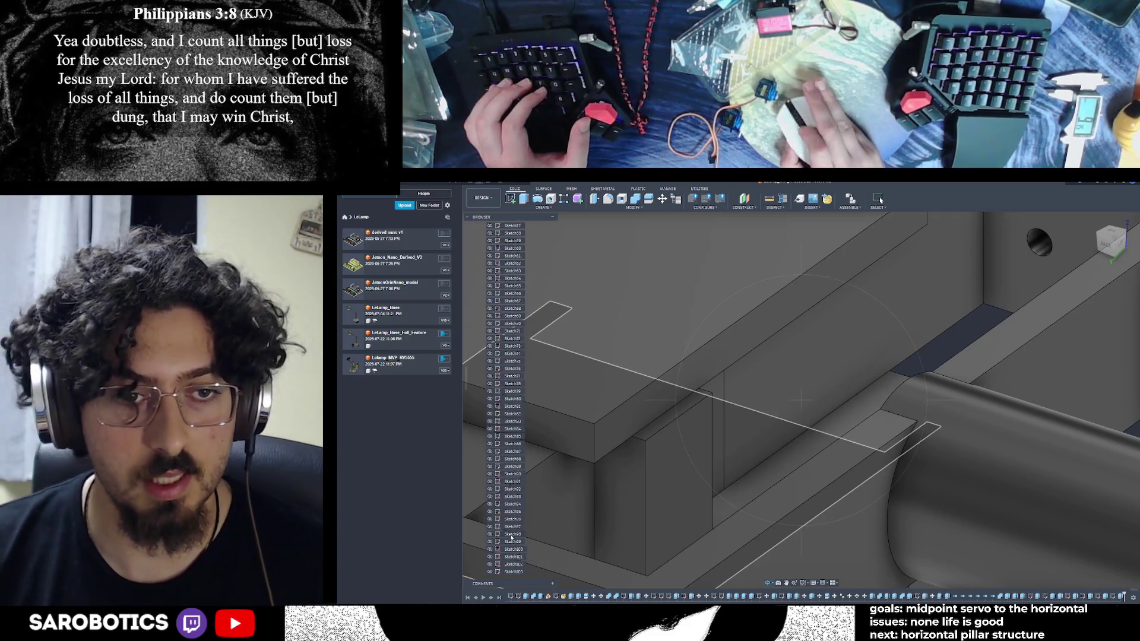
{"action": "left_click", "coordinate": [505, 553]}
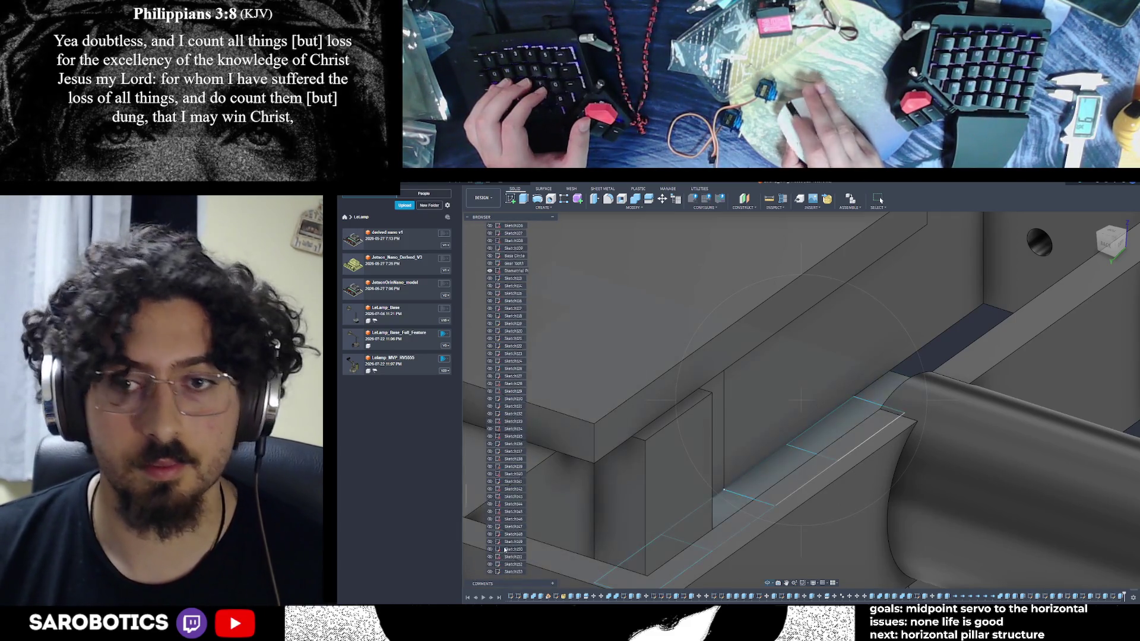
{"action": "scroll", "coordinate": [499, 401], "scroll_direction": "up", "scroll_amount": 5}
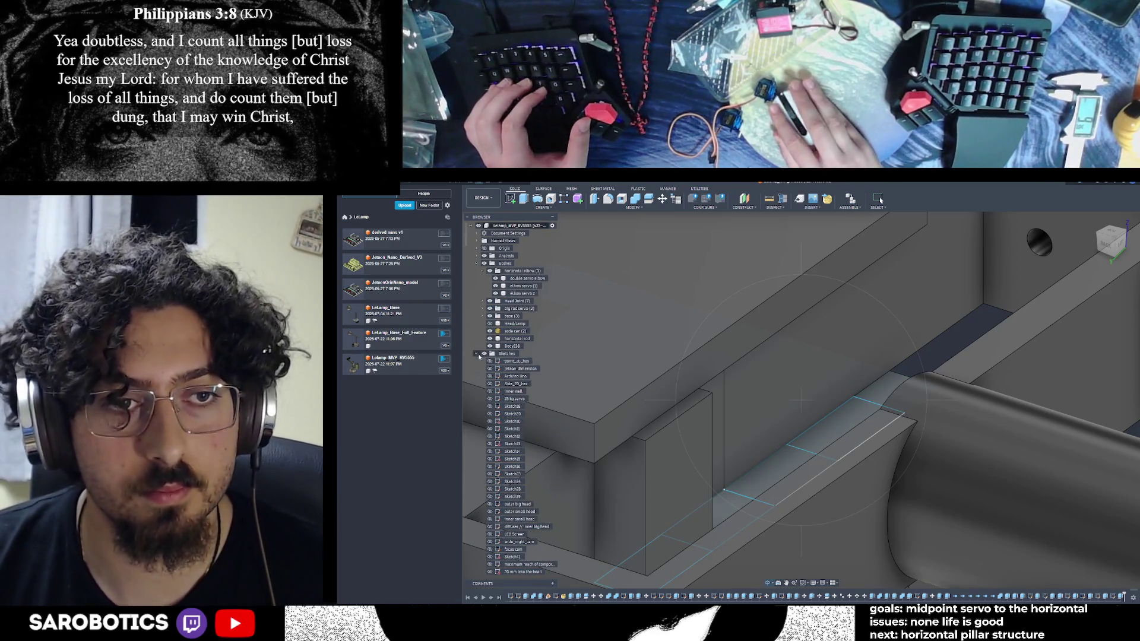
{"action": "left_click", "coordinate": [484, 354]}
{"action": "middle_click_drag", "start_coordinate": [801, 402], "coordinate": [837, 382], "text": "shift"}
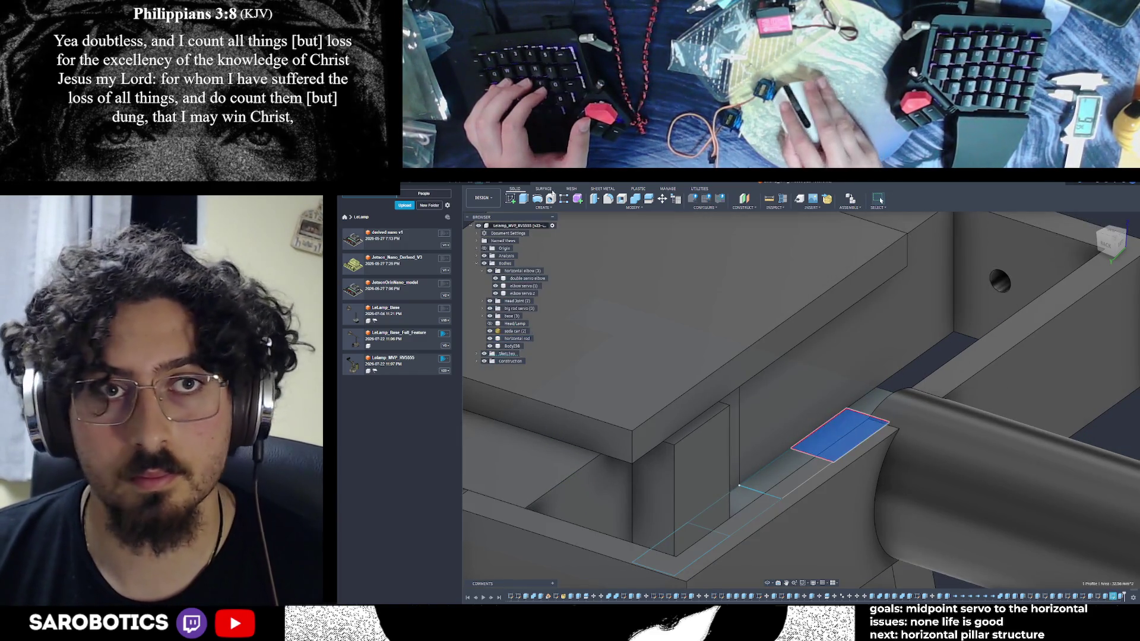
Extrude the blue profile To Object against the chosen face as New Body, creating Body207 and Body208
{"action": "key", "text": "e"}
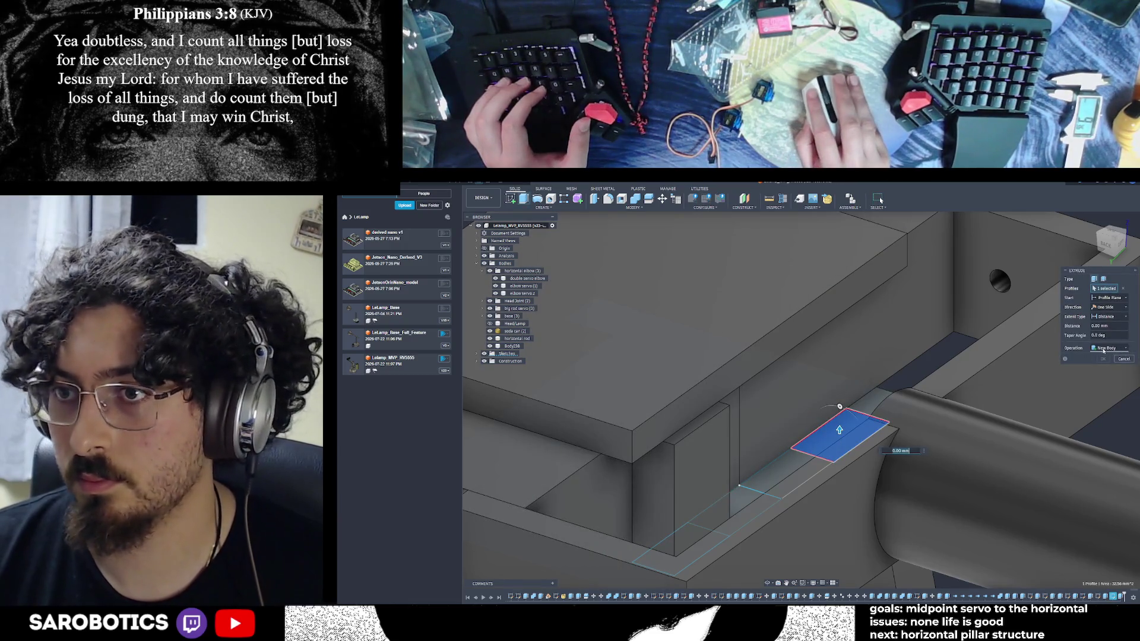
{"action": "left_click", "coordinate": [1109, 331]}
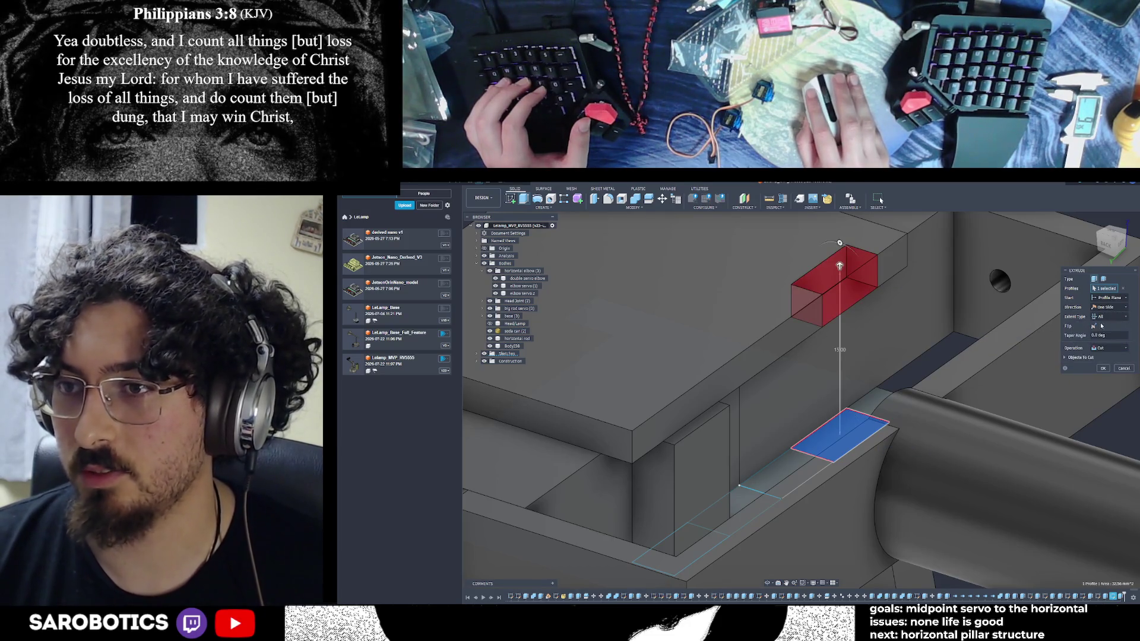
{"action": "left_click", "coordinate": [1083, 334]}
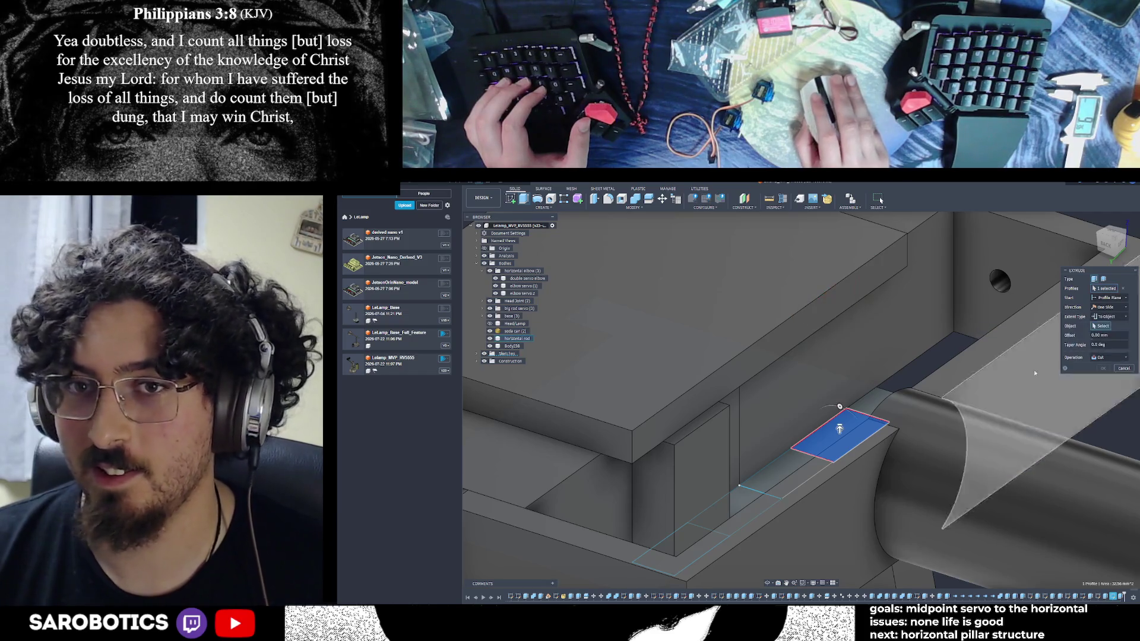
{"action": "middle_click_drag", "start_coordinate": [839, 429], "coordinate": [941, 511], "text": "shift"}
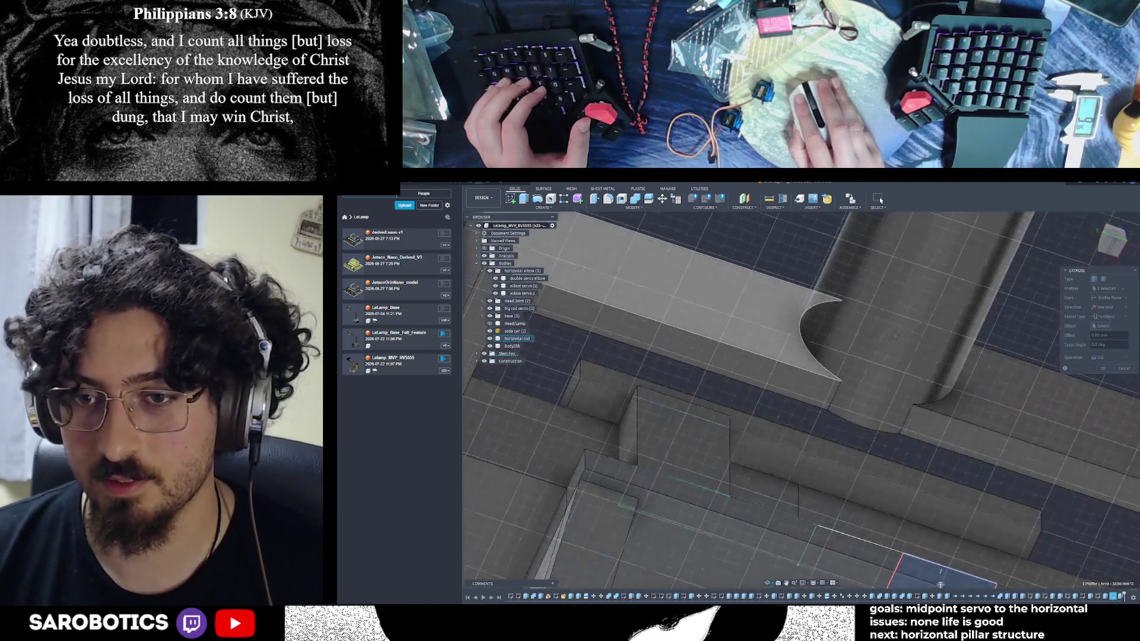
{"action": "left_click", "coordinate": [940, 511]}
{"action": "scroll", "coordinate": [941, 511], "scroll_direction": "down", "scroll_amount": 3}
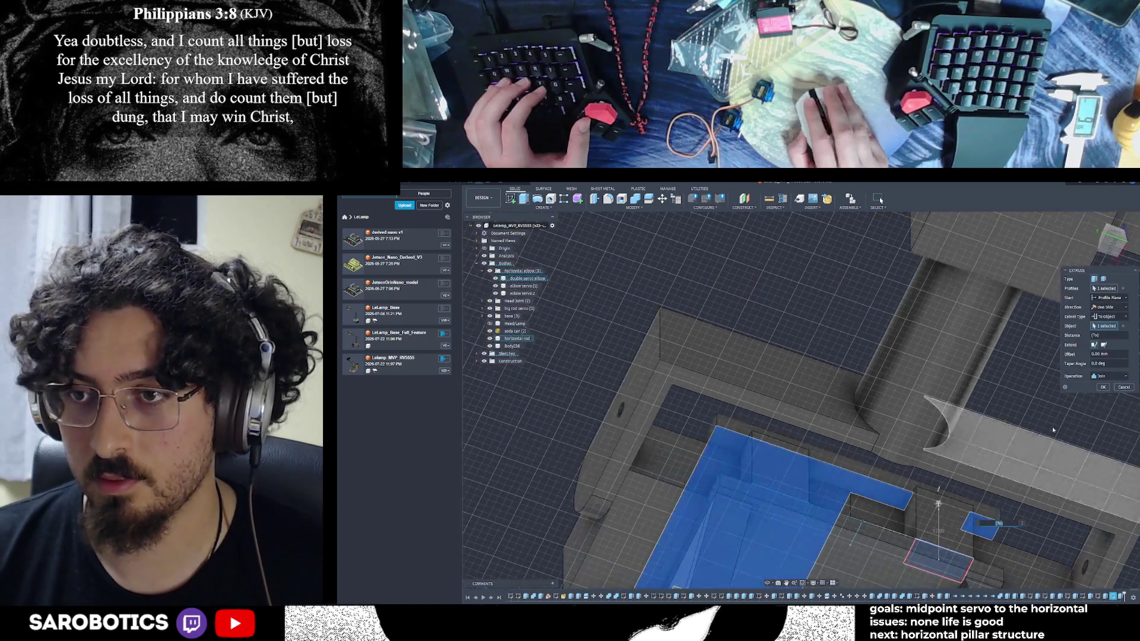
{"action": "left_click", "coordinate": [1088, 408]}
{"action": "key", "text": "Return"}
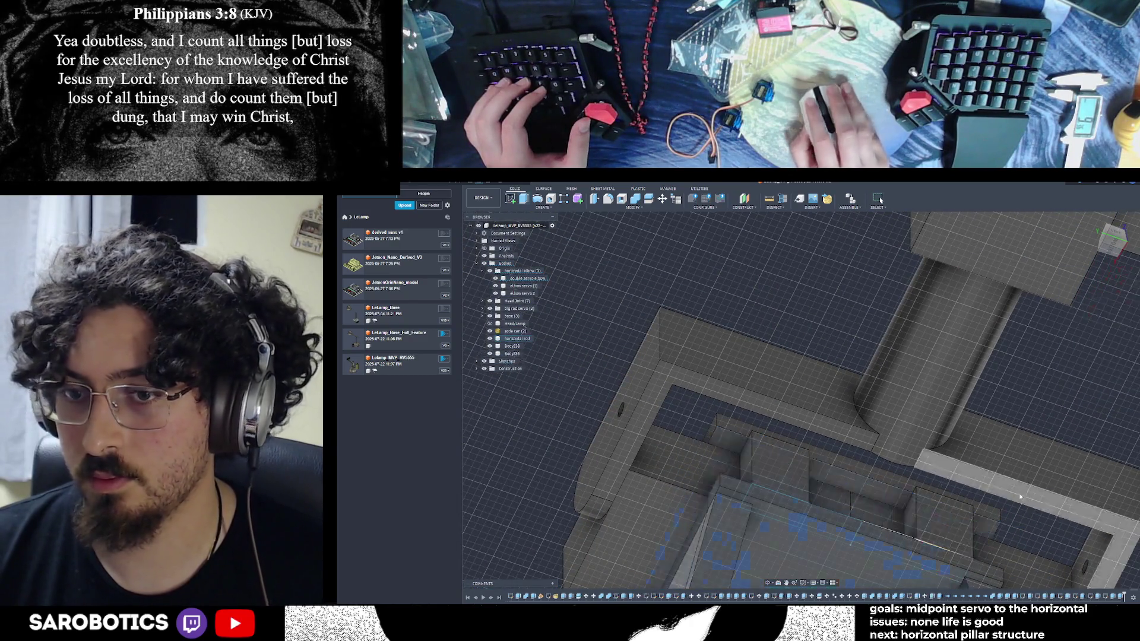
{"action": "middle_click_drag", "start_coordinate": [768, 588], "coordinate": [802, 445], "text": "shift"}
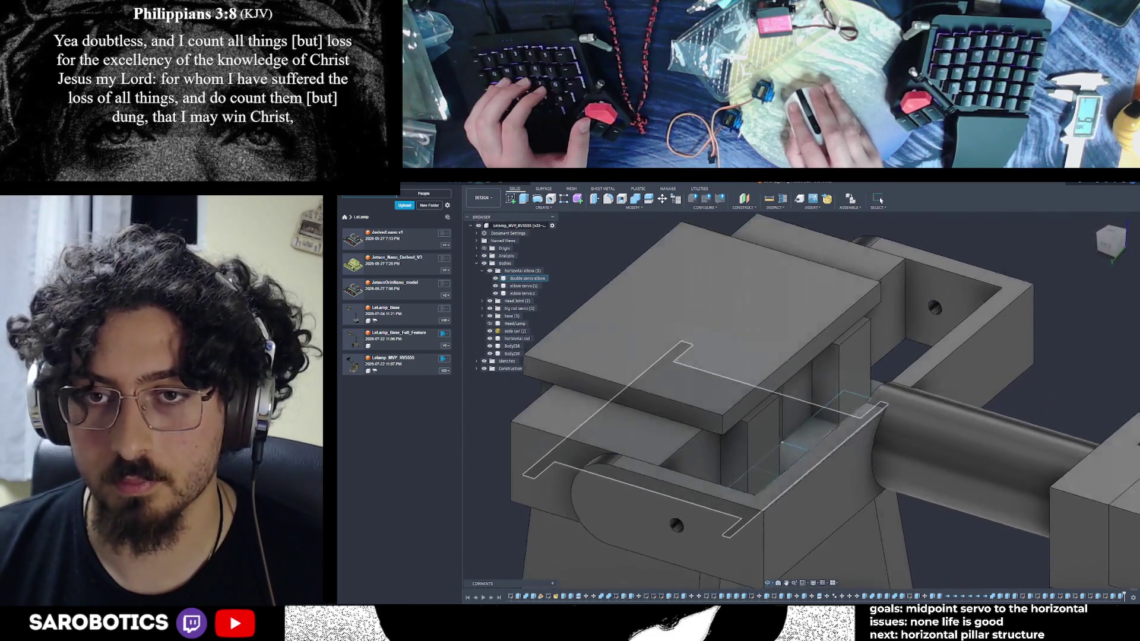
{"action": "scroll", "coordinate": [888, 498], "scroll_direction": "up", "scroll_amount": 2}
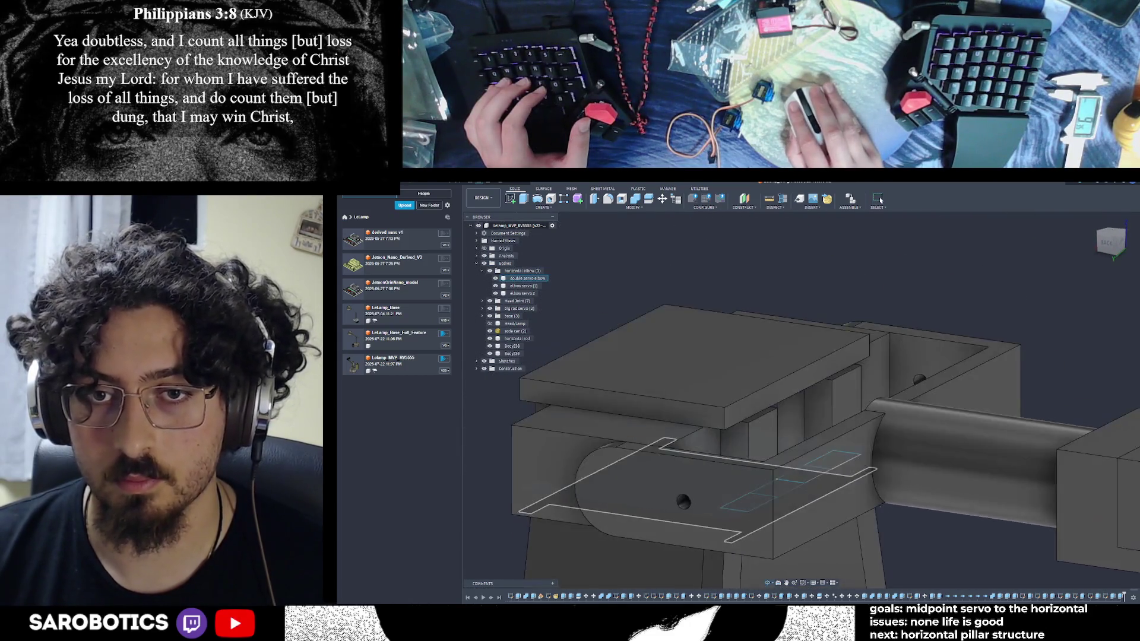
Press Pull the top block's end face outward 1.10 mm as a join
{"action": "middle_click_drag", "start_coordinate": [889, 499], "coordinate": [751, 415], "text": "shift"}
{"action": "right_click", "coordinate": [751, 416]}
{"action": "left_click", "coordinate": [752, 402]}
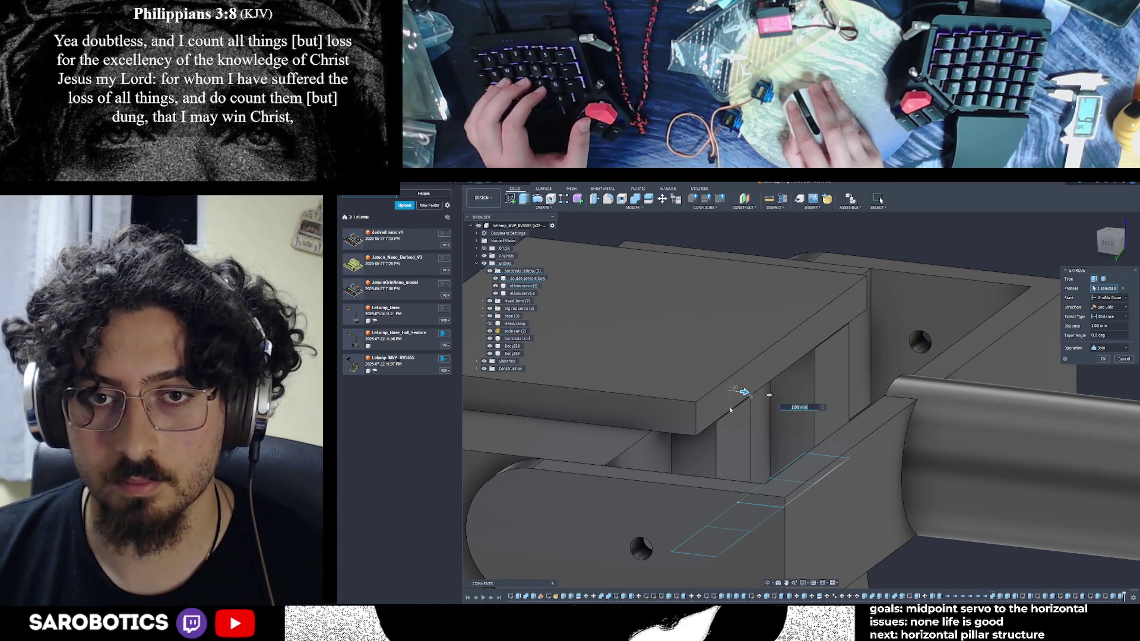
{"action": "scroll", "coordinate": [729, 407], "scroll_direction": "up", "scroll_amount": 3}
{"action": "left_click_drag", "start_coordinate": [766, 357], "coordinate": [777, 349]}
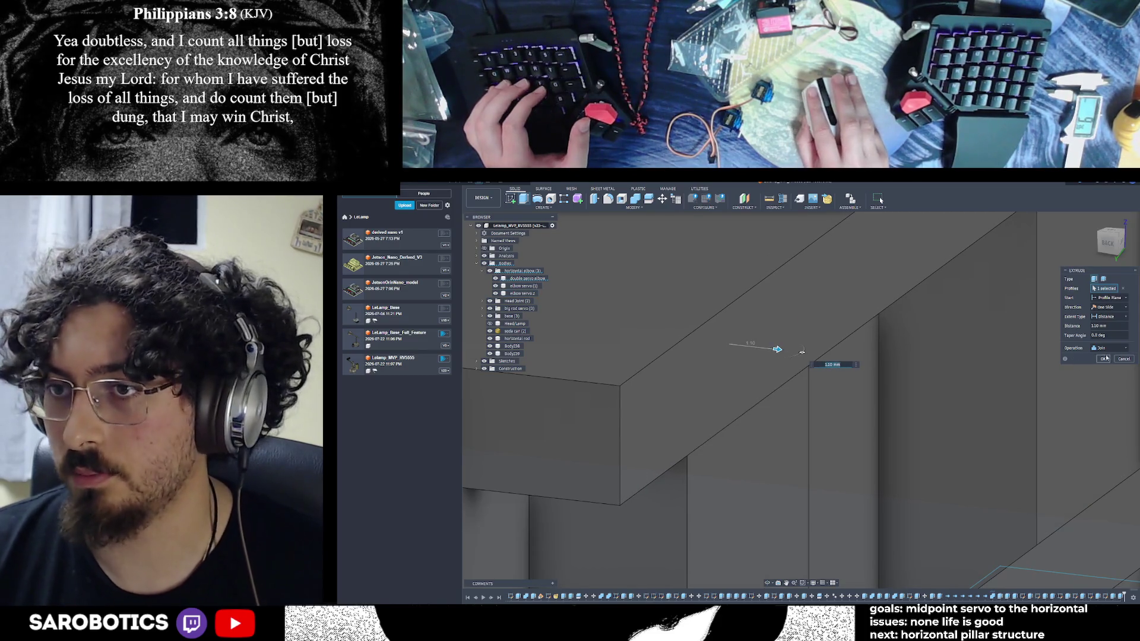
{"action": "key", "text": "Return"}
{"action": "scroll", "coordinate": [802, 357], "scroll_direction": "down", "scroll_amount": 8}
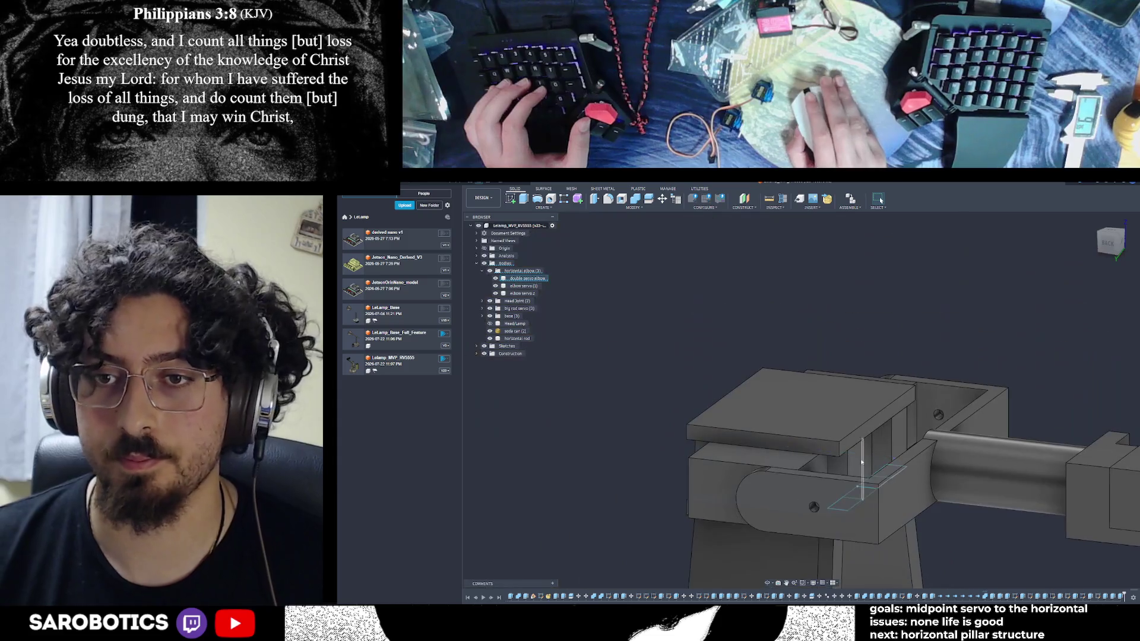
{"action": "left_click", "coordinate": [766, 429]}
{"action": "left_click", "coordinate": [767, 583]}
{"action": "mouse_move", "coordinate": [839, 467]}
{"action": "left_mouse_down"}
{"action": "mouse_move", "coordinate": [900, 392]}
{"action": "mouse_move", "coordinate": [776, 409]}
{"action": "mouse_move", "coordinate": [846, 397]}
{"action": "left_mouse_up"}
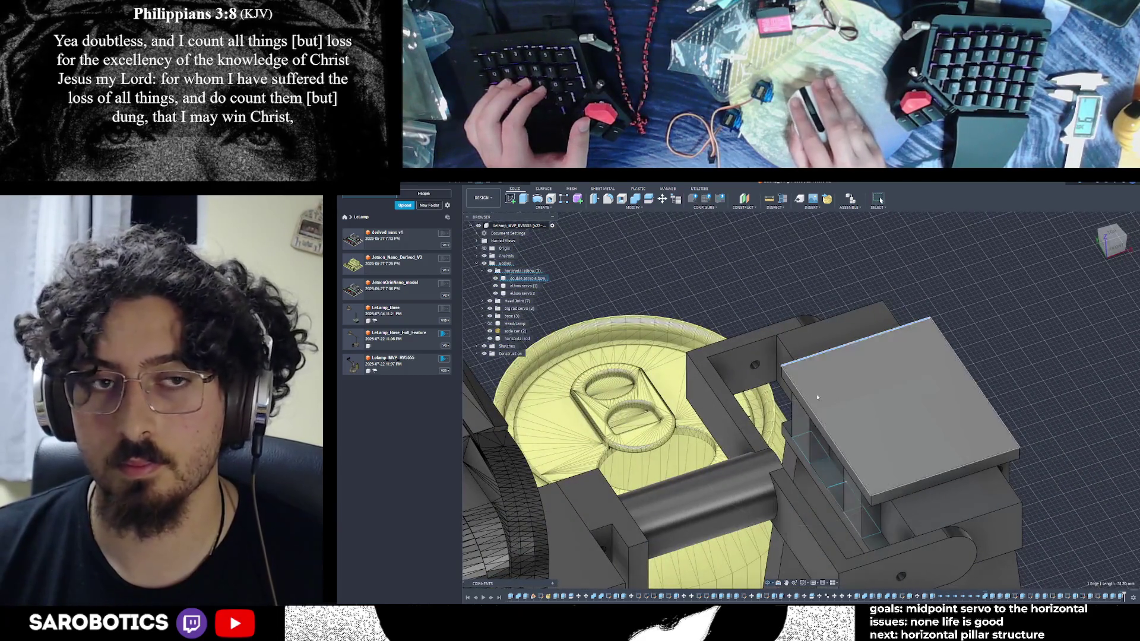
{"action": "left_click", "coordinate": [484, 345]}
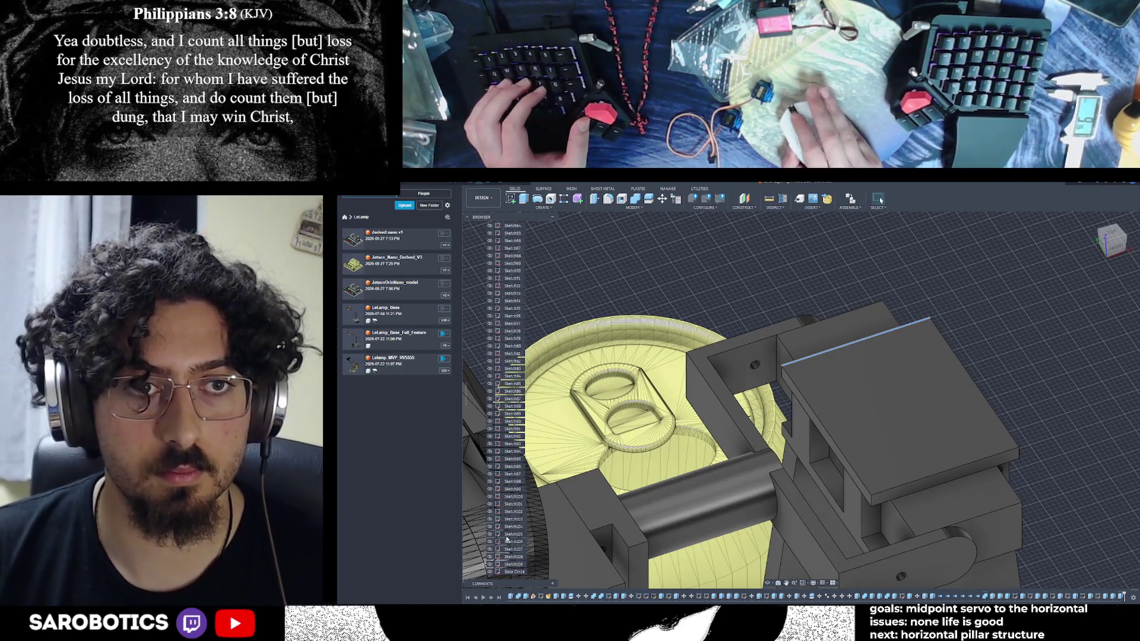
{"action": "scroll", "coordinate": [505, 527], "scroll_direction": "up", "scroll_amount": 5}
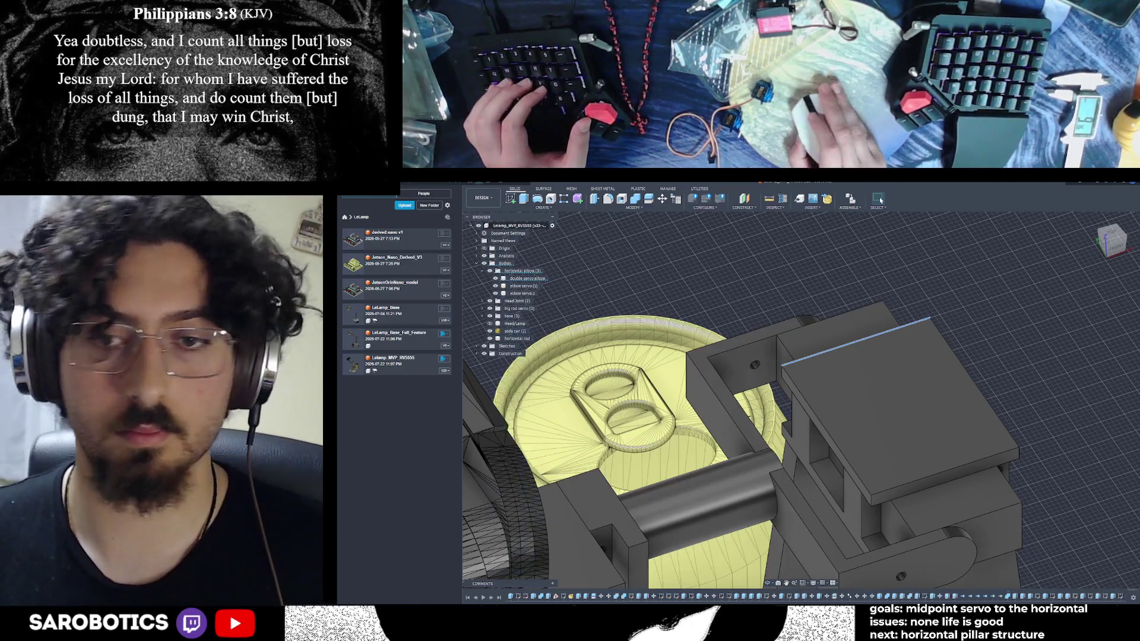
{"action": "mouse_move", "coordinate": [801, 445]}
{"action": "middle_mouse_down", "text": "shift"}
{"action": "mouse_move", "coordinate": [870, 510]}
{"action": "mouse_move", "coordinate": [838, 480]}
{"action": "mouse_move", "coordinate": [819, 499]}
{"action": "middle_mouse_up", "text": "shift"}
{"action": "scroll", "coordinate": [775, 393], "scroll_direction": "up", "scroll_amount": 3}
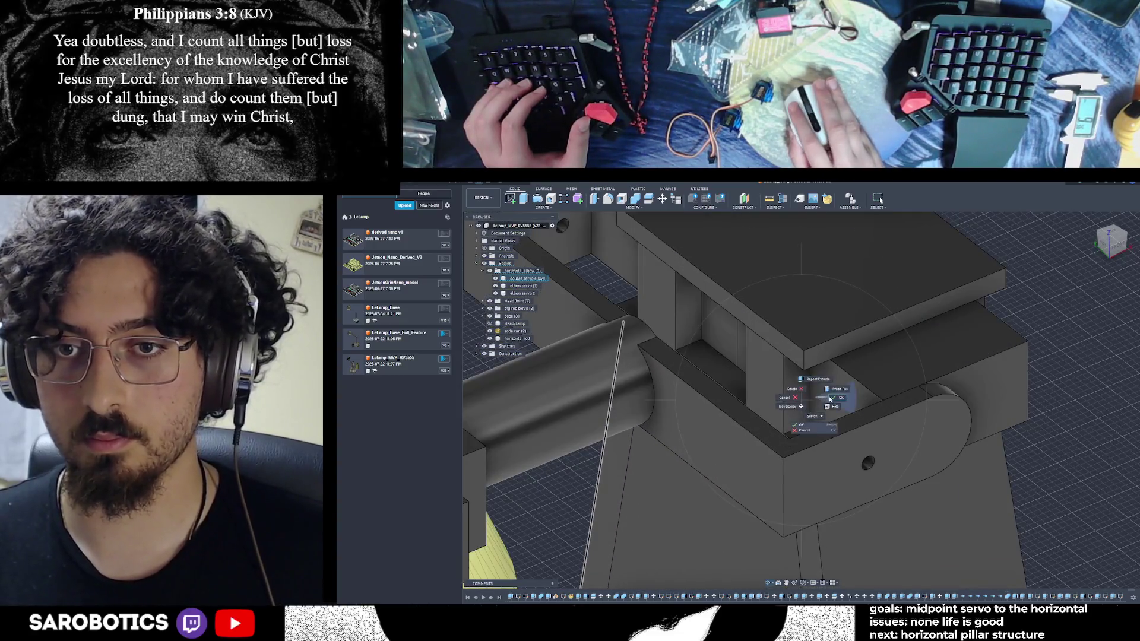
{"action": "left_click", "coordinate": [795, 394]}
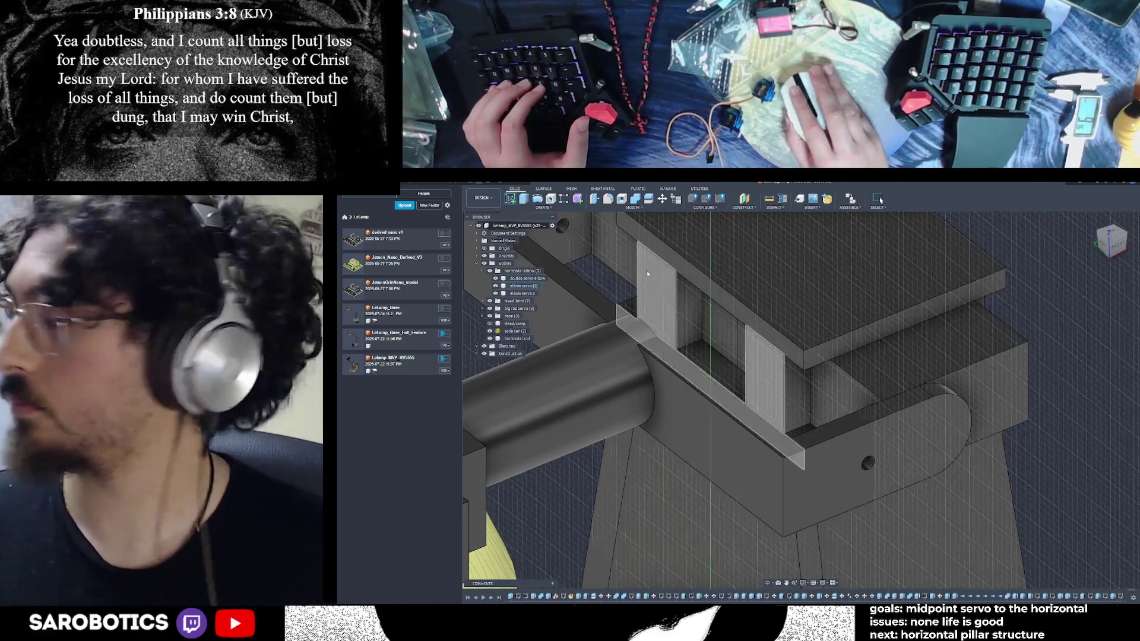
Start a sketch on the bracket face and abandon two attempts with the Line tool
{"action": "left_click", "coordinate": [795, 393]}
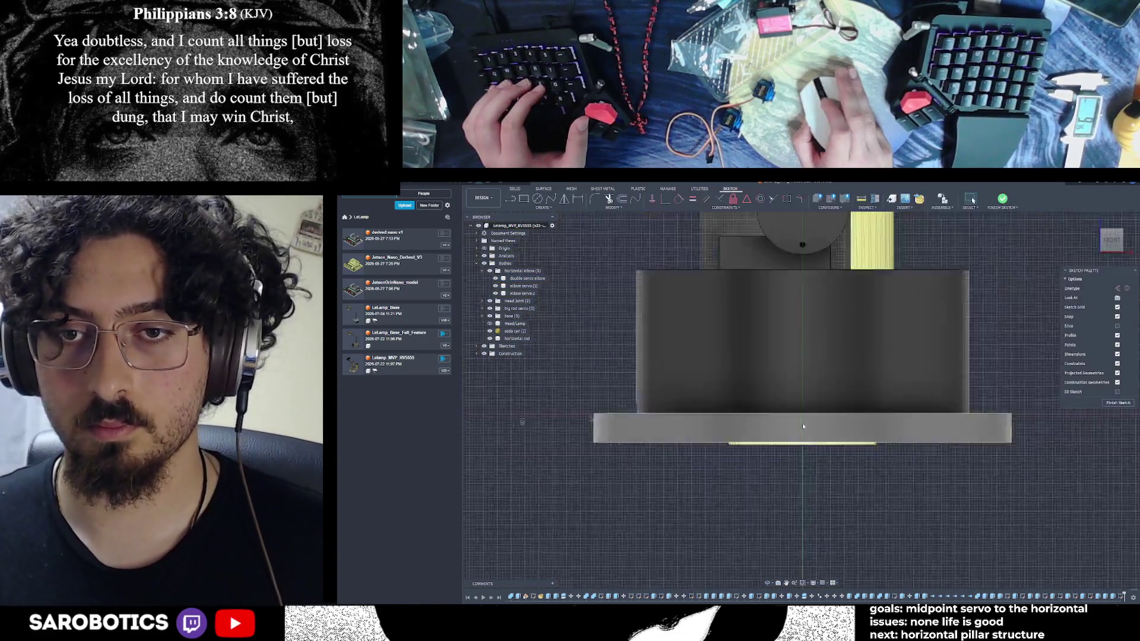
{"action": "middle_click_drag", "start_coordinate": [795, 546], "coordinate": [855, 481], "text": "shift"}
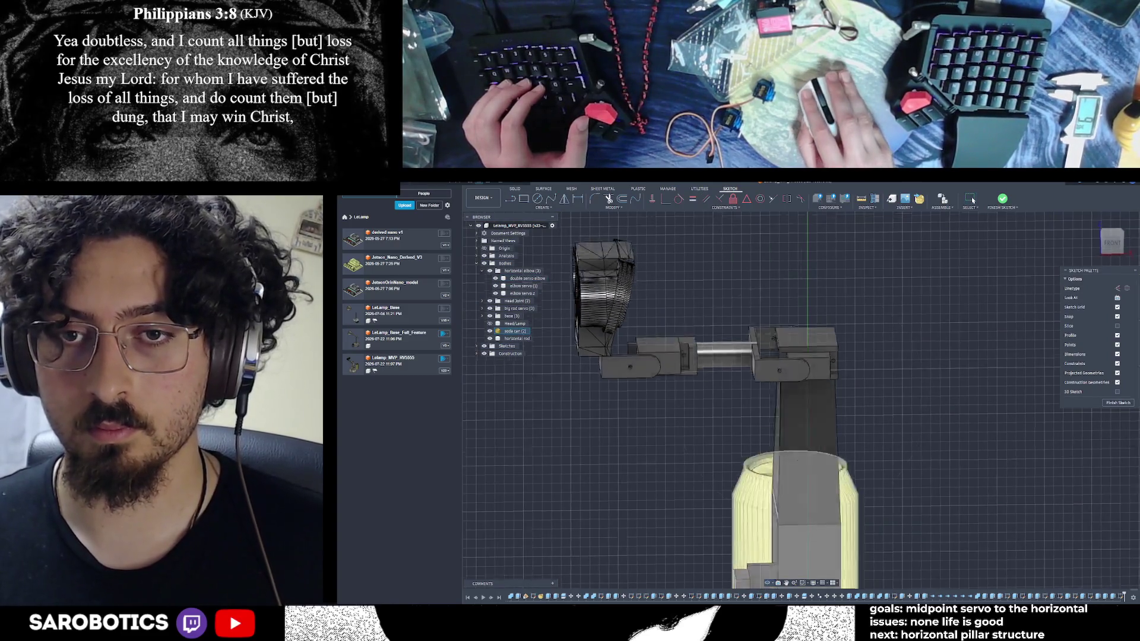
{"action": "scroll", "coordinate": [820, 392], "scroll_direction": "up", "scroll_amount": 2}
{"action": "scroll", "coordinate": [820, 391], "scroll_direction": "up", "scroll_amount": 1}
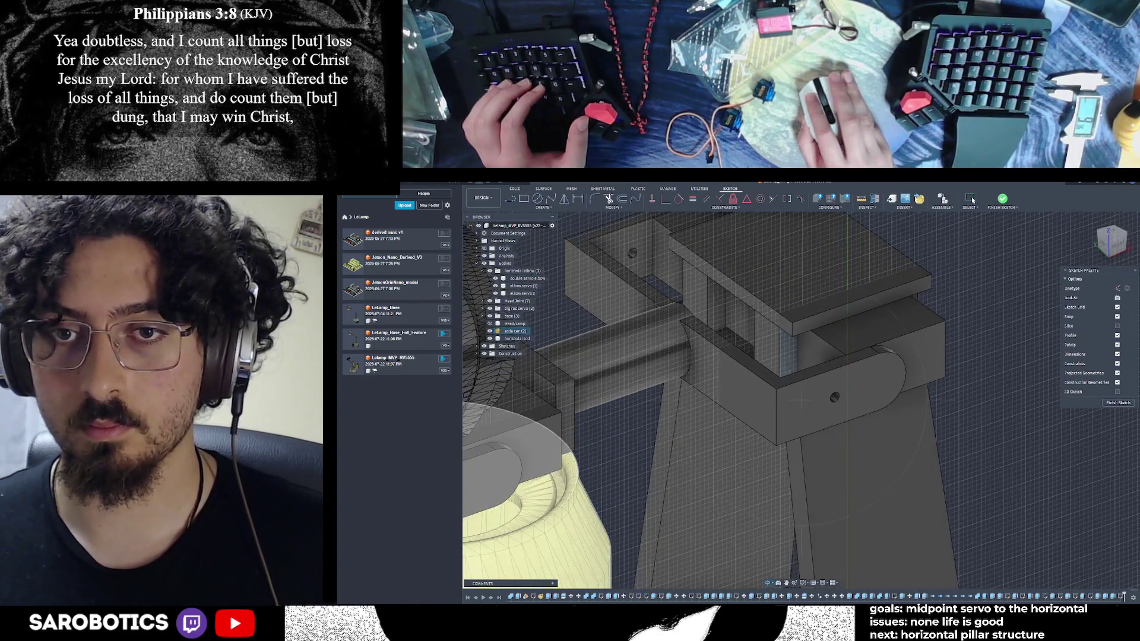
{"action": "scroll", "coordinate": [820, 391], "scroll_direction": "up", "scroll_amount": 2}
{"action": "scroll", "coordinate": [820, 391], "scroll_direction": "up", "scroll_amount": 2}
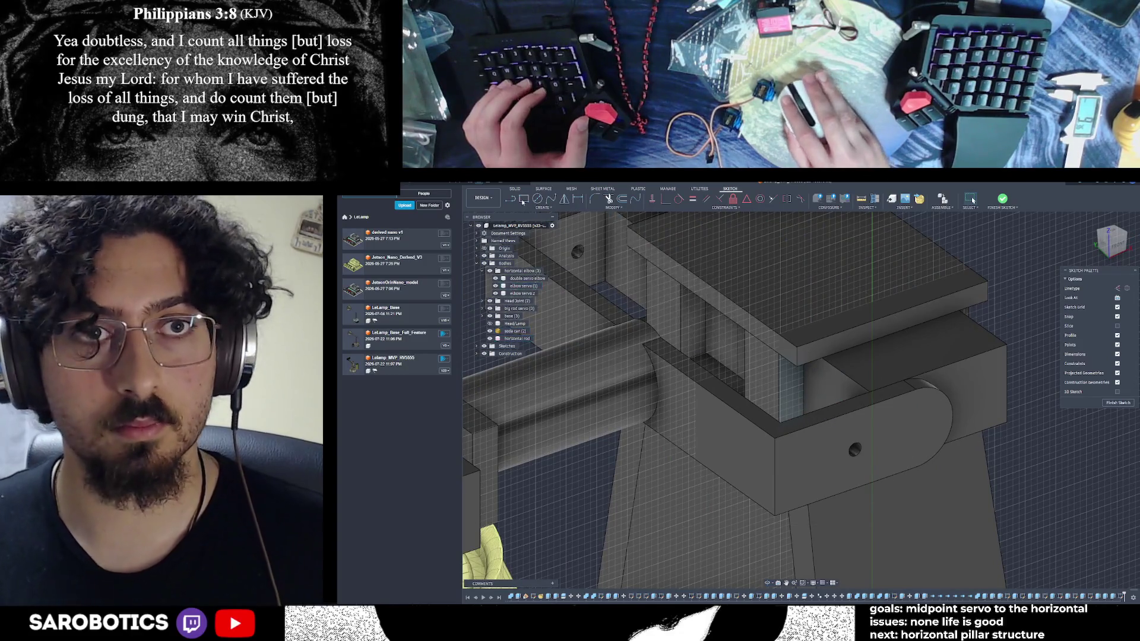
{"action": "key", "text": "l"}
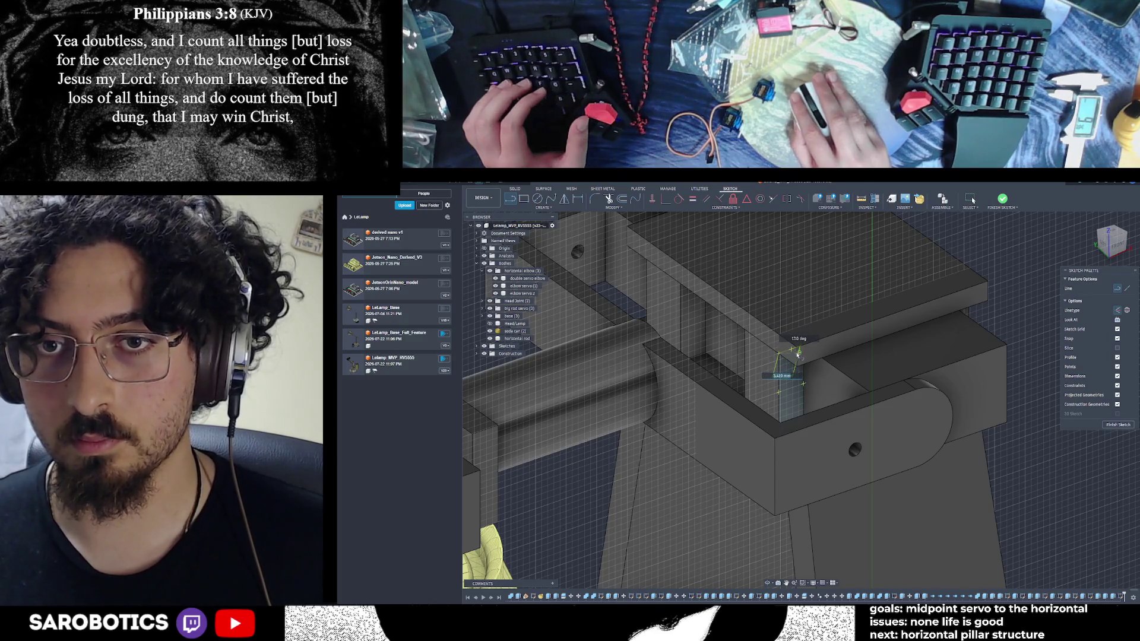
{"action": "key", "text": "Escape"}
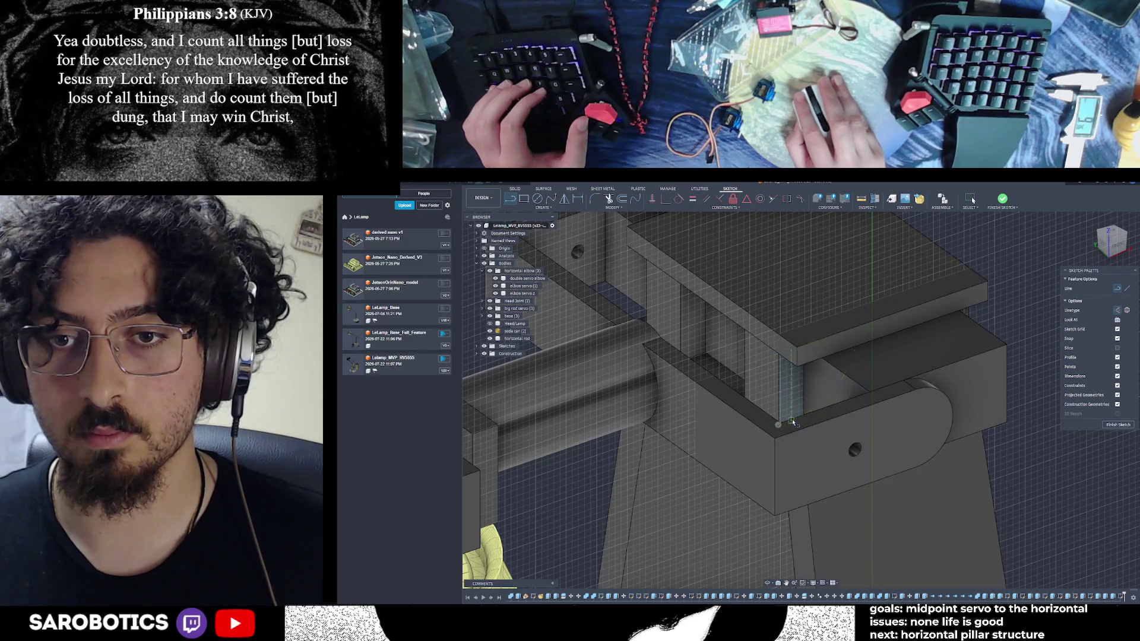
{"action": "key", "text": "Escape"}
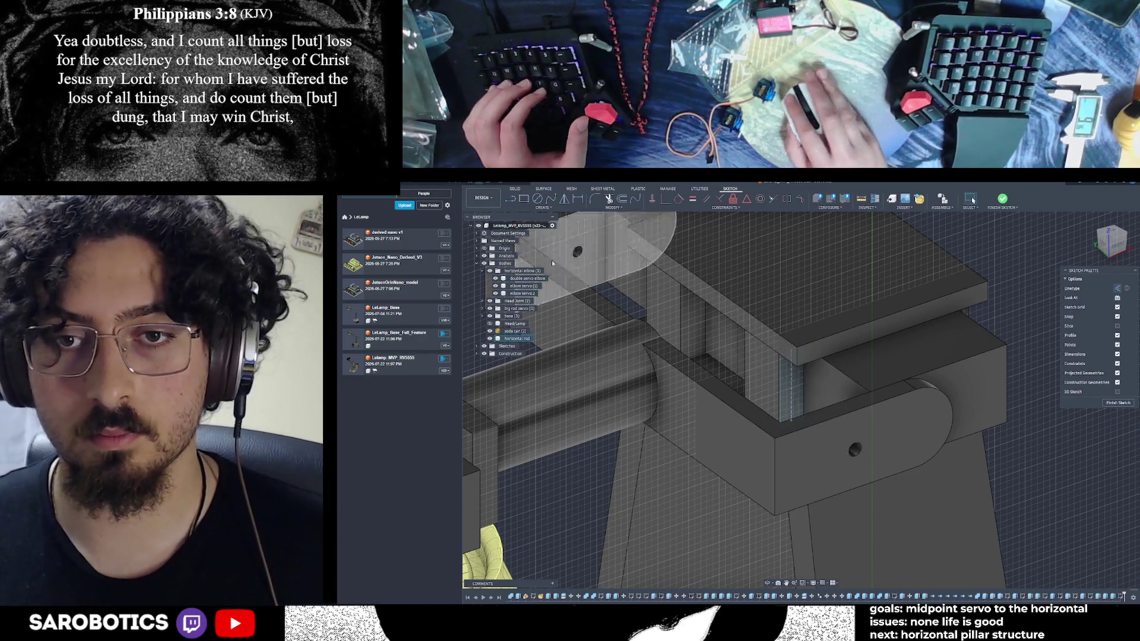
{"action": "key", "text": "l"}
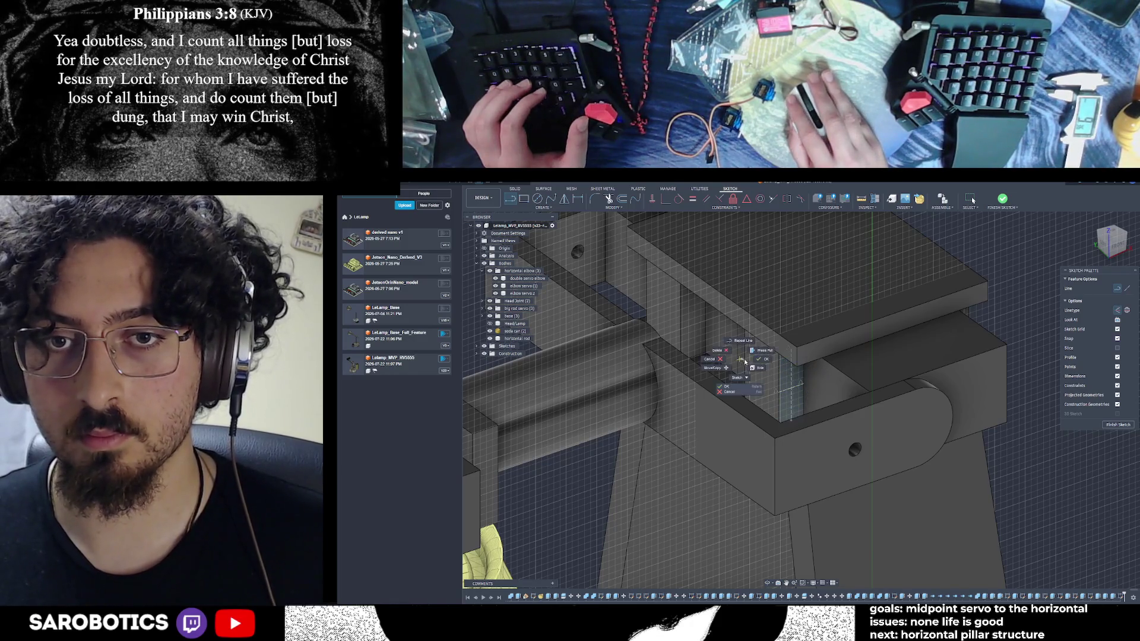
{"action": "left_click", "coordinate": [755, 360]}
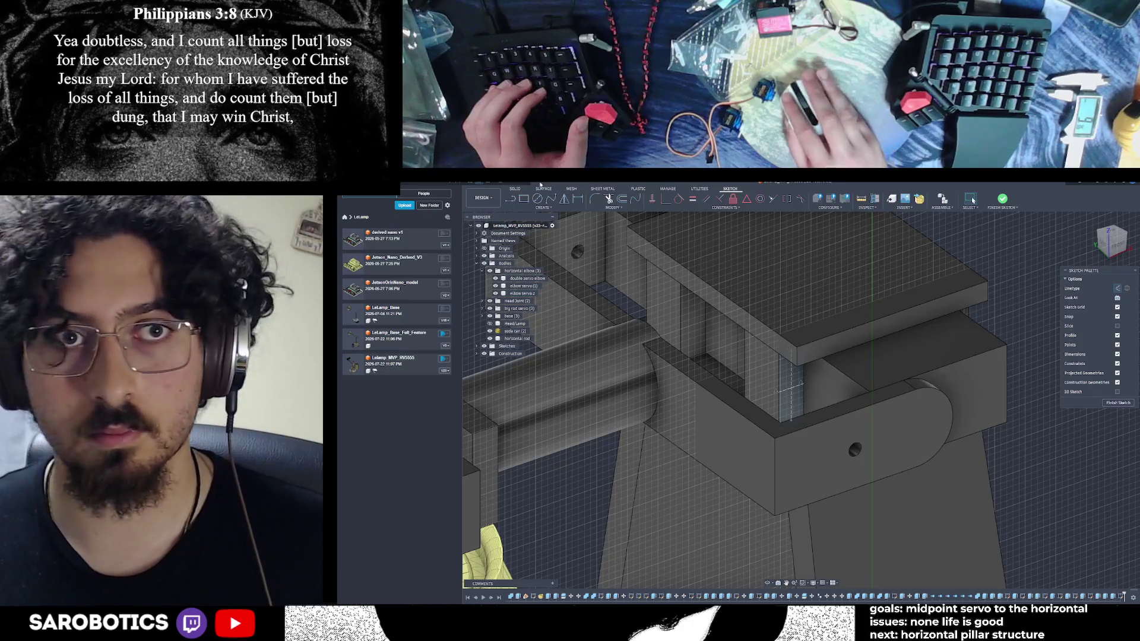
Draw a small circle centred on the bracket's inner wall and finish the sketch
{"action": "left_click", "coordinate": [537, 198]}
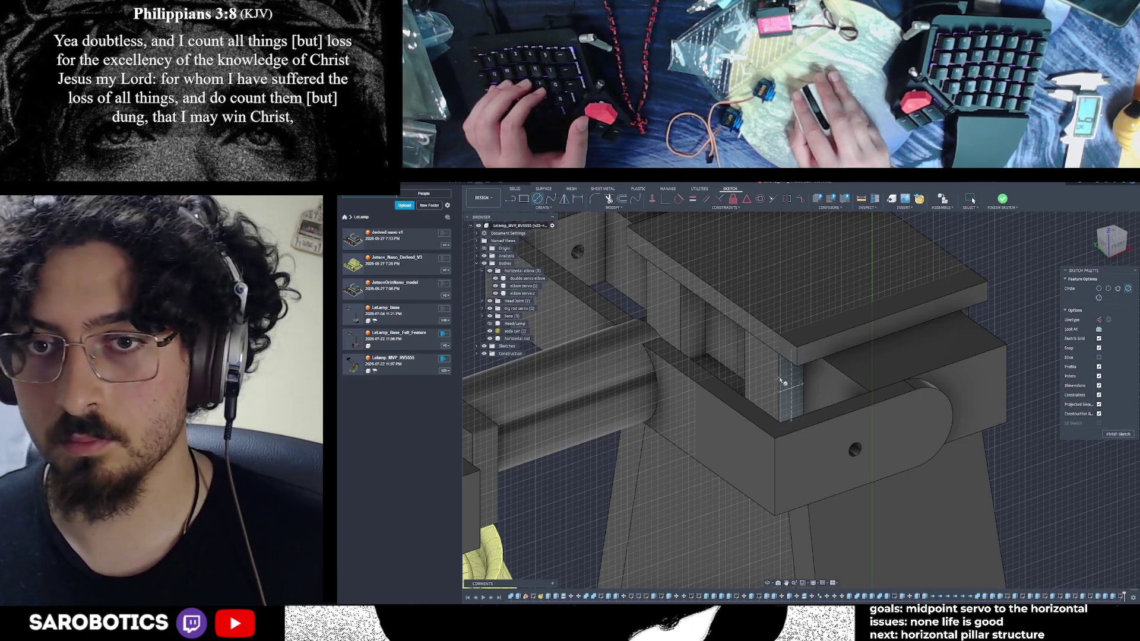
{"action": "left_click", "coordinate": [794, 389]}
{"action": "left_click", "coordinate": [793, 389]}
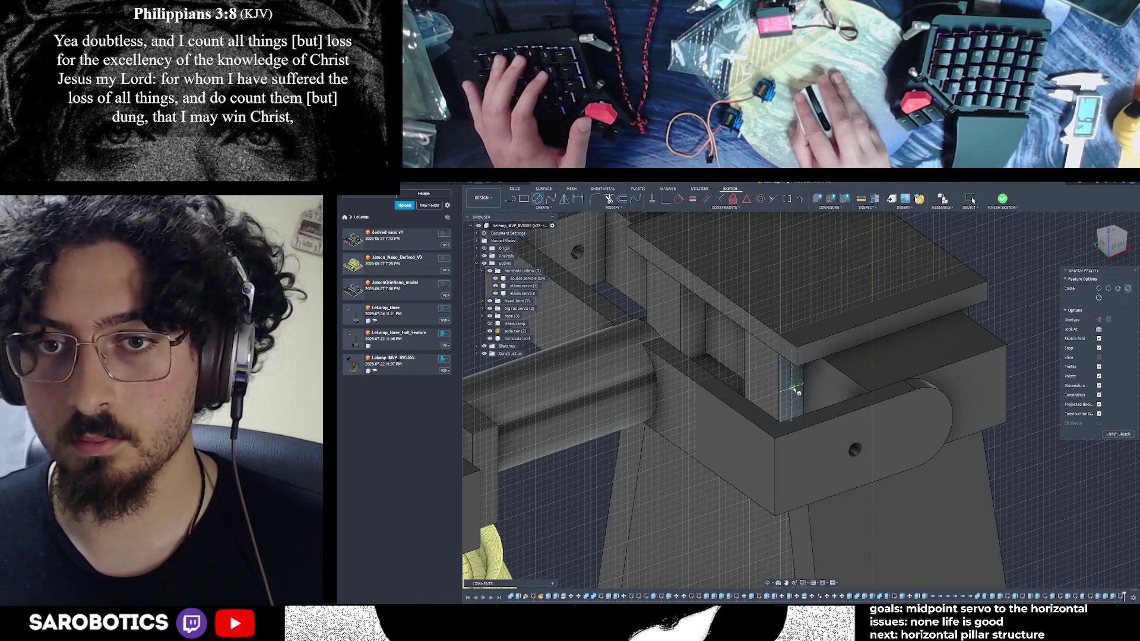
{"action": "left_click", "coordinate": [793, 389]}
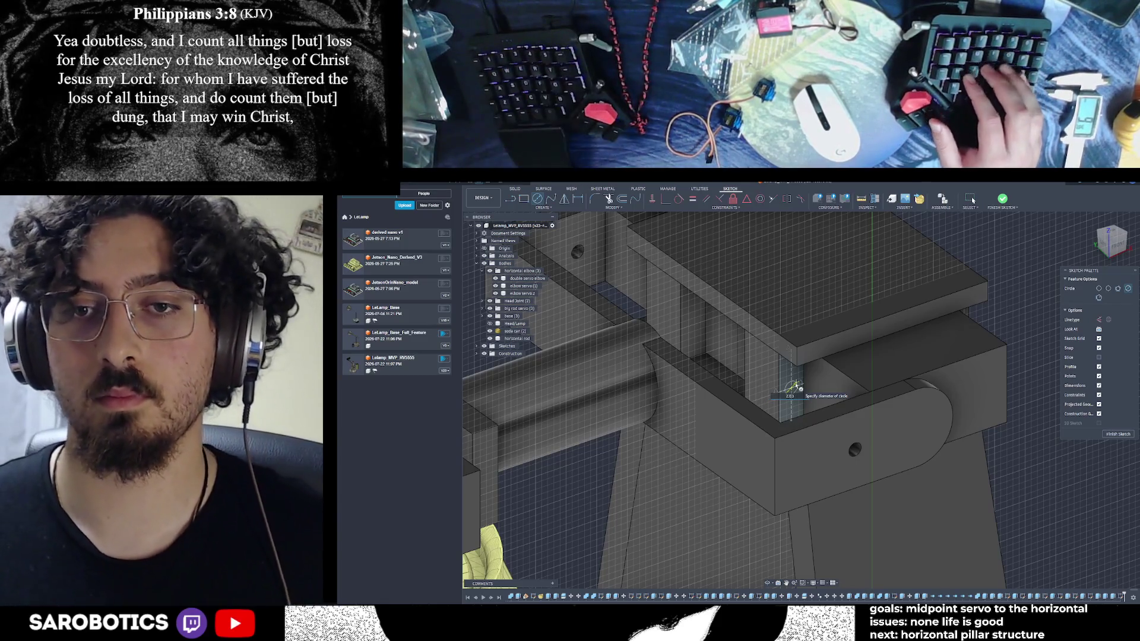
{"action": "key", "text": "Escape"}
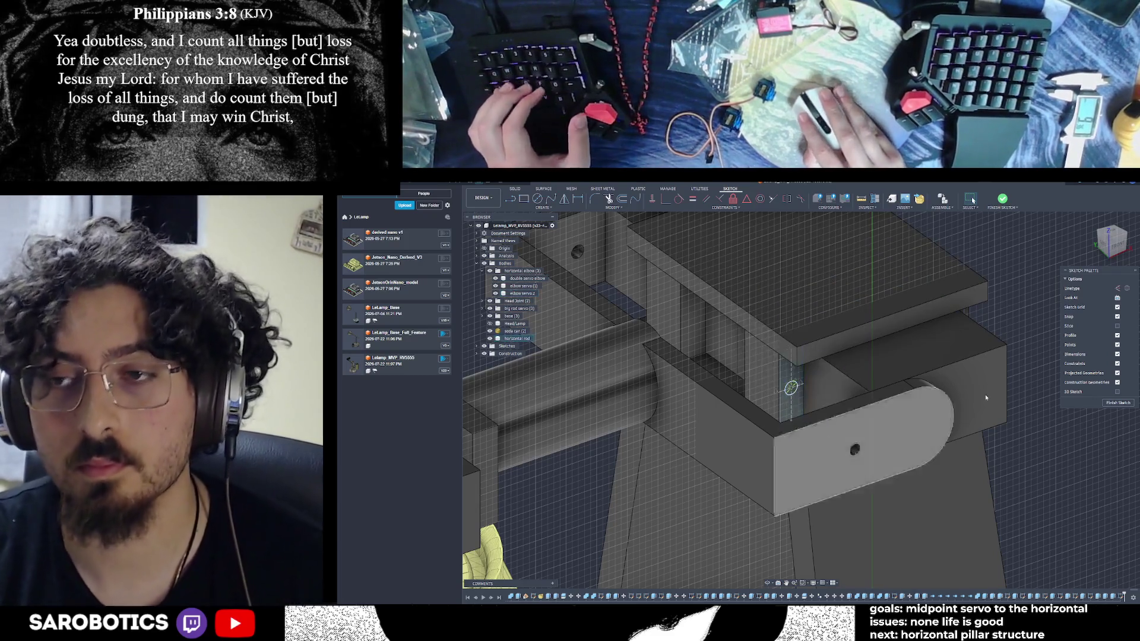
{"action": "left_click", "coordinate": [1001, 199]}
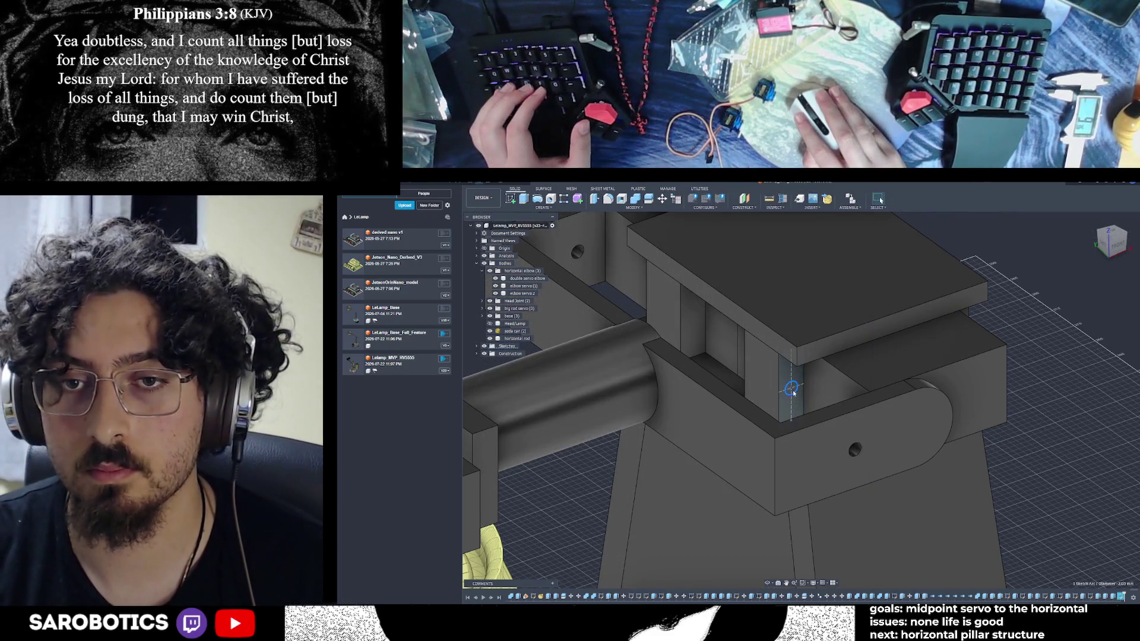
Cancel an Extrude attempt and create a new sketch on the vertical plane by the servo bracket
{"action": "key", "text": "e"}
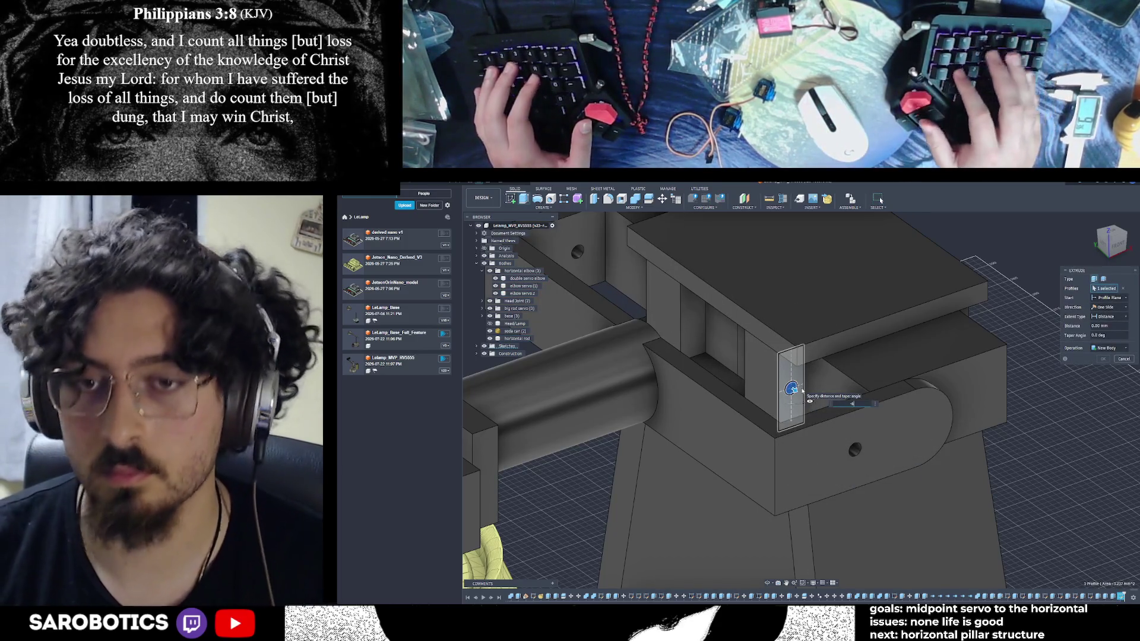
{"action": "key", "text": "Escape"}
{"action": "middle_click_drag", "start_coordinate": [792, 389], "coordinate": [771, 537], "text": "shift"}
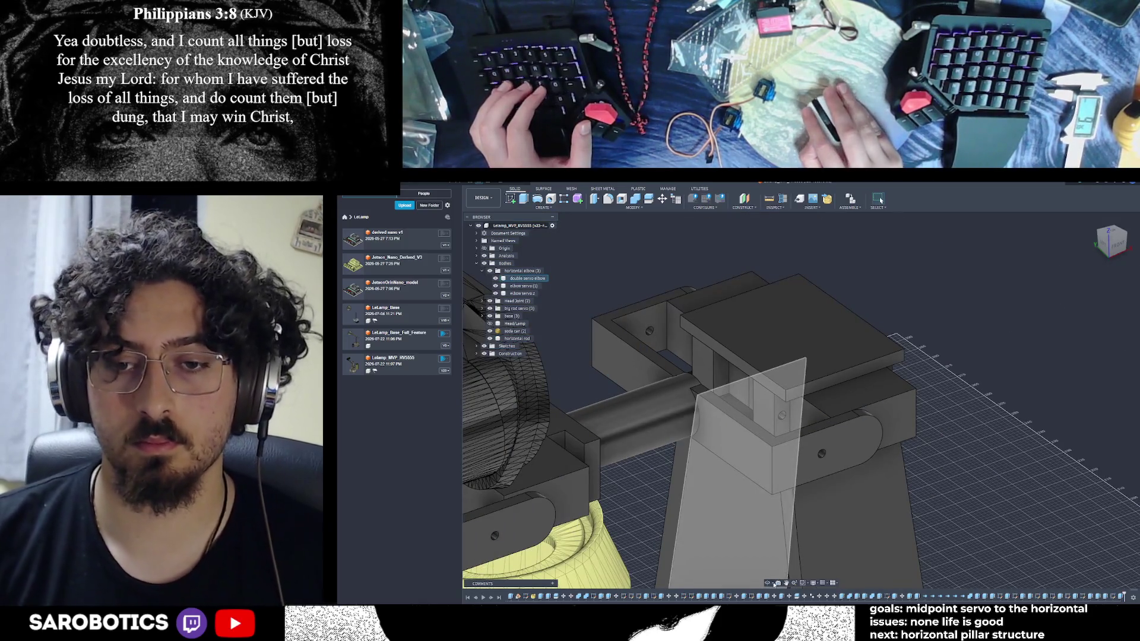
{"action": "mouse_move", "coordinate": [691, 352]}
{"action": "middle_mouse_down", "text": "shift"}
{"action": "mouse_move", "coordinate": [730, 401]}
{"action": "mouse_move", "coordinate": [713, 392]}
{"action": "middle_mouse_up", "text": "shift"}
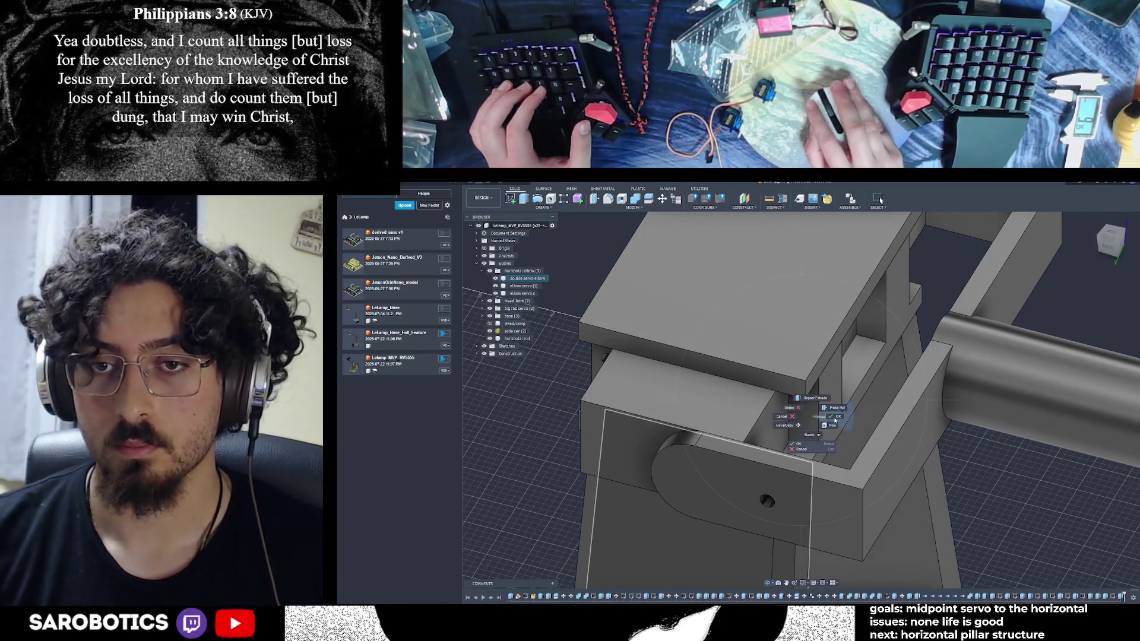
{"action": "left_click", "coordinate": [835, 420]}
{"action": "left_click", "coordinate": [806, 404]}
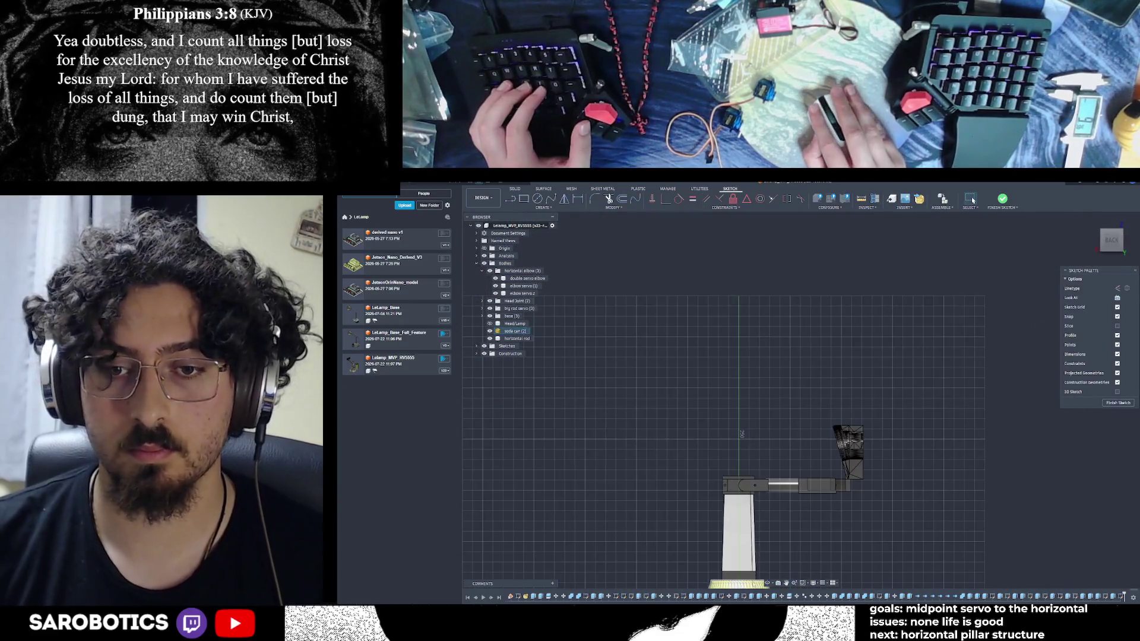
After a dropped line and circle attempt, draw a small circle with an entered diameter and finish the sketch
{"action": "middle_click_drag", "start_coordinate": [748, 446], "coordinate": [772, 437], "text": "shift"}
{"action": "scroll", "coordinate": [771, 437], "scroll_direction": "up", "scroll_amount": 5}
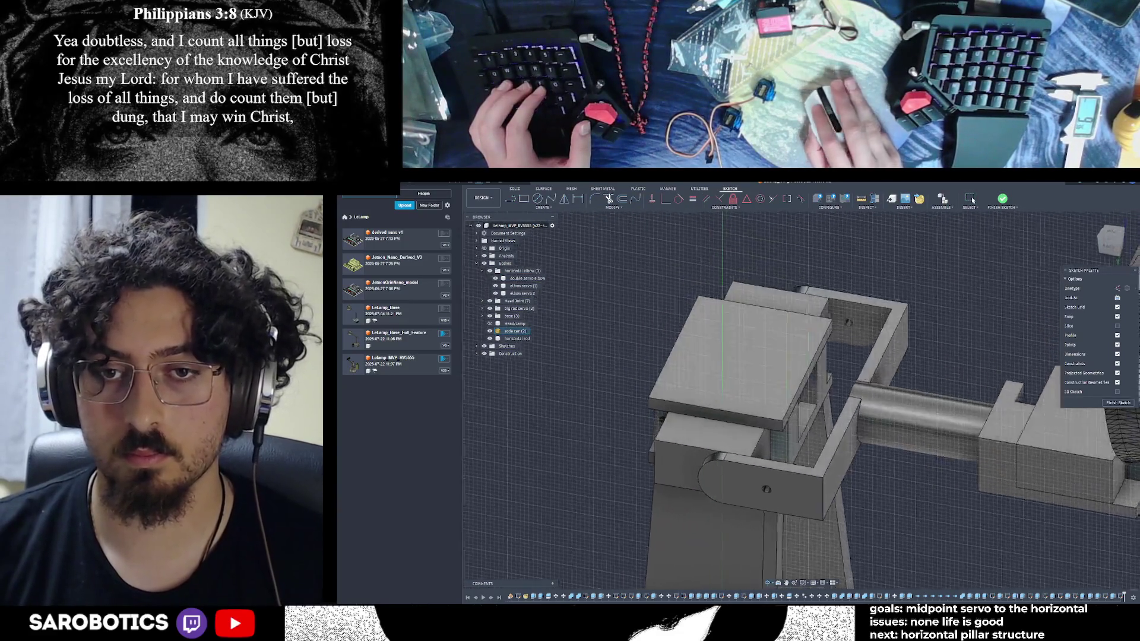
{"action": "scroll", "coordinate": [771, 438], "scroll_direction": "up", "scroll_amount": 3}
{"action": "scroll", "coordinate": [771, 437], "scroll_direction": "up", "scroll_amount": 3}
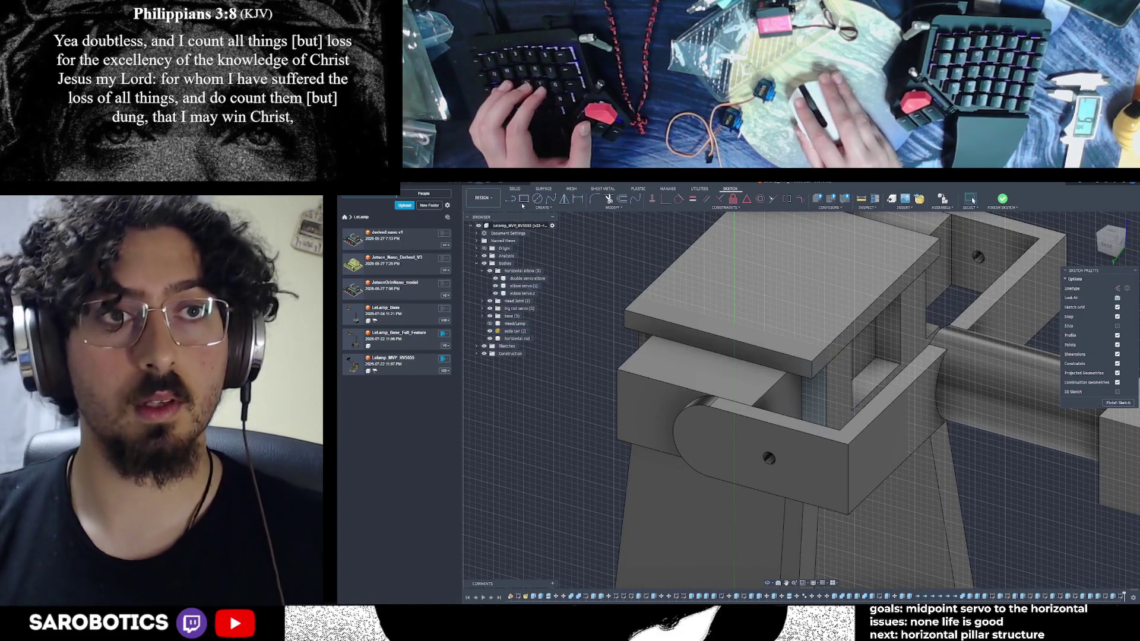
{"action": "key", "text": "l"}
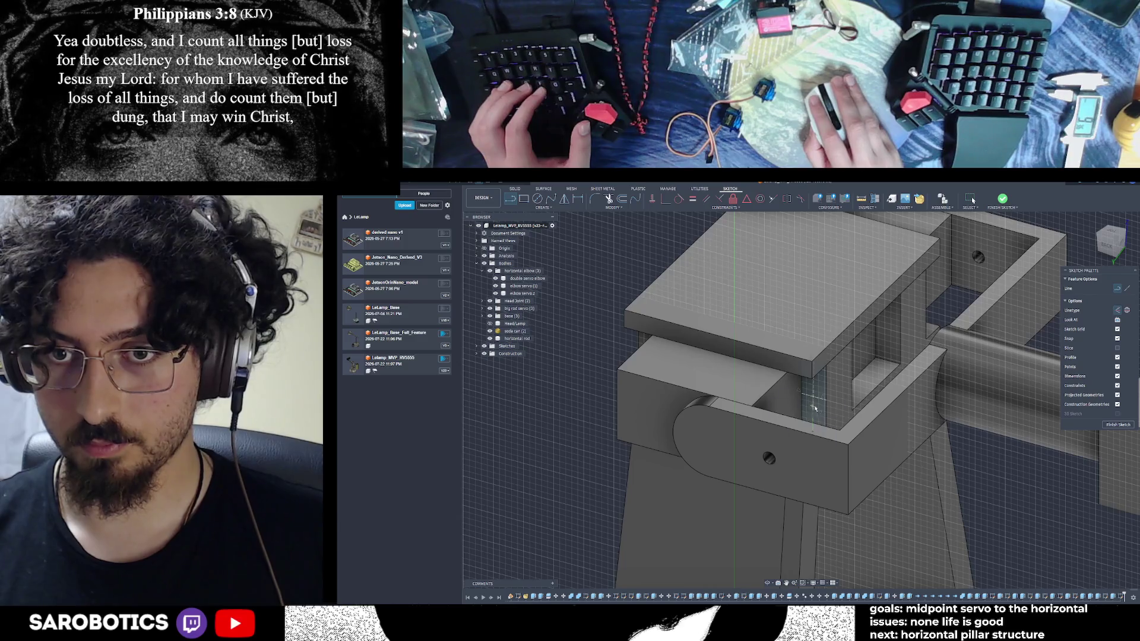
{"action": "key", "text": "Escape"}
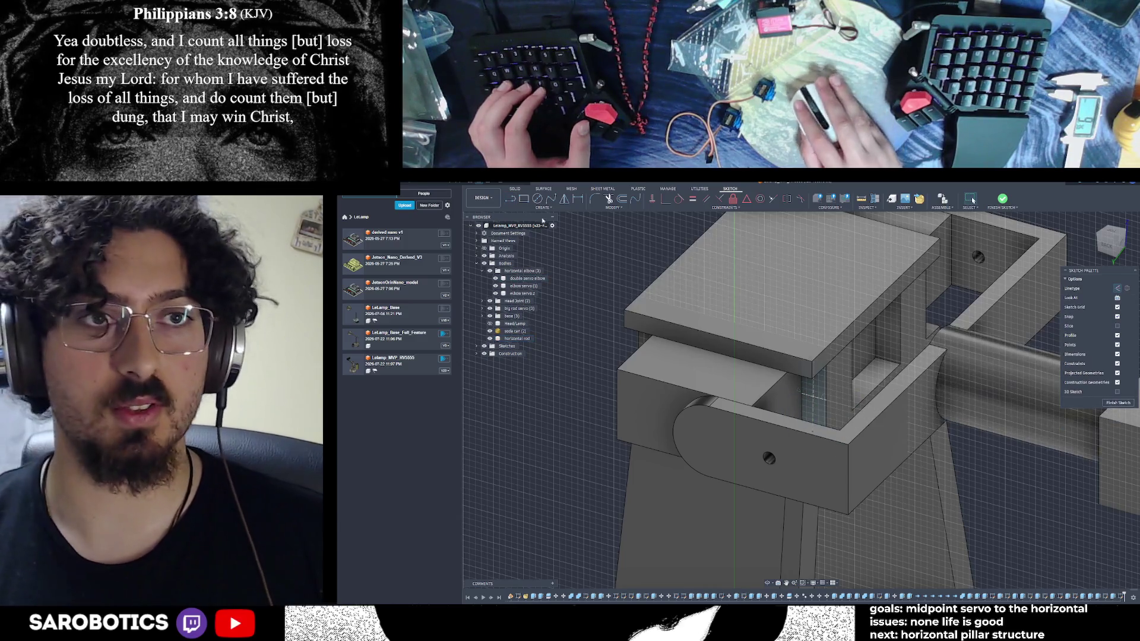
{"action": "key", "text": "c"}
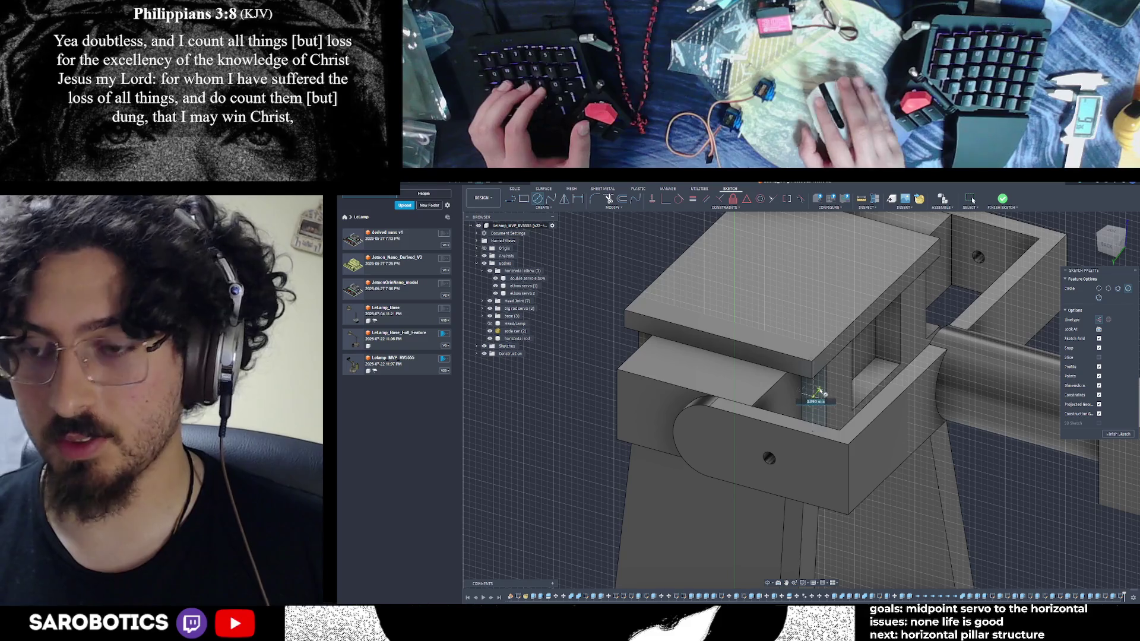
{"action": "key", "text": "Escape"}
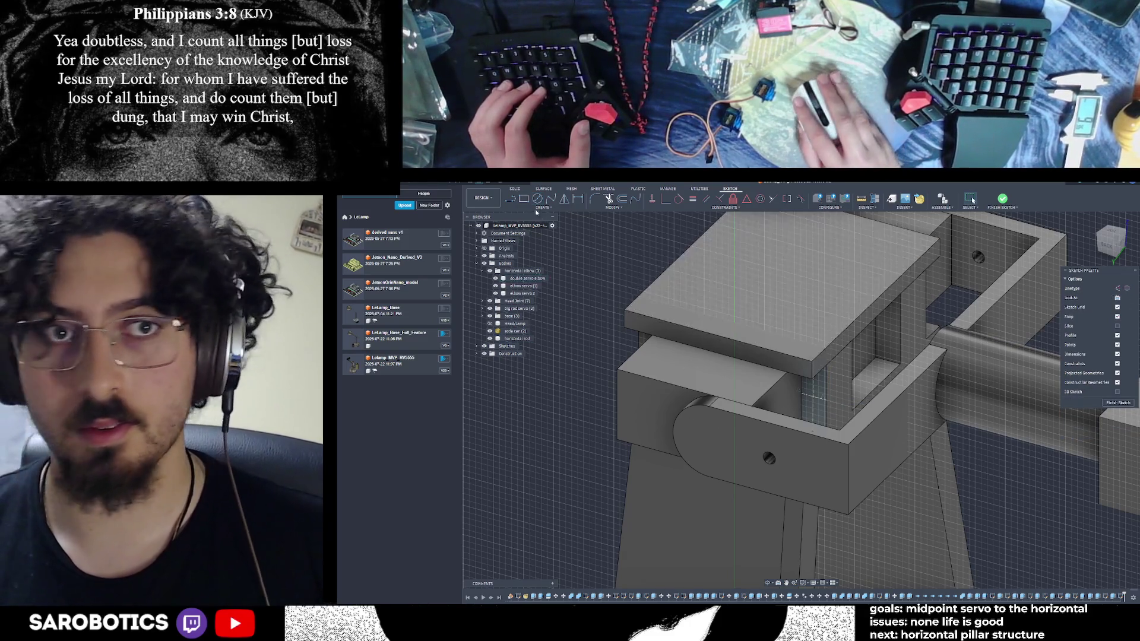
{"action": "key", "text": "c"}
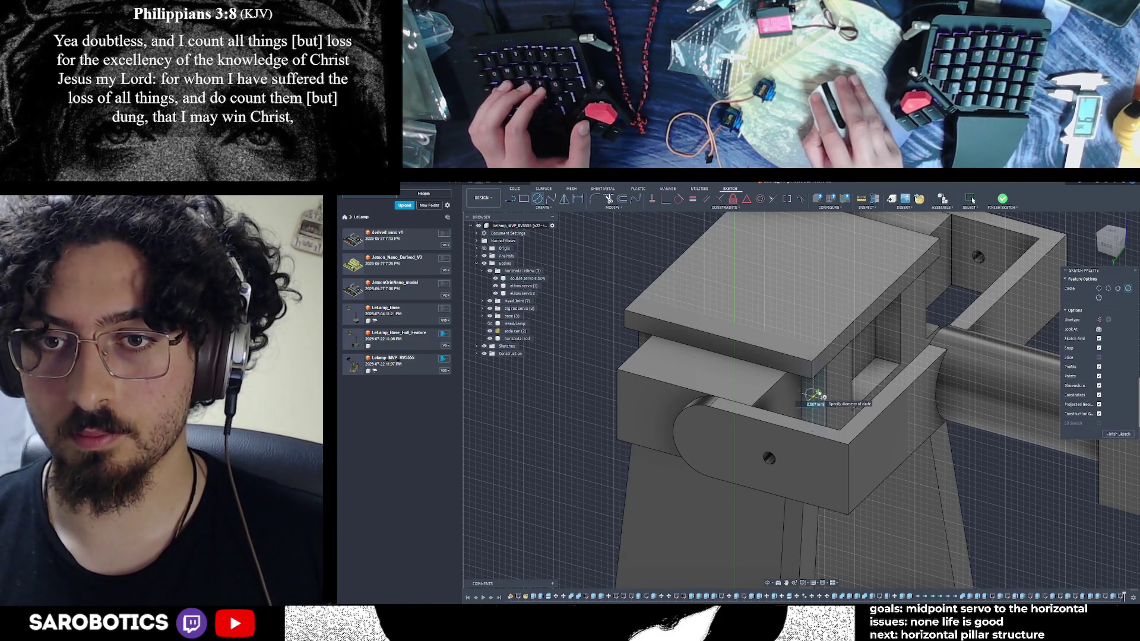
{"action": "type", "text": "2.03"}
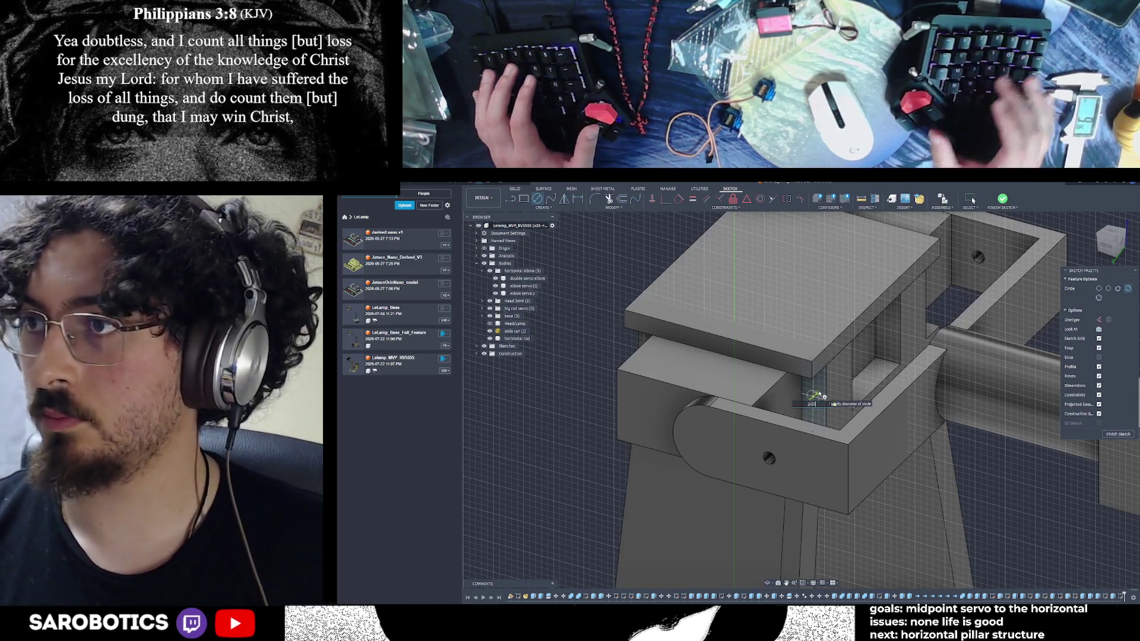
{"action": "key", "text": "Return"}
{"action": "key", "text": "Escape"}
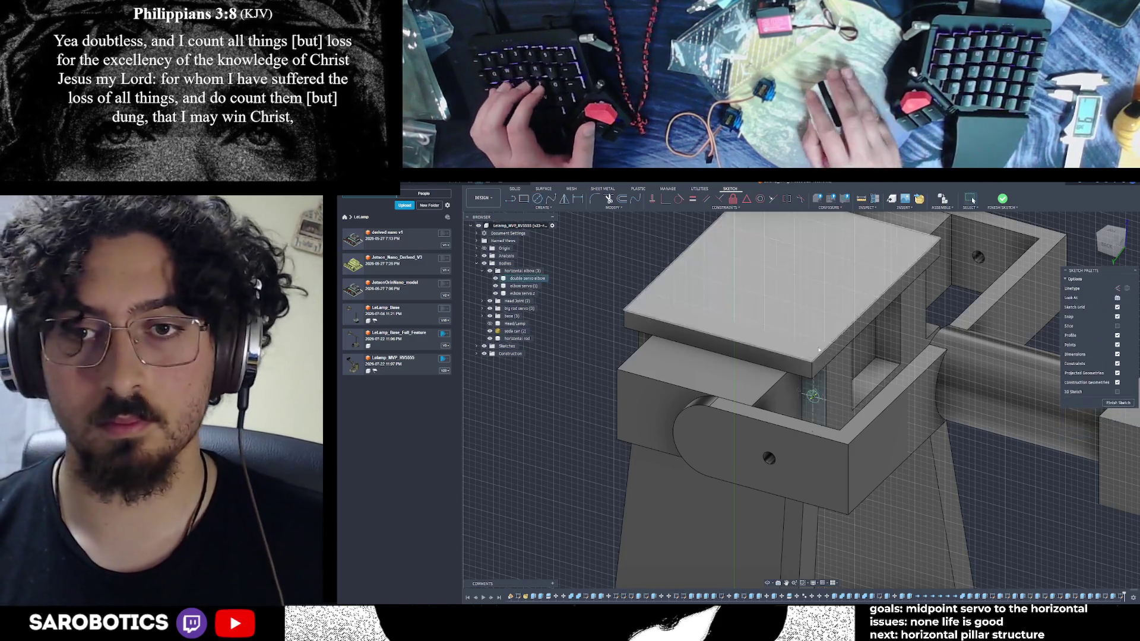
{"action": "left_click", "coordinate": [1109, 402]}
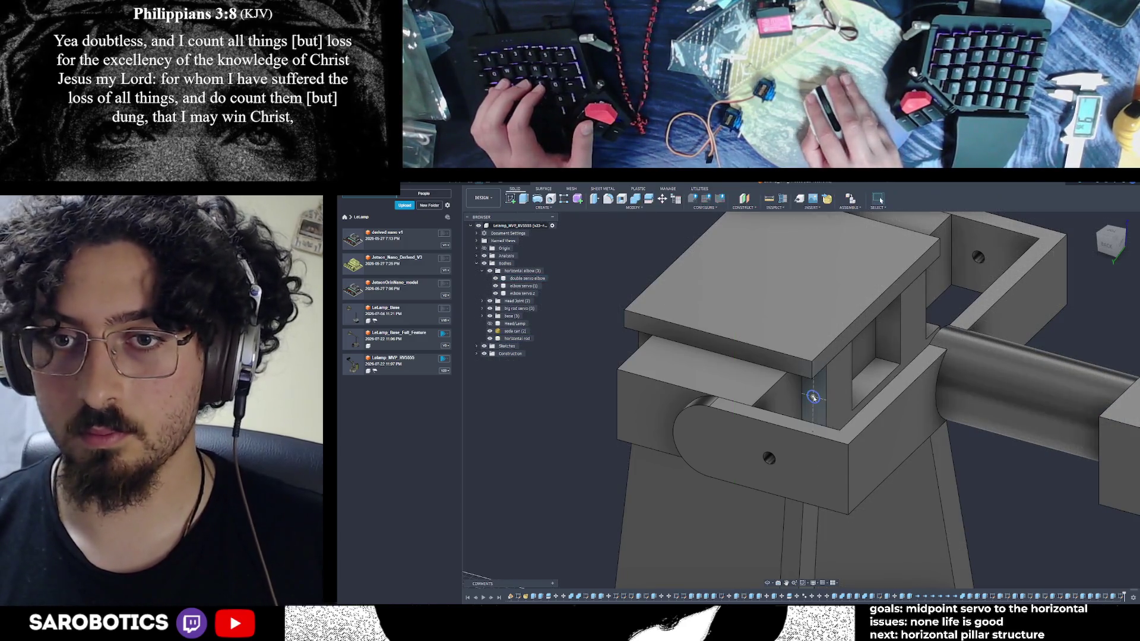
{"action": "scroll", "coordinate": [821, 407], "scroll_direction": "up", "scroll_amount": 3}
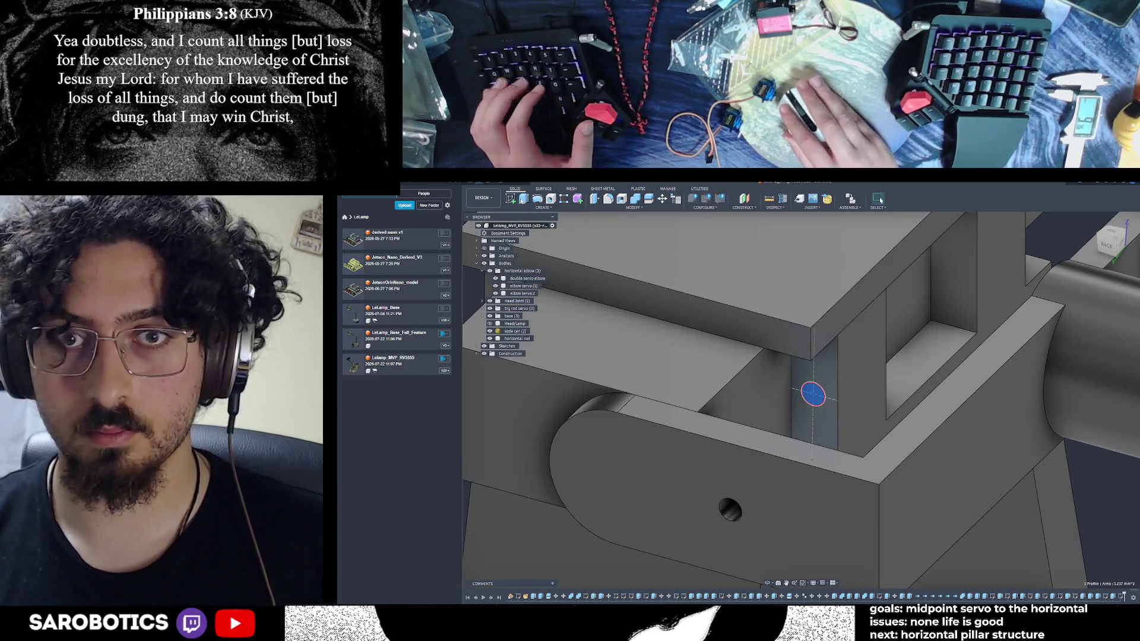
Extrude-cut the small circle about 4 mm into the elbow bracket as a servo hole
{"action": "key", "text": "e"}
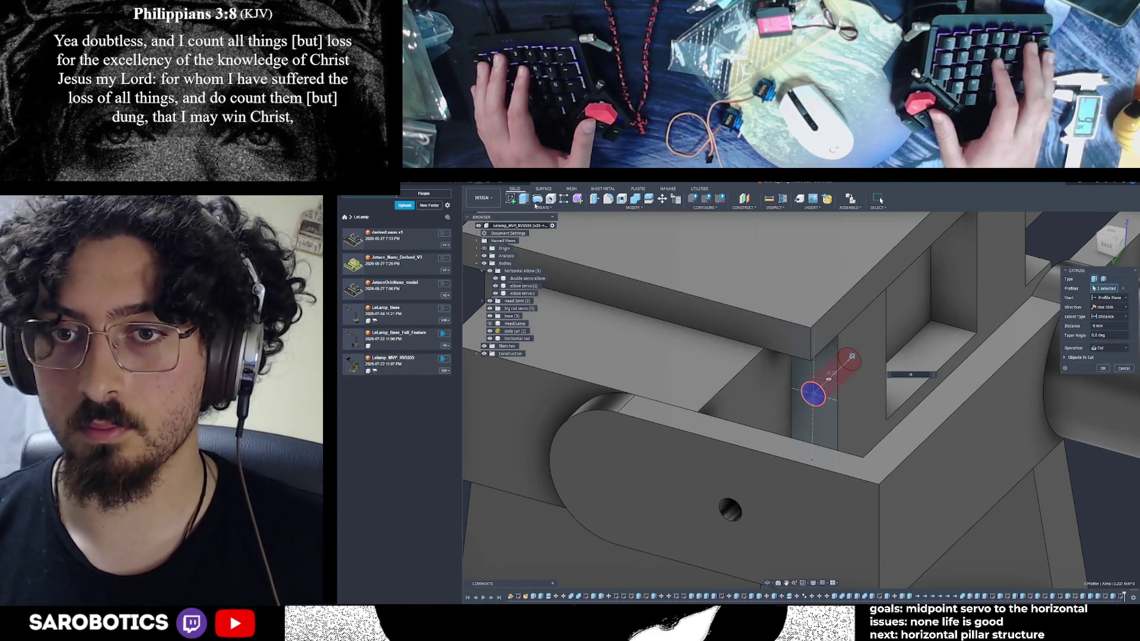
{"action": "key", "text": "Escape"}
{"action": "scroll", "coordinate": [882, 353], "scroll_direction": "down", "scroll_amount": 3}
{"action": "scroll", "coordinate": [881, 354], "scroll_direction": "down", "scroll_amount": 3}
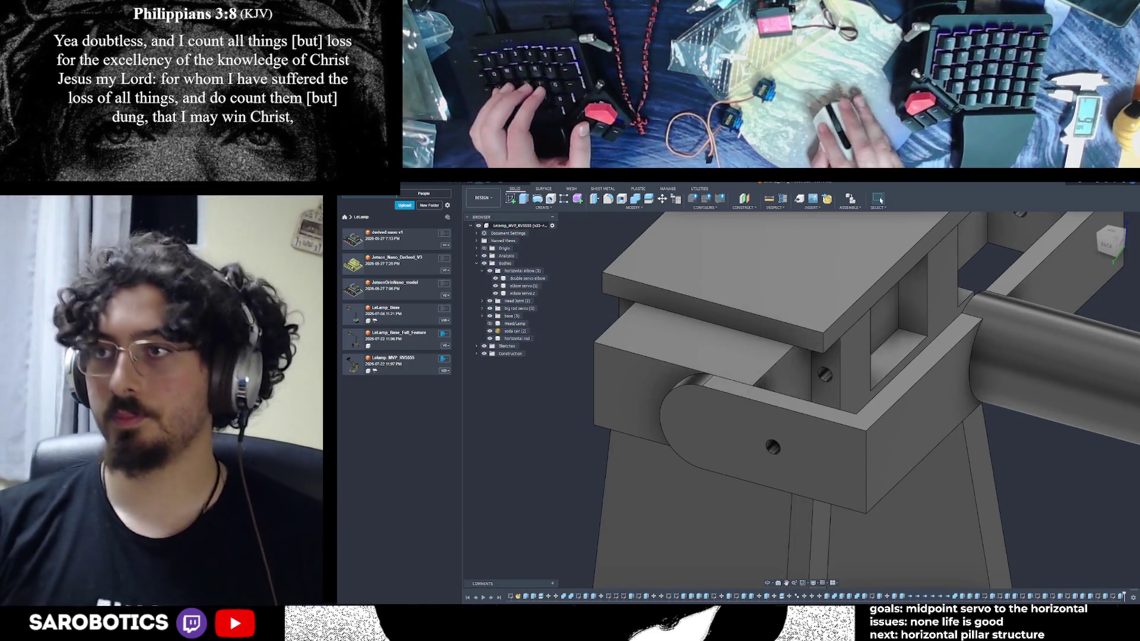
{"action": "mouse_move", "coordinate": [882, 353]}
{"action": "middle_mouse_down", "text": "shift"}
{"action": "mouse_move", "coordinate": [812, 432]}
{"action": "mouse_move", "coordinate": [813, 383]}
{"action": "mouse_move", "coordinate": [775, 463]}
{"action": "middle_mouse_up", "text": "shift"}
{"action": "scroll", "coordinate": [775, 463], "scroll_direction": "down", "scroll_amount": 3}
{"action": "scroll", "coordinate": [775, 463], "scroll_direction": "down", "scroll_amount": 3}
{"action": "scroll", "coordinate": [774, 463], "scroll_direction": "up", "scroll_amount": 5}
{"action": "scroll", "coordinate": [774, 463], "scroll_direction": "down", "scroll_amount": 3}
{"action": "mouse_move", "coordinate": [775, 463]}
{"action": "middle_mouse_down", "text": "shift"}
{"action": "mouse_move", "coordinate": [775, 374]}
{"action": "mouse_move", "coordinate": [775, 427]}
{"action": "middle_mouse_up", "text": "shift"}
{"action": "scroll", "coordinate": [775, 391], "scroll_direction": "down", "scroll_amount": 2}
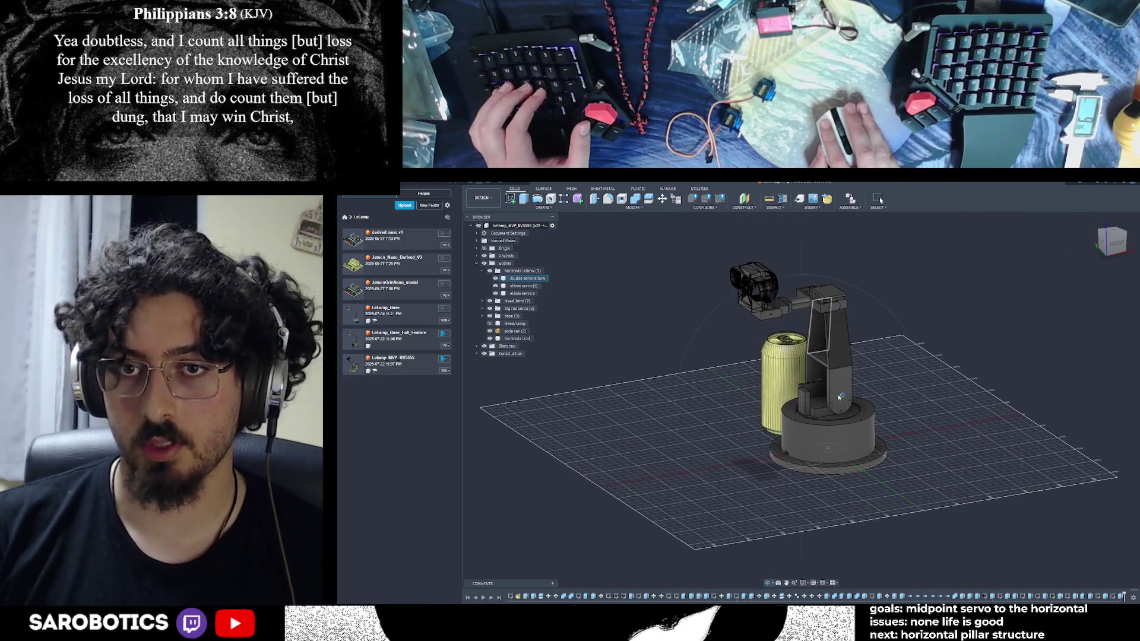
{"action": "mouse_move", "coordinate": [783, 401]}
{"action": "middle_mouse_down", "text": "shift"}
{"action": "mouse_move", "coordinate": [819, 374]}
{"action": "mouse_move", "coordinate": [837, 339]}
{"action": "mouse_move", "coordinate": [836, 401]}
{"action": "mouse_move", "coordinate": [802, 374]}
{"action": "mouse_move", "coordinate": [819, 347]}
{"action": "mouse_move", "coordinate": [802, 392]}
{"action": "mouse_move", "coordinate": [802, 445]}
{"action": "middle_mouse_up", "text": "shift"}
{"action": "scroll", "coordinate": [802, 401], "scroll_direction": "down", "scroll_amount": 3}
{"action": "scroll", "coordinate": [802, 401], "scroll_direction": "up", "scroll_amount": 5}
{"action": "scroll", "coordinate": [784, 401], "scroll_direction": "down", "scroll_amount": 3}
{"action": "scroll", "coordinate": [570, 299], "scroll_direction": "up", "scroll_amount": 5}
{"action": "scroll", "coordinate": [571, 298], "scroll_direction": "up", "scroll_amount": 2}
{"action": "scroll", "coordinate": [570, 299], "scroll_direction": "up", "scroll_amount": 2}
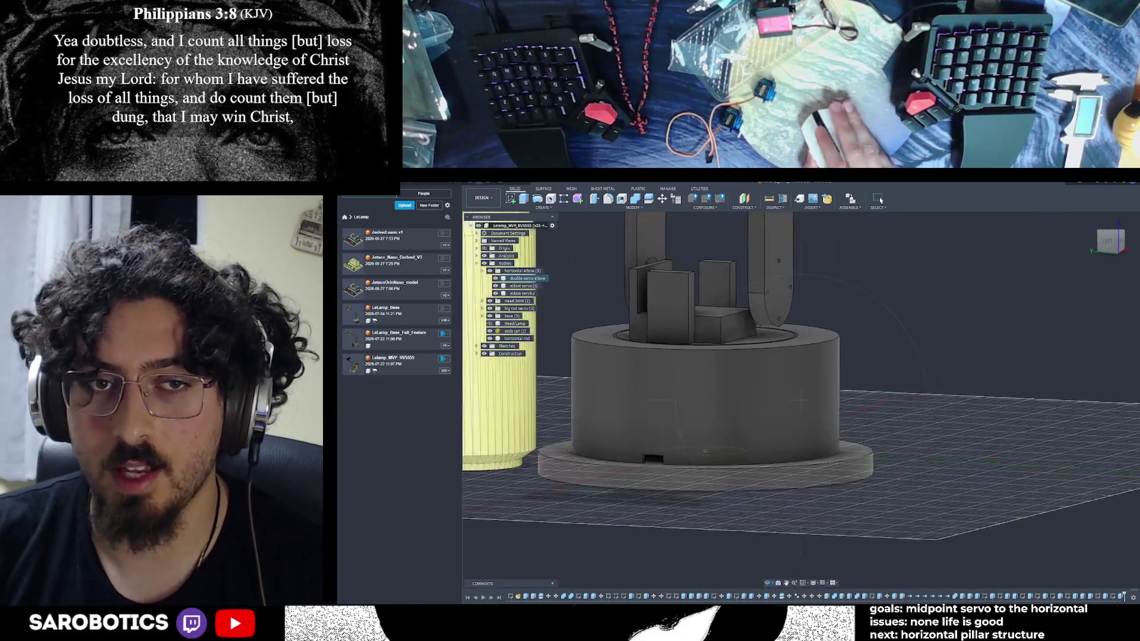
{"action": "scroll", "coordinate": [571, 298], "scroll_direction": "down", "scroll_amount": 3}
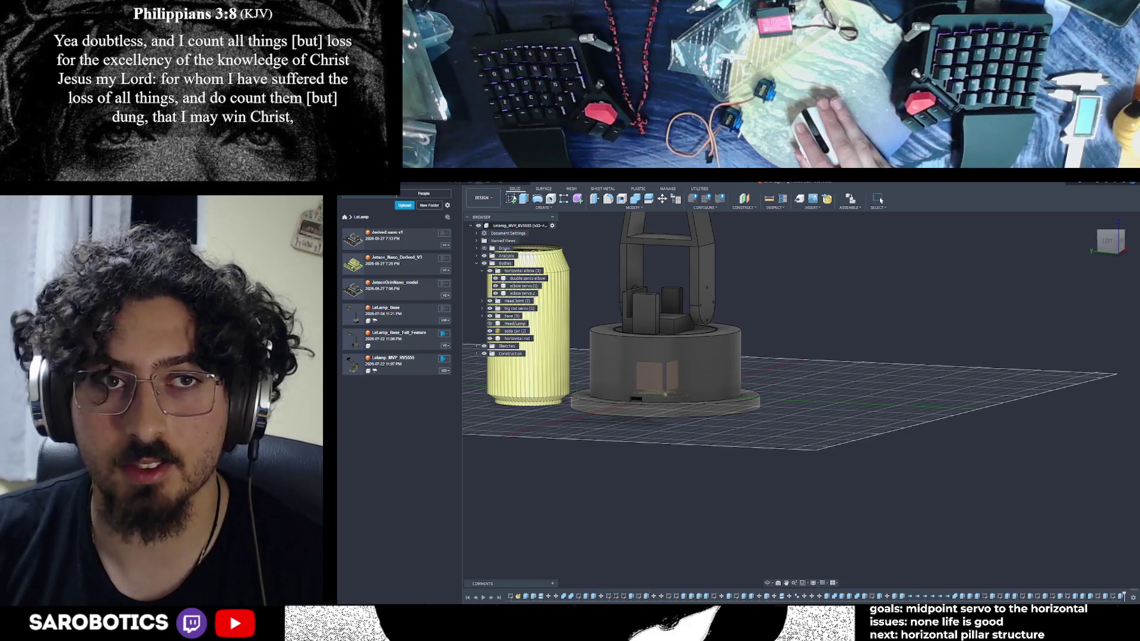
{"action": "mouse_move", "coordinate": [832, 541]}
{"action": "middle_mouse_down", "text": "shift"}
{"action": "mouse_move", "coordinate": [695, 471]}
{"action": "mouse_move", "coordinate": [980, 535]}
{"action": "middle_mouse_up", "text": "shift"}
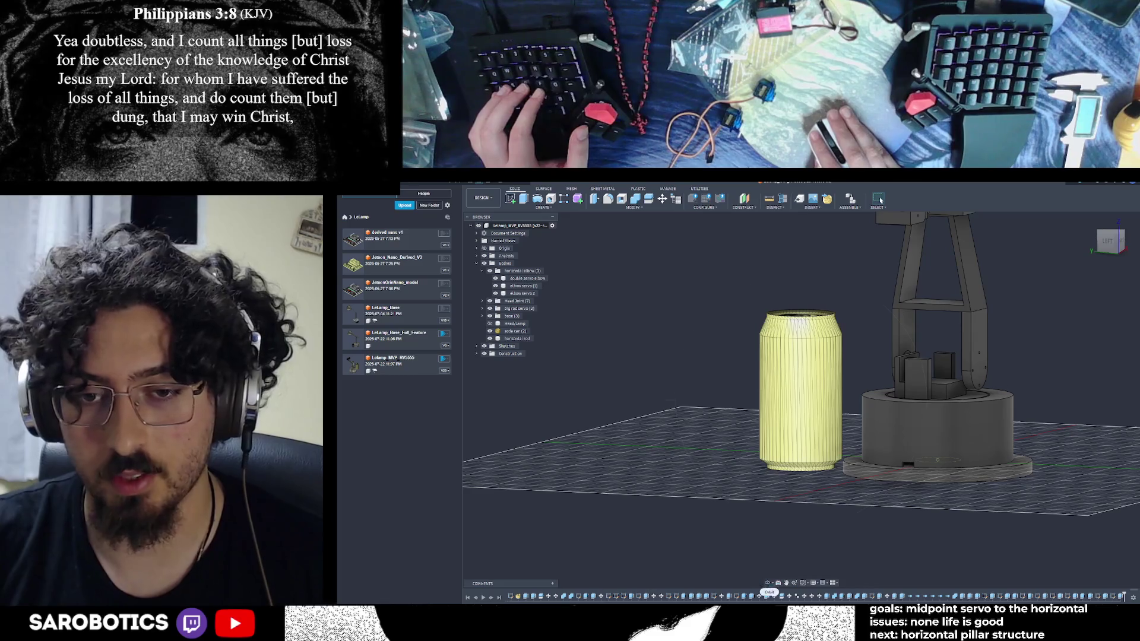
{"action": "middle_click_drag", "start_coordinate": [771, 591], "coordinate": [784, 499], "text": "shift"}
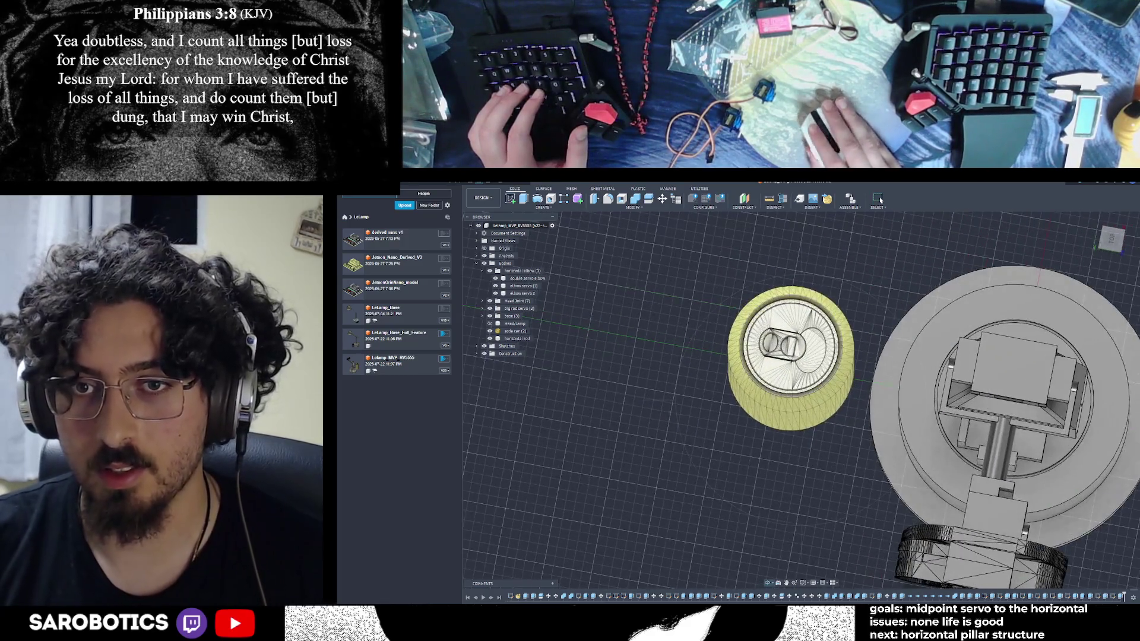
{"action": "scroll", "coordinate": [920, 426], "scroll_direction": "down", "scroll_amount": 3}
{"action": "scroll", "coordinate": [920, 426], "scroll_direction": "up", "scroll_amount": 3}
{"action": "scroll", "coordinate": [920, 427], "scroll_direction": "down", "scroll_amount": 4}
{"action": "mouse_move", "coordinate": [920, 426]}
{"action": "middle_mouse_down", "text": "shift"}
{"action": "mouse_move", "coordinate": [835, 427]}
{"action": "mouse_move", "coordinate": [855, 418]}
{"action": "middle_mouse_up", "text": "shift"}
{"action": "scroll", "coordinate": [835, 428], "scroll_direction": "up", "scroll_amount": 3}
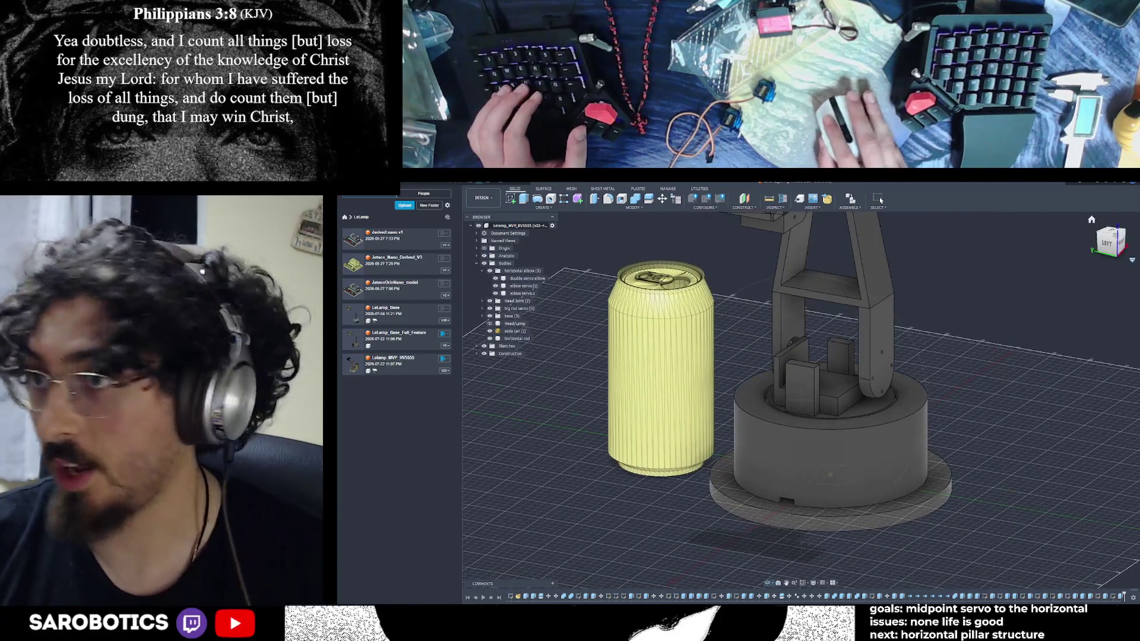
{"action": "mouse_move", "coordinate": [855, 418]}
{"action": "middle_mouse_down", "text": "shift"}
{"action": "mouse_move", "coordinate": [823, 459]}
{"action": "mouse_move", "coordinate": [836, 431]}
{"action": "middle_mouse_up", "text": "shift"}
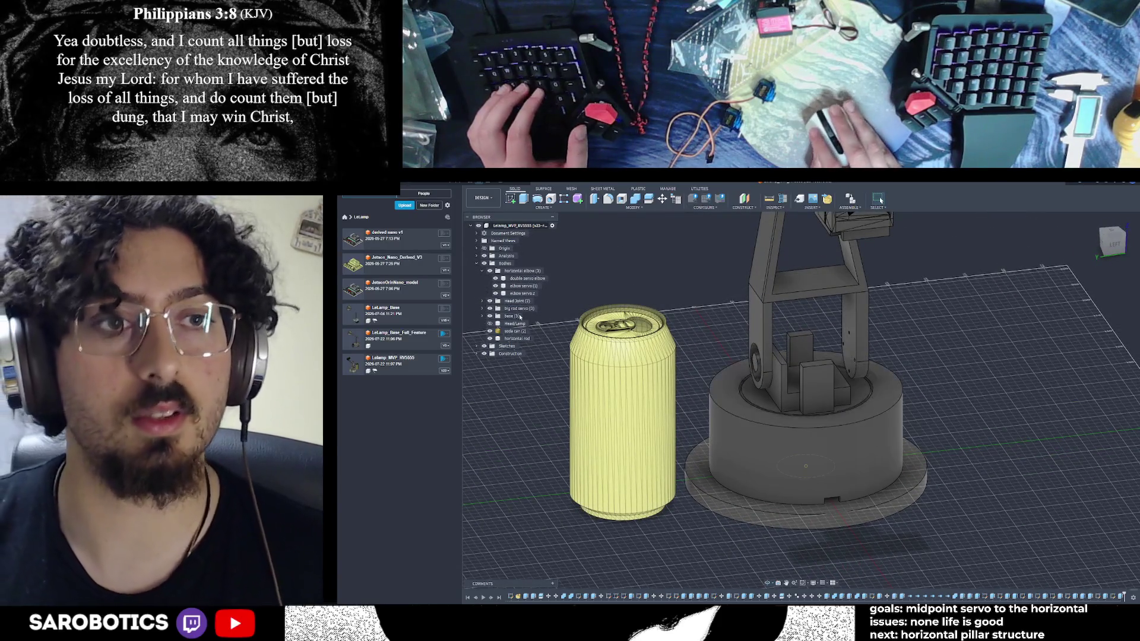
{"action": "left_click", "coordinate": [483, 270]}
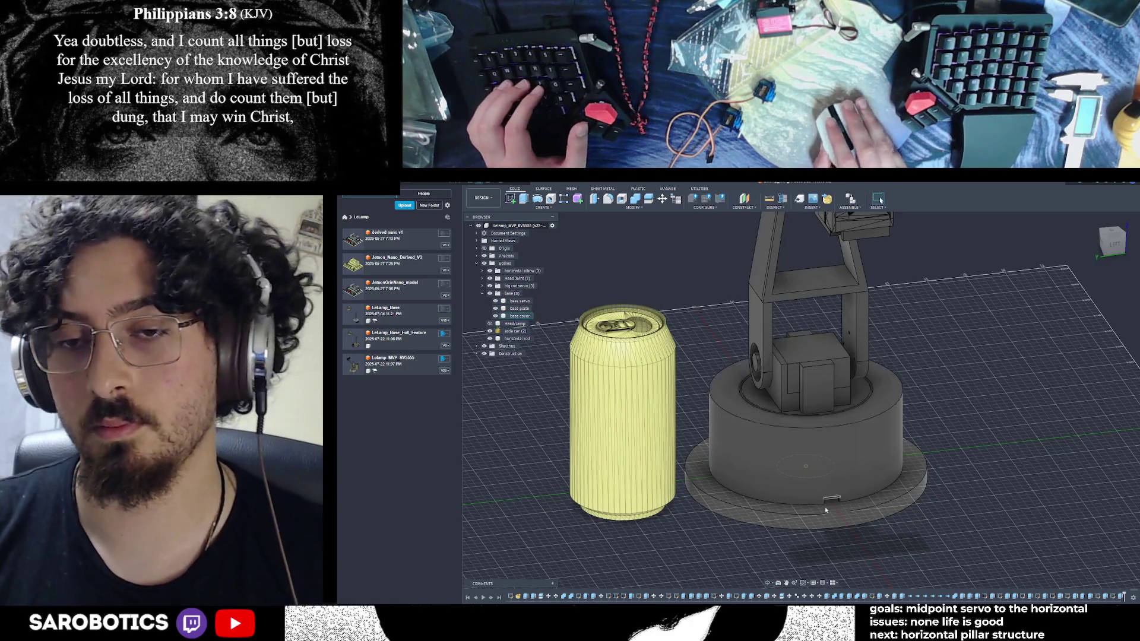
Orbit the model to face the lamp base and its rotation servo past the can
{"action": "mouse_move", "coordinate": [777, 581]}
{"action": "middle_mouse_down", "text": "shift"}
{"action": "mouse_move", "coordinate": [805, 502]}
{"action": "mouse_move", "coordinate": [800, 431]}
{"action": "mouse_move", "coordinate": [816, 452]}
{"action": "mouse_move", "coordinate": [792, 558]}
{"action": "mouse_move", "coordinate": [951, 326]}
{"action": "mouse_move", "coordinate": [927, 356]}
{"action": "middle_mouse_up", "text": "shift"}
{"action": "scroll", "coordinate": [804, 501], "scroll_direction": "up", "scroll_amount": 3}
{"action": "scroll", "coordinate": [804, 500], "scroll_direction": "down", "scroll_amount": 3}
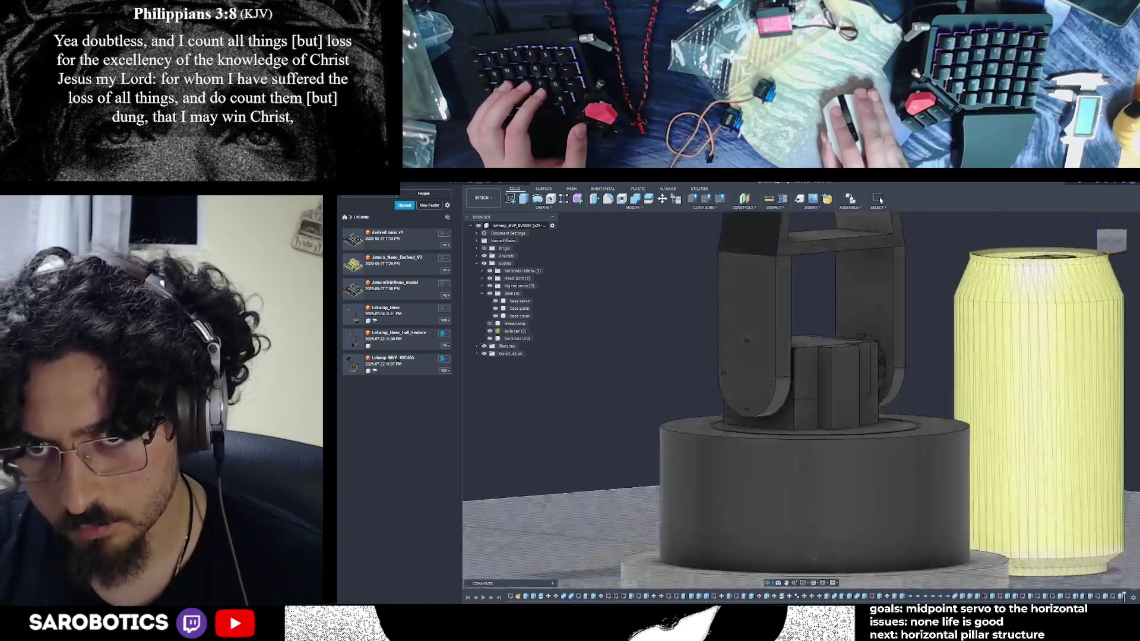
{"action": "mouse_move", "coordinate": [926, 356]}
{"action": "middle_mouse_down", "text": "shift"}
{"action": "mouse_move", "coordinate": [966, 315]}
{"action": "mouse_move", "coordinate": [890, 356]}
{"action": "middle_mouse_up", "text": "shift"}
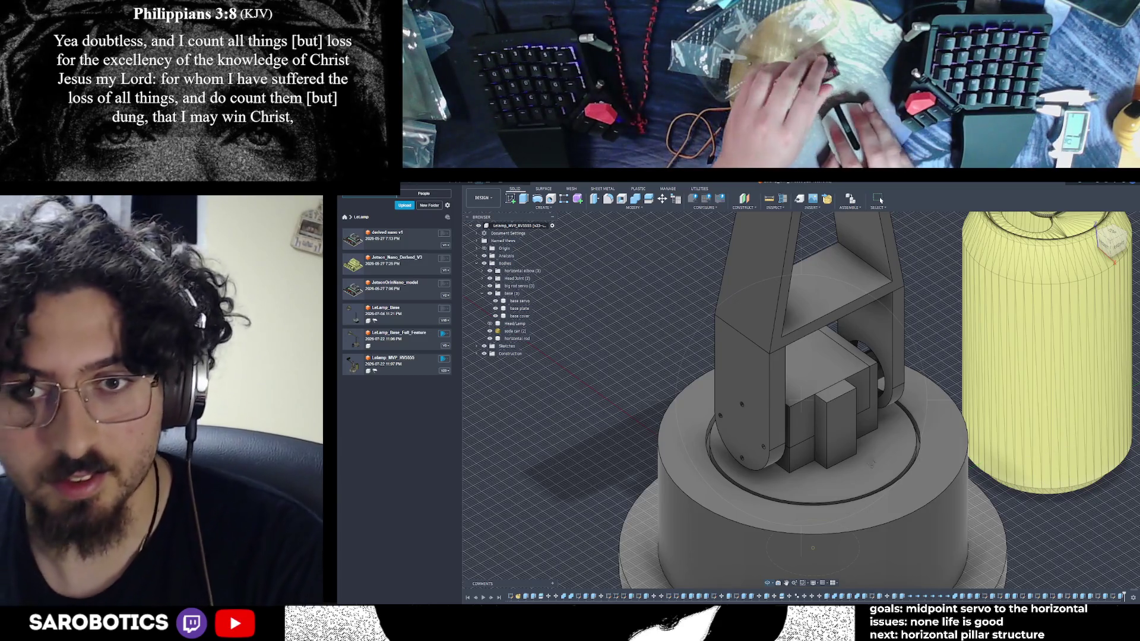
{"action": "middle_click_drag", "start_coordinate": [828, 410], "coordinate": [856, 441], "text": "shift"}
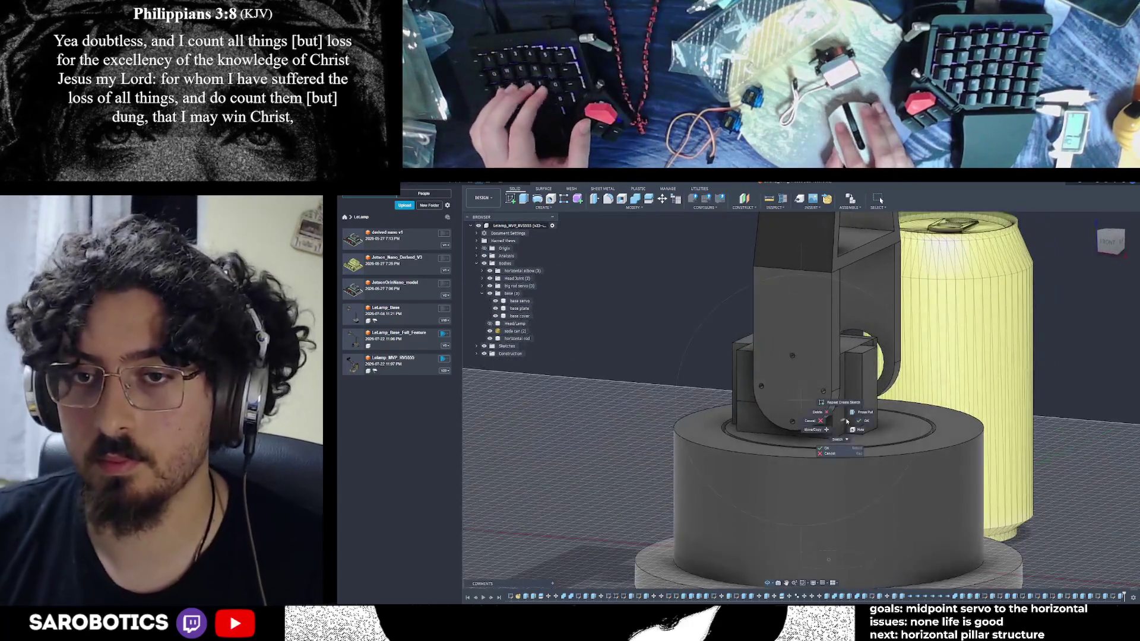
{"action": "key", "text": "i"}
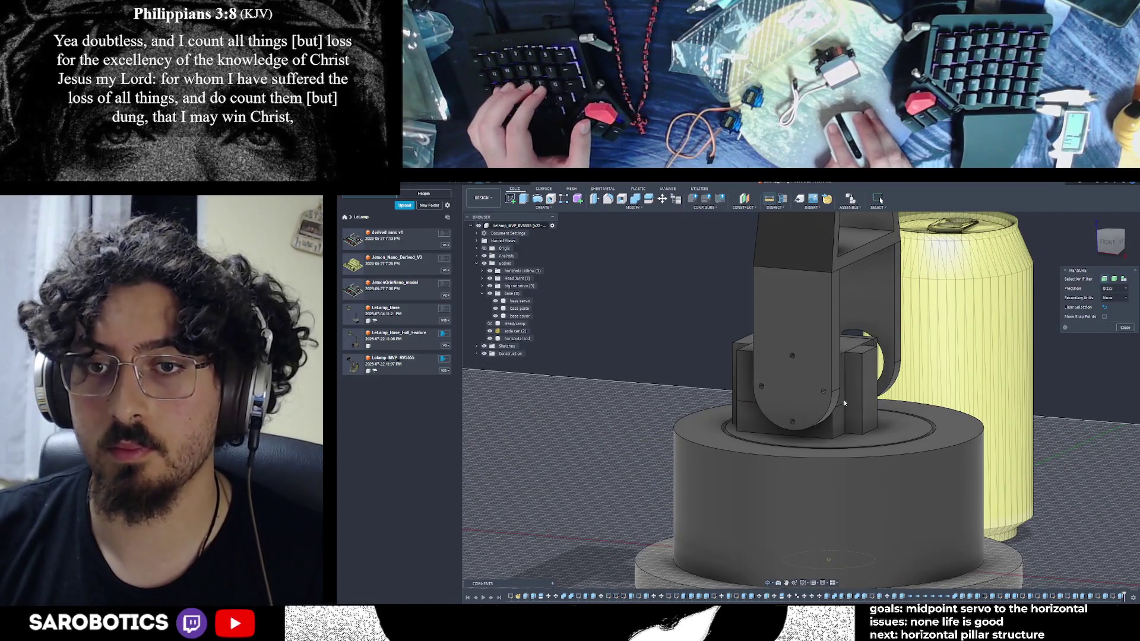
{"action": "left_click", "coordinate": [862, 395]}
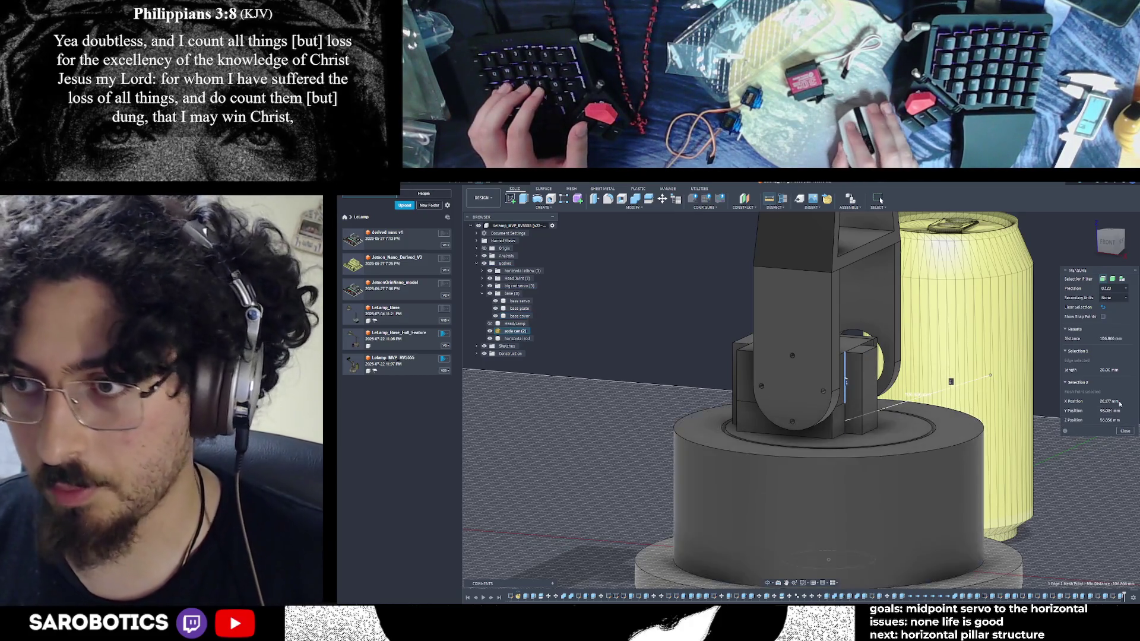
{"action": "key", "text": "Escape"}
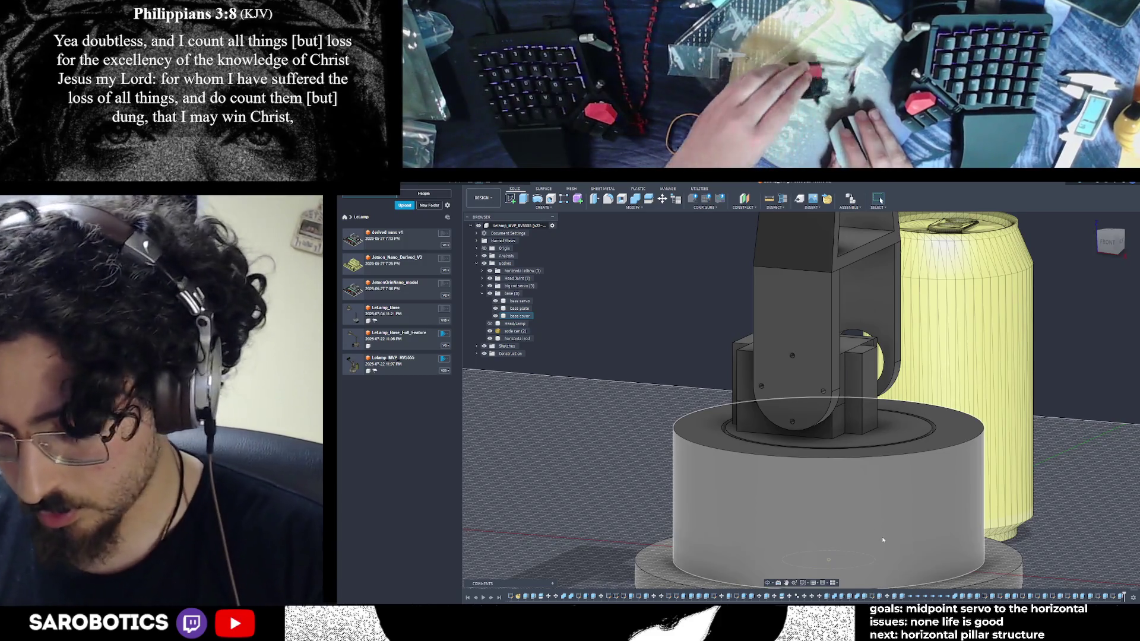
{"action": "key", "text": "alt+Tab"}
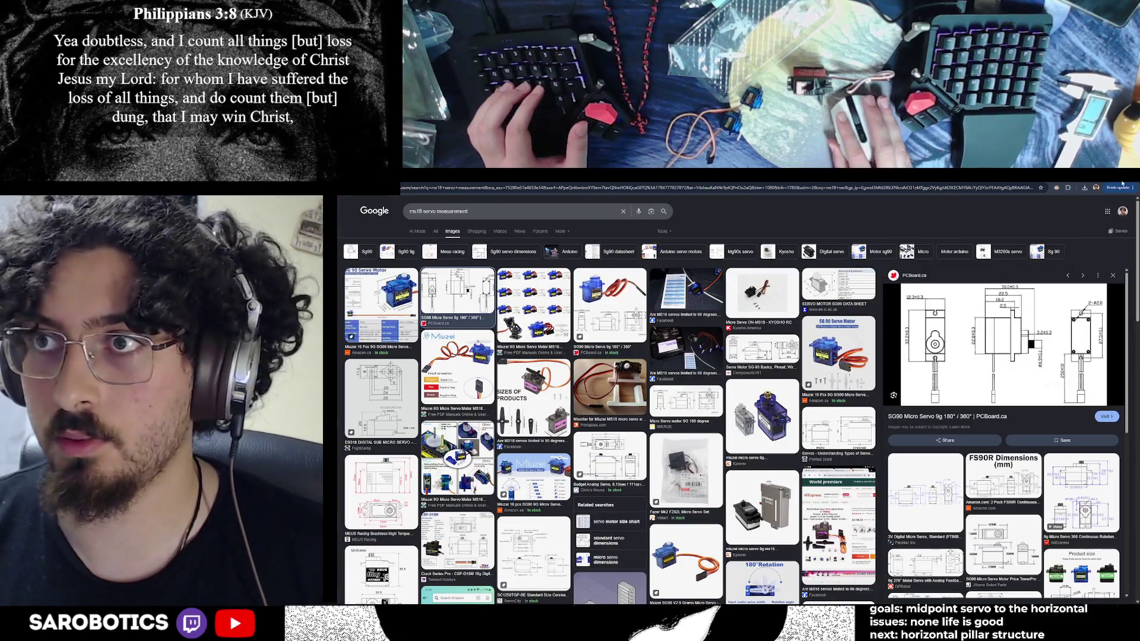
Alt+Tab through Chrome to the DSSERVO 30 kg servo dimension drawing and back
{"action": "key", "text": "alt+Tab"}
{"action": "key", "text": "alt+Tab"}
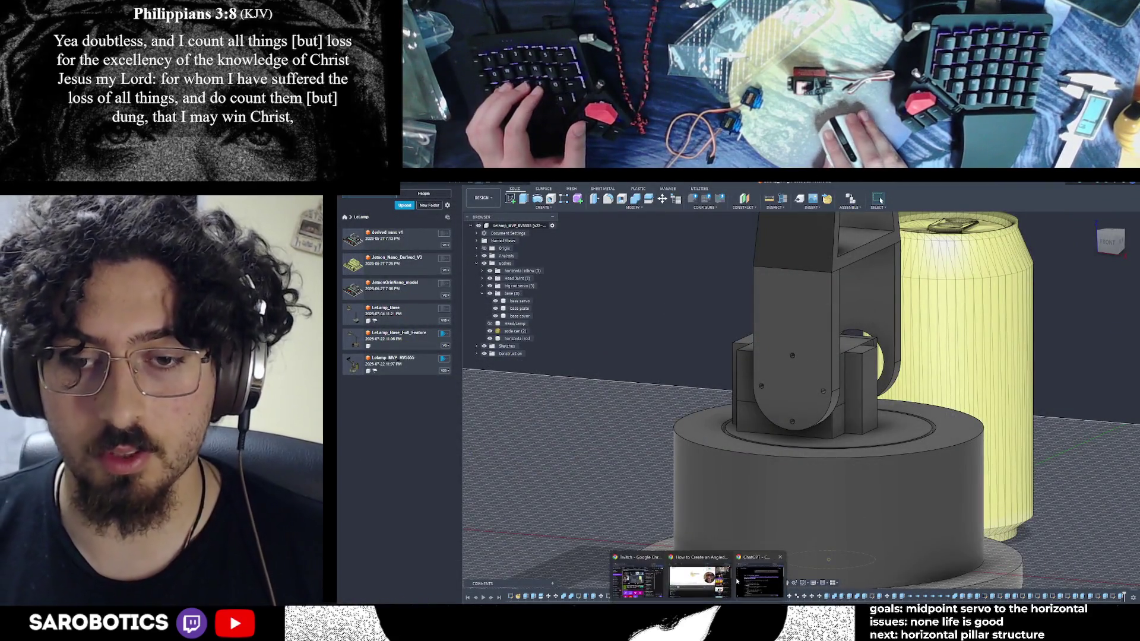
{"action": "key", "text": "alt+Tab"}
{"action": "key", "text": "alt+Tab"}
{"action": "key", "text": "alt+Tab"}
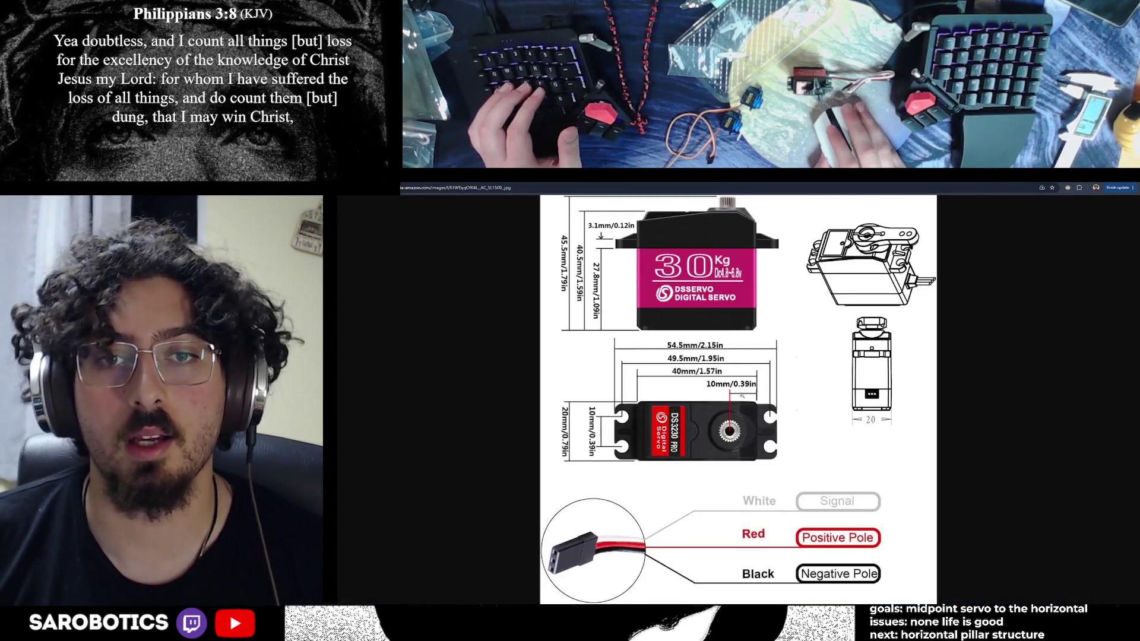
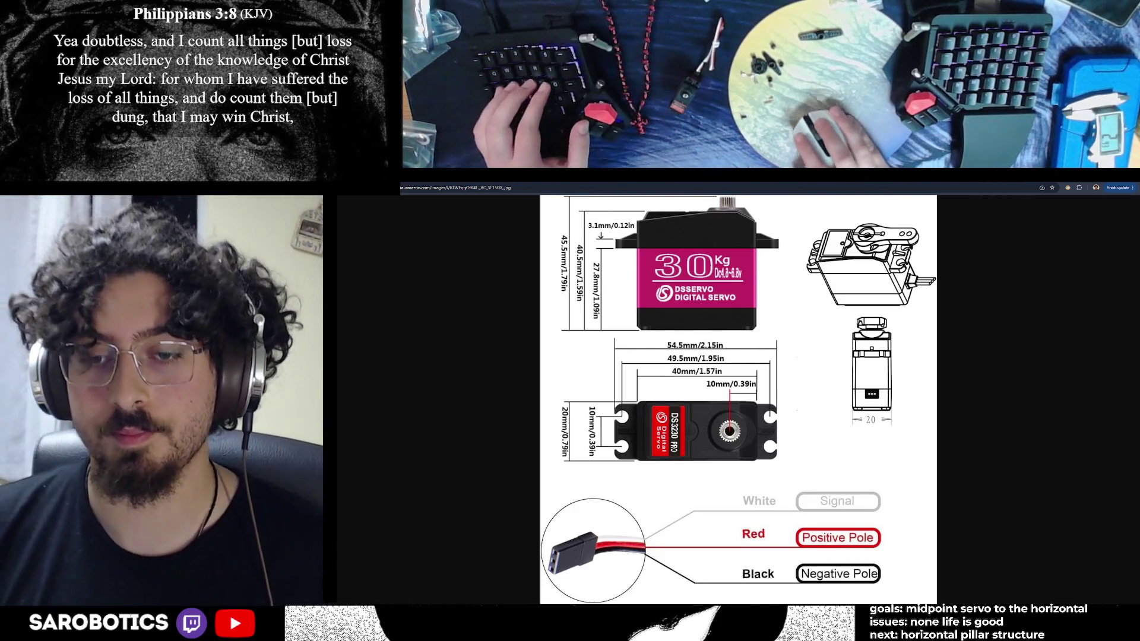
Switch from the Chrome servo diagram back to Fusion 360 and orbit toward a front view of the arm
{"action": "key", "text": "alt+Tab"}
{"action": "mouse_move", "coordinate": [773, 580]}
{"action": "middle_mouse_down", "text": "shift"}
{"action": "mouse_move", "coordinate": [801, 534]}
{"action": "mouse_move", "coordinate": [801, 576]}
{"action": "middle_mouse_up", "text": "shift"}
{"action": "scroll", "coordinate": [802, 401], "scroll_direction": "up", "scroll_amount": 2}
{"action": "scroll", "coordinate": [802, 400], "scroll_direction": "up", "scroll_amount": 3}
{"action": "middle_click_drag", "start_coordinate": [817, 430], "coordinate": [804, 403]}
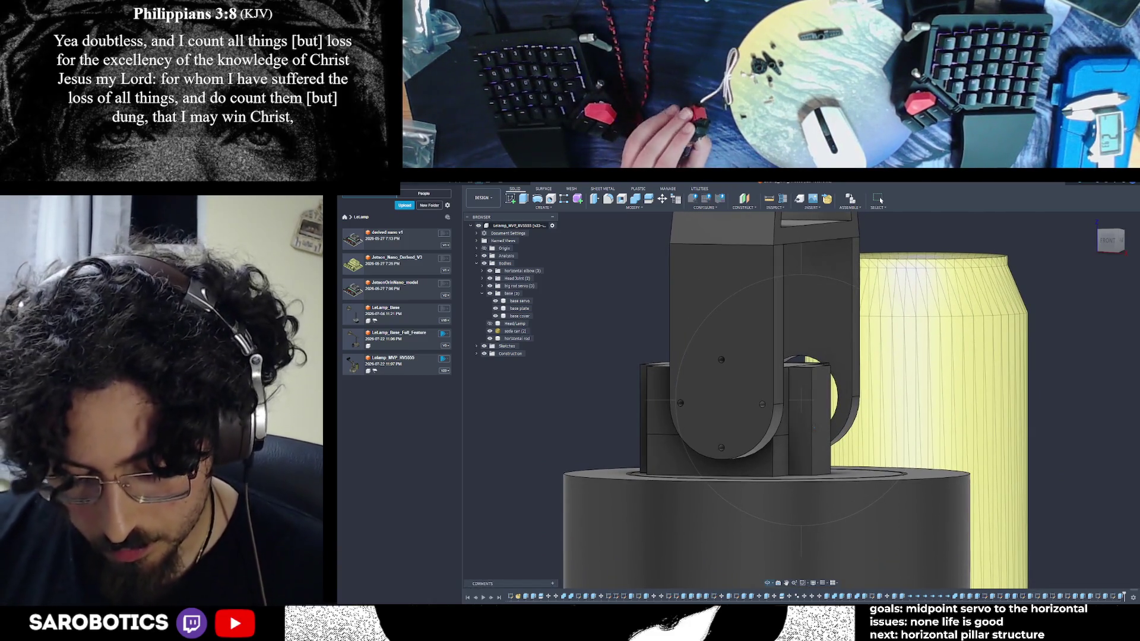
Hide the dark arm body and its front plate, leaving the base servo block visible
{"action": "mouse_move", "coordinate": [801, 401]}
{"action": "middle_mouse_down", "text": "shift"}
{"action": "mouse_move", "coordinate": [801, 374]}
{"action": "mouse_move", "coordinate": [827, 431]}
{"action": "middle_mouse_up", "text": "shift"}
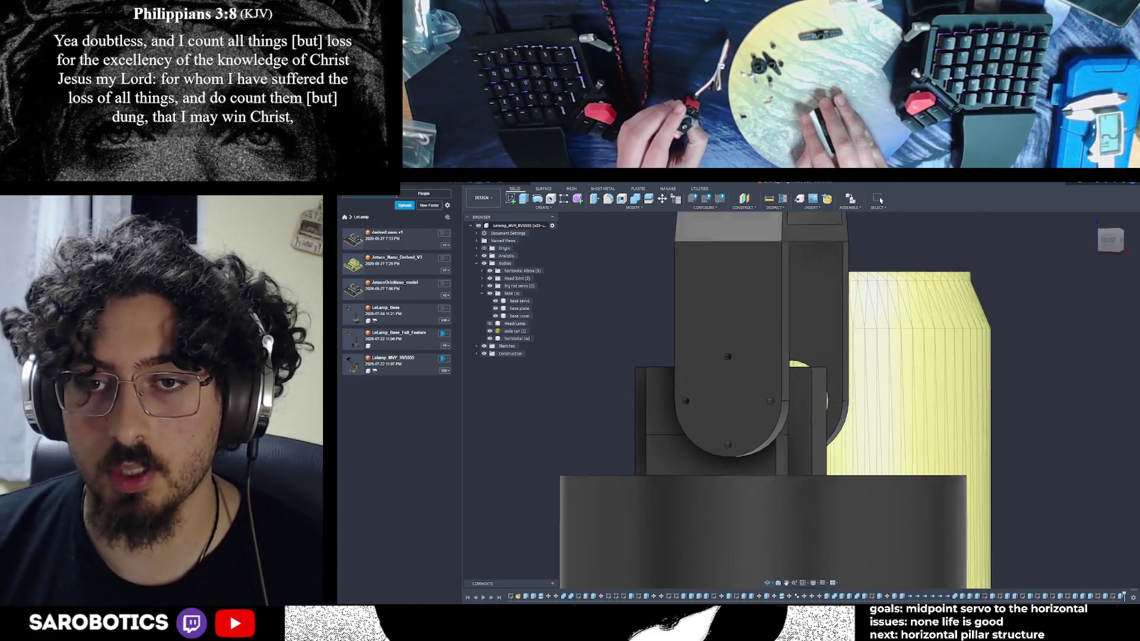
{"action": "right_click", "coordinate": [827, 432]}
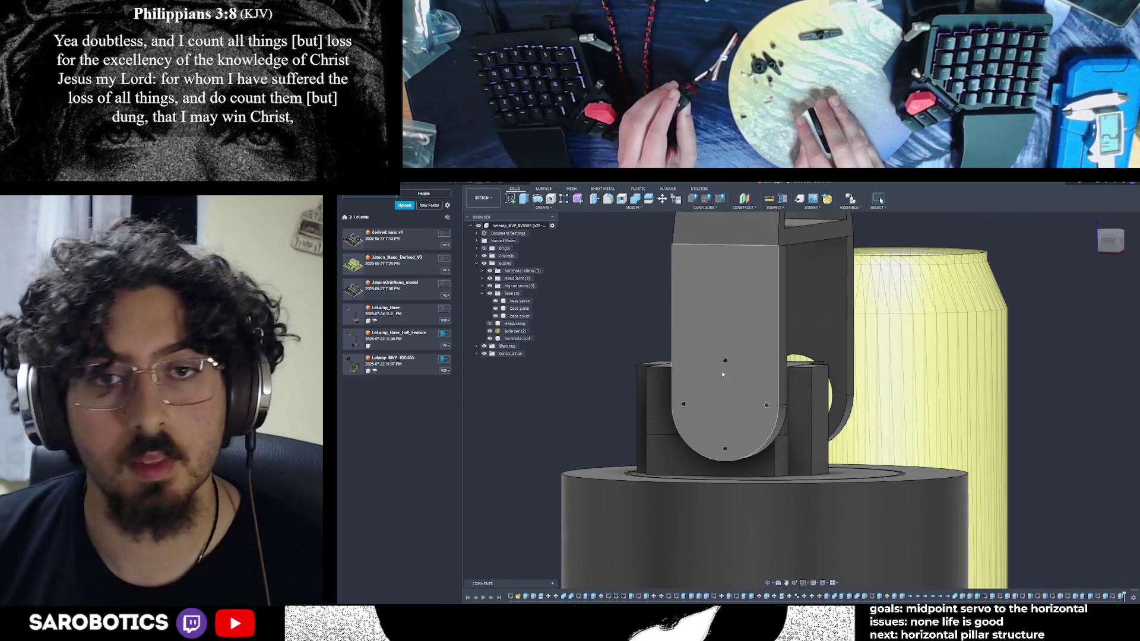
{"action": "left_click", "coordinate": [724, 356]}
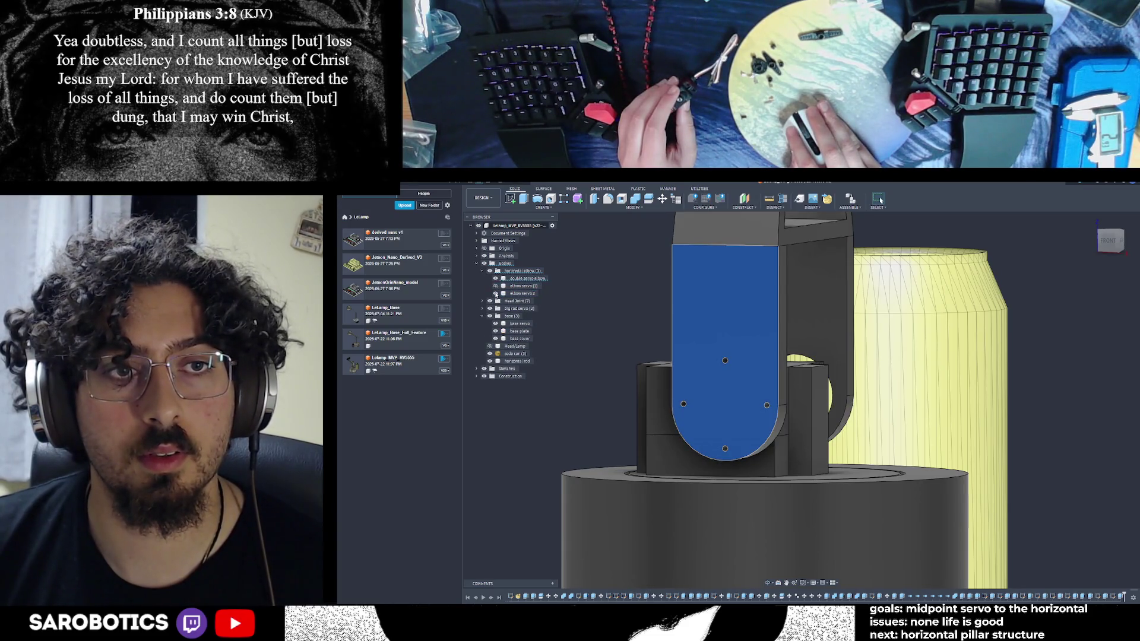
{"action": "left_click", "coordinate": [495, 279]}
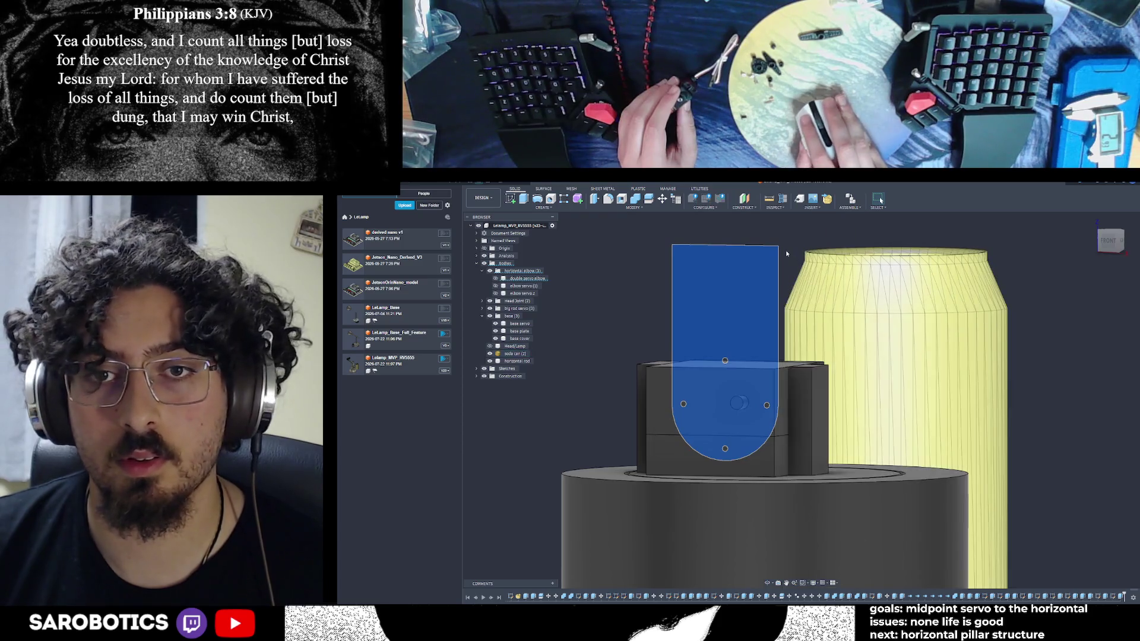
{"action": "key", "text": "Delete"}
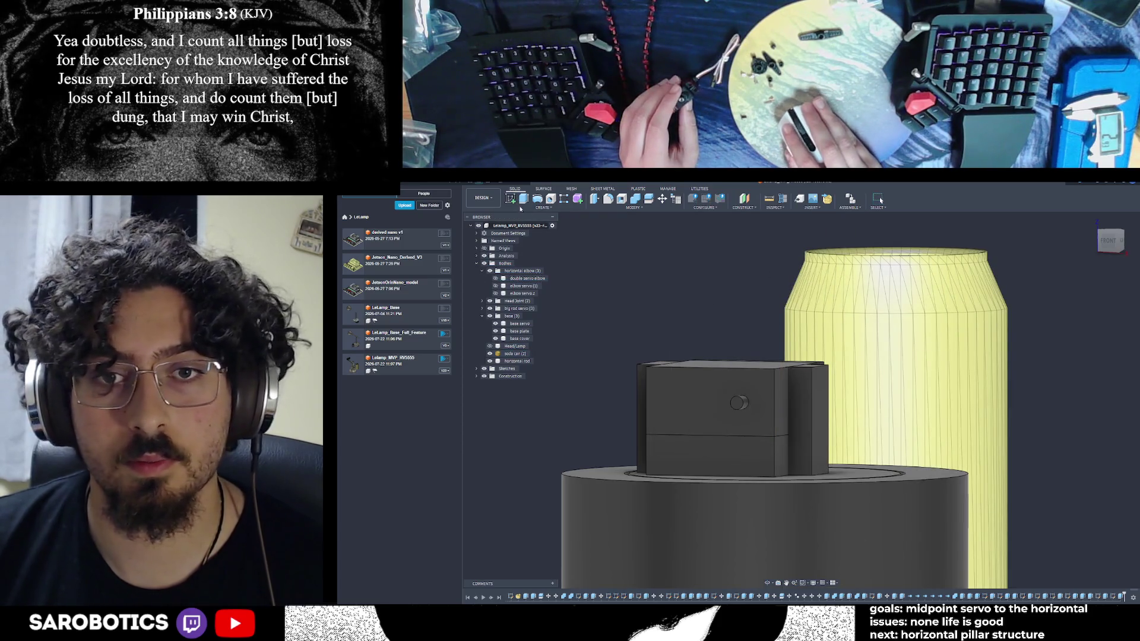
Start a new sketch on the front face of the base servo block
{"action": "left_click", "coordinate": [520, 204]}
{"action": "left_click", "coordinate": [801, 397]}
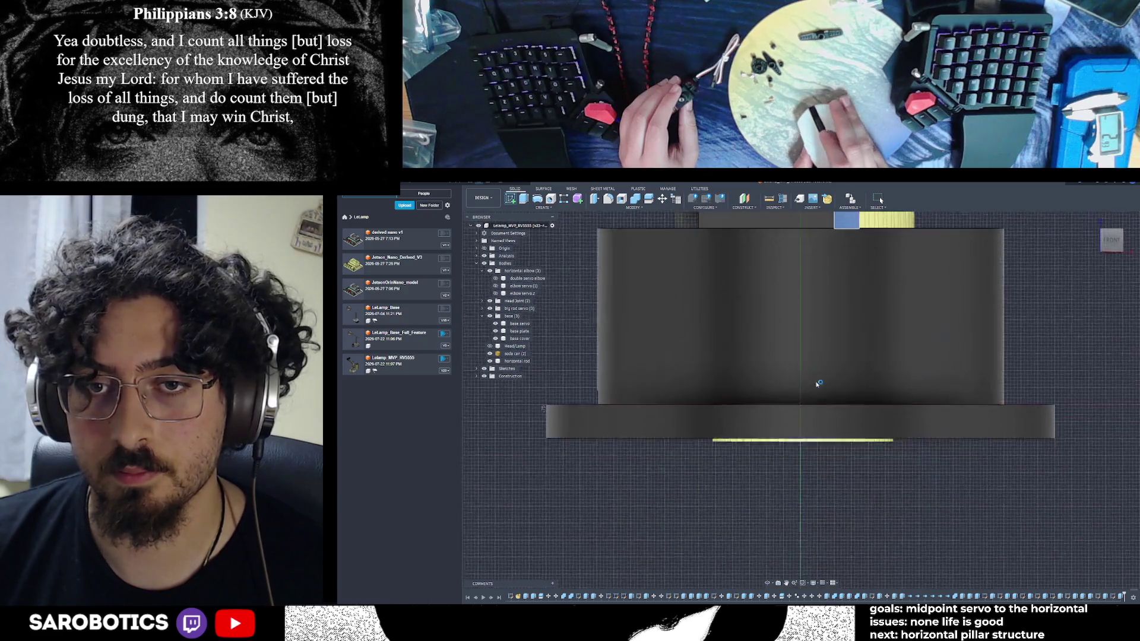
{"action": "scroll", "coordinate": [790, 394], "scroll_direction": "up", "scroll_amount": 3}
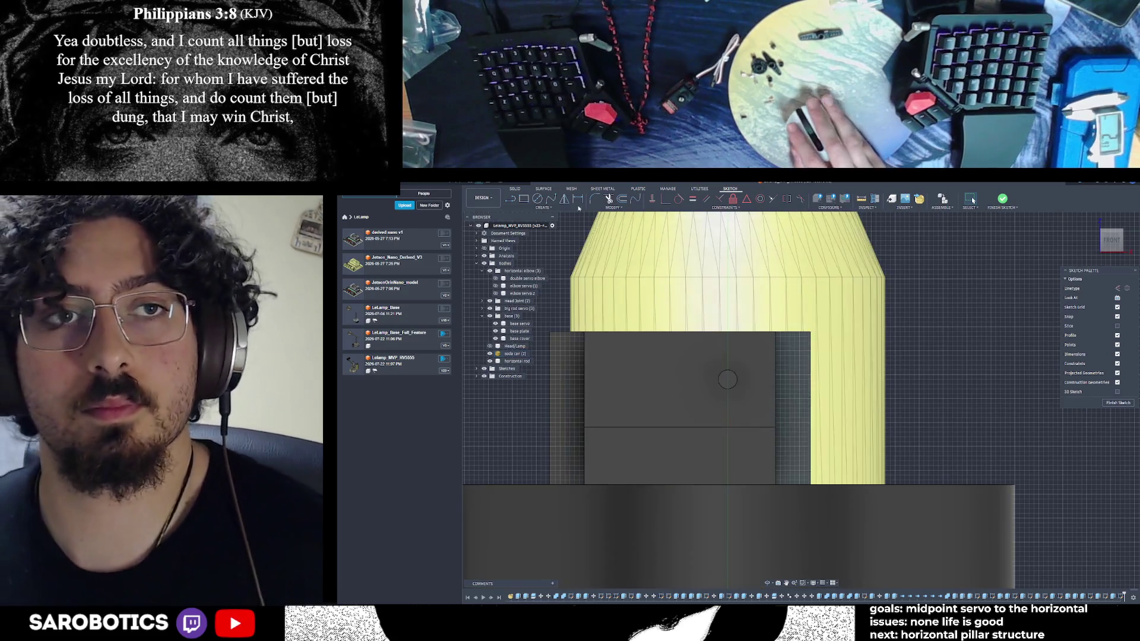
Draw a short vertical reference line just inside the block's right edge with the Line tool
{"action": "left_click", "coordinate": [520, 205]}
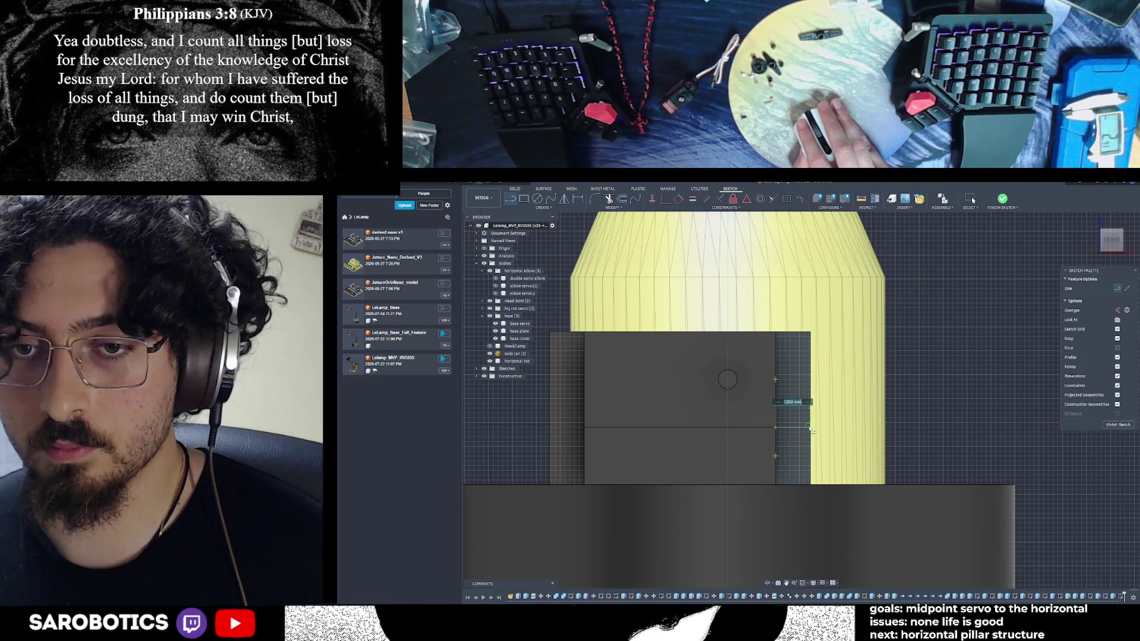
{"action": "key", "text": "Escape"}
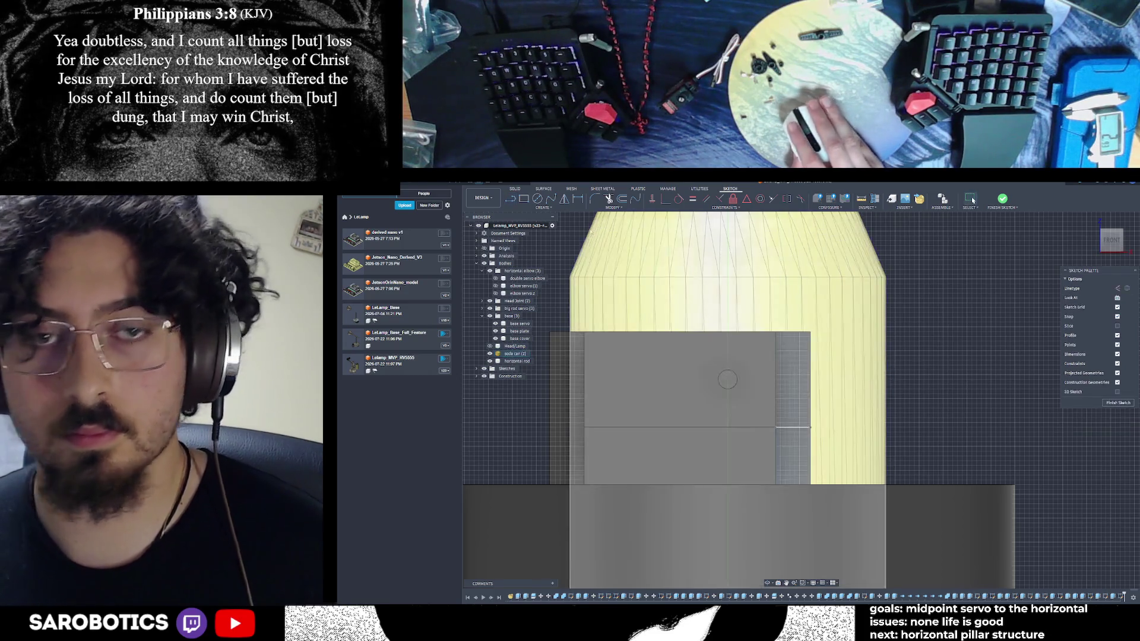
{"action": "key", "text": "c"}
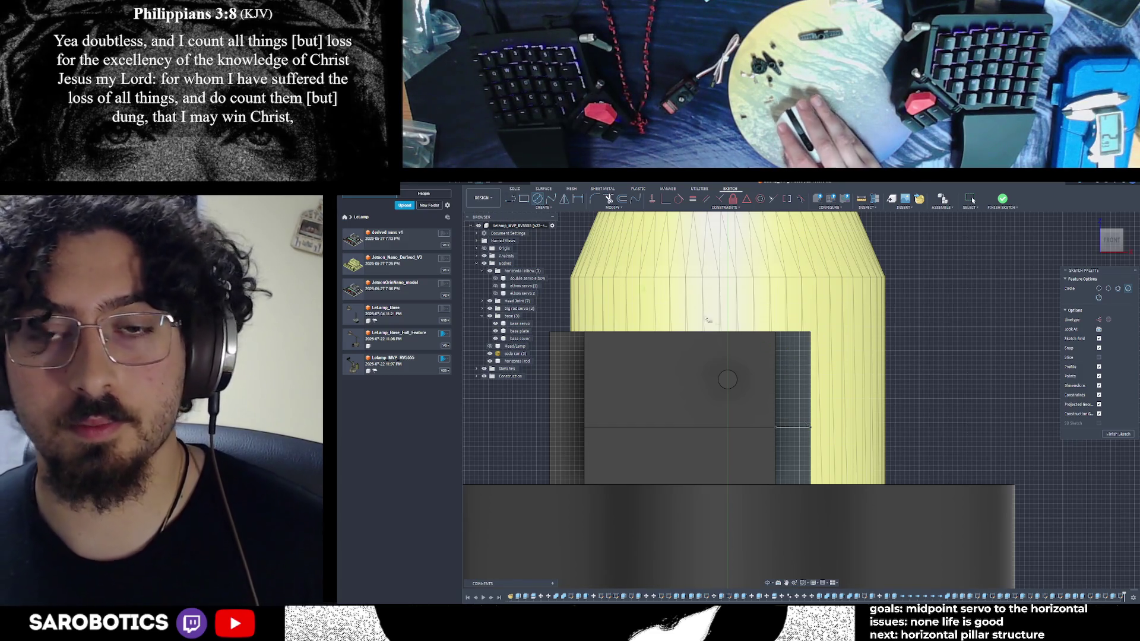
{"action": "key", "text": "l"}
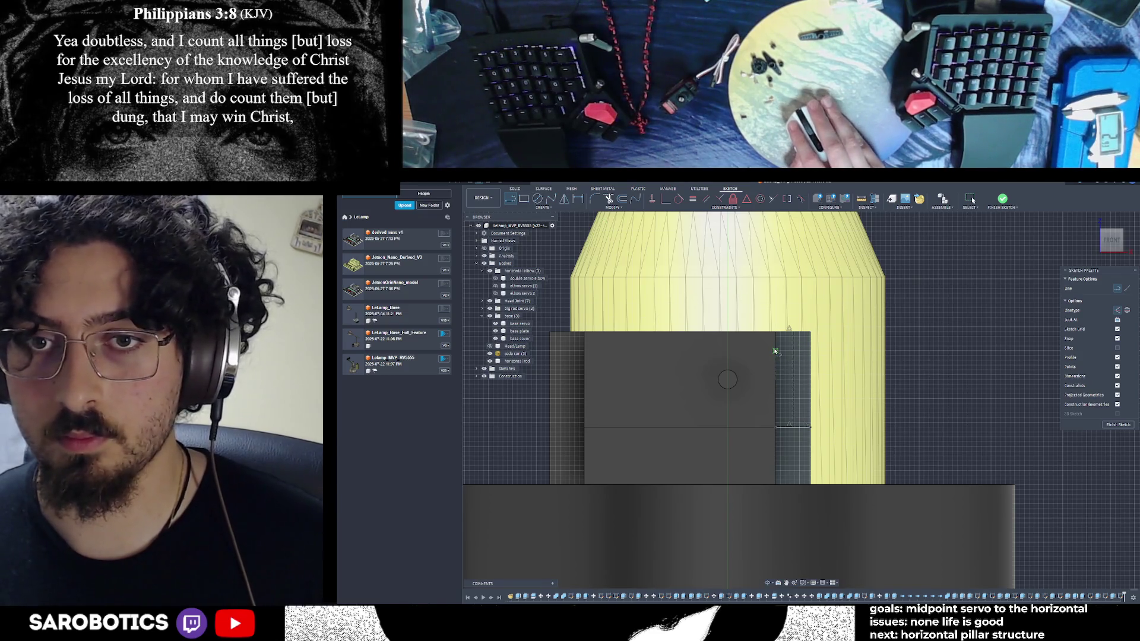
{"action": "left_click", "coordinate": [809, 349]}
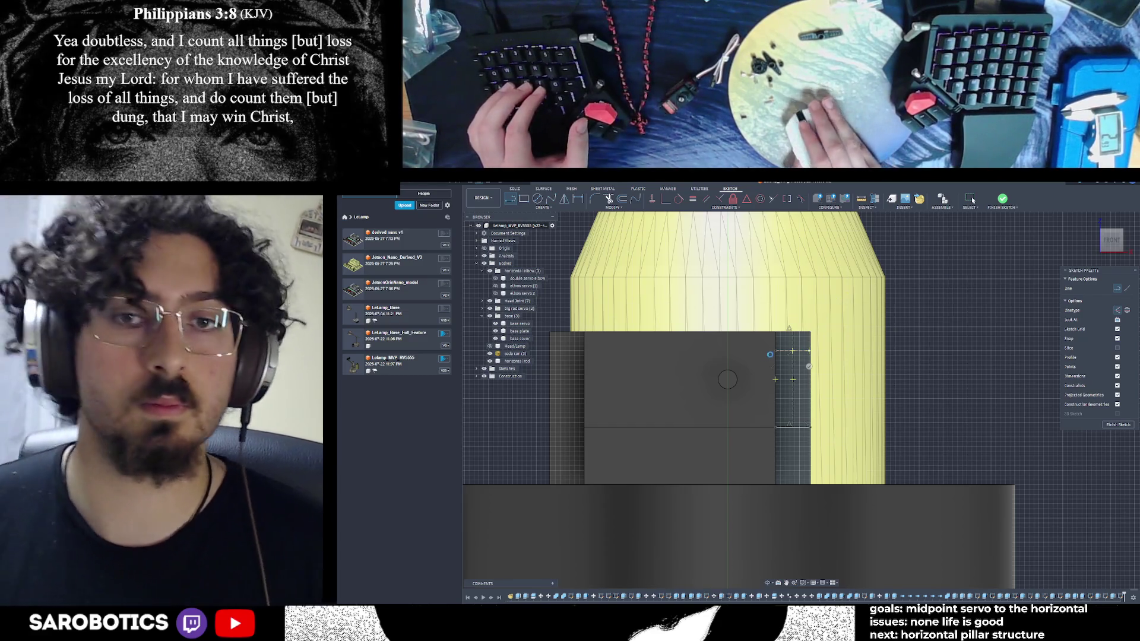
{"action": "key", "text": "Escape"}
{"action": "scroll", "coordinate": [827, 360], "scroll_direction": "up", "scroll_amount": 2}
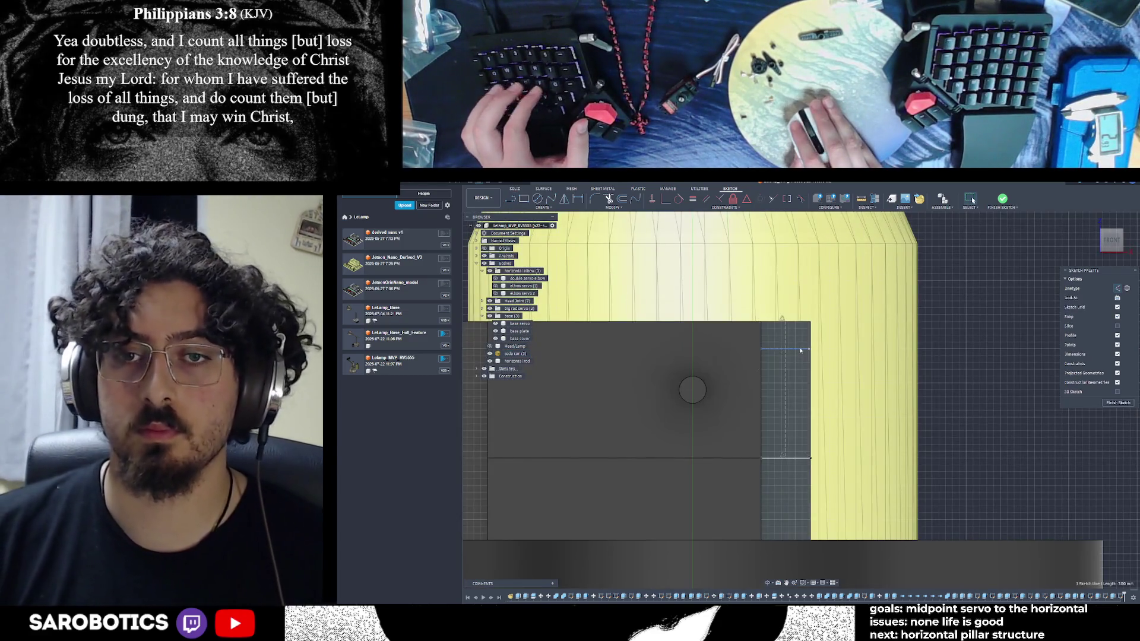
Place a small circle near the block's upper right corner
{"action": "key", "text": "l"}
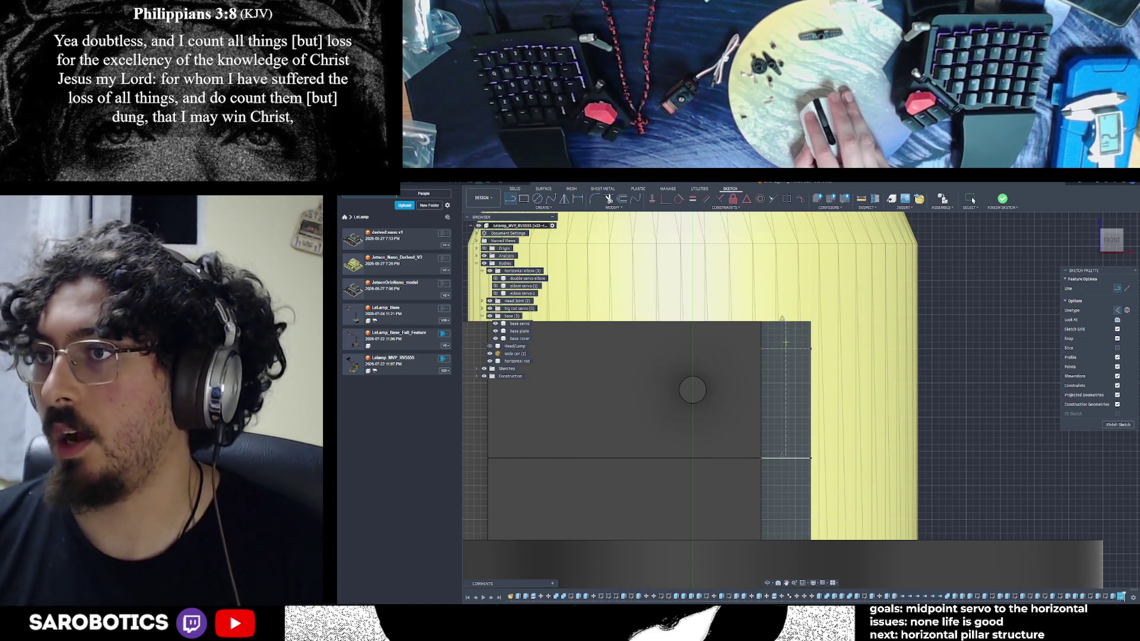
{"action": "key", "text": "Escape"}
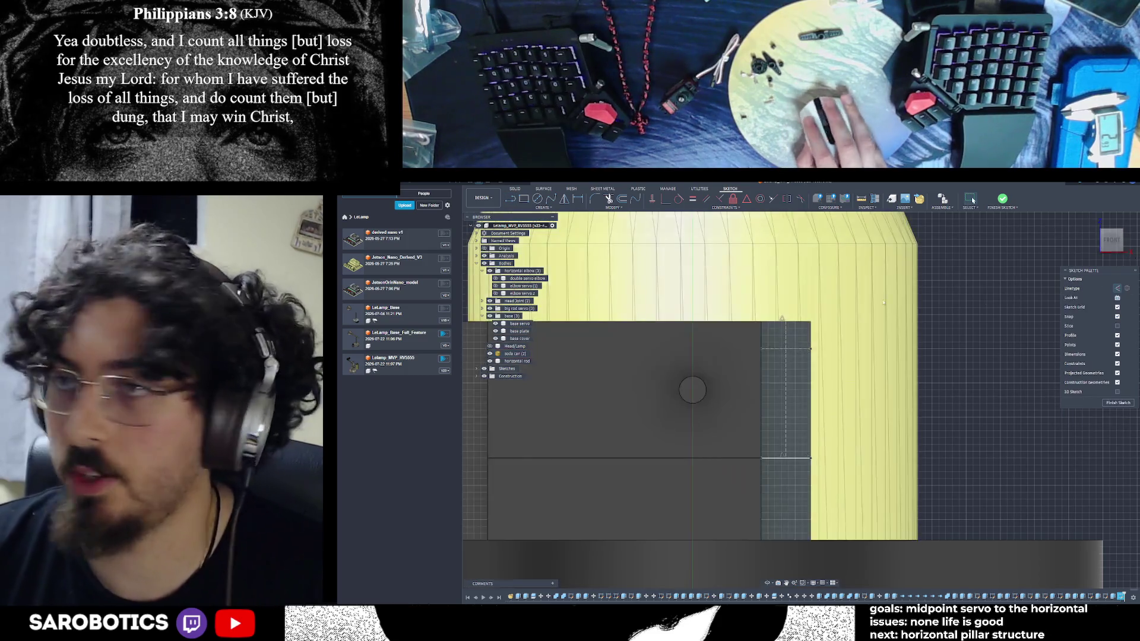
{"action": "key", "text": "c"}
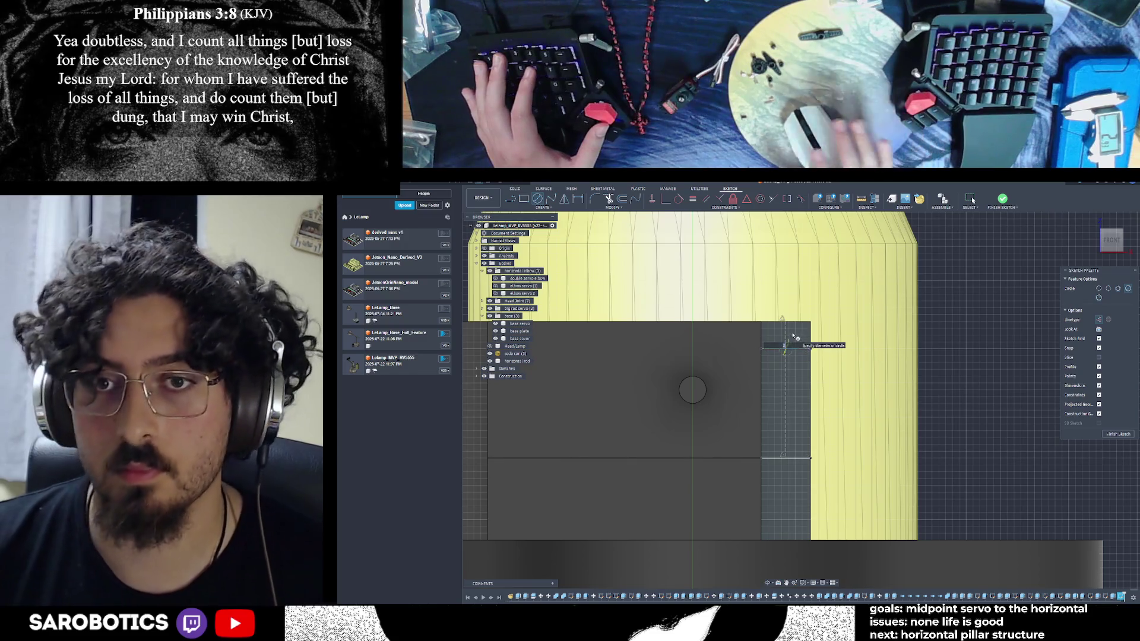
{"action": "key", "text": "Escape"}
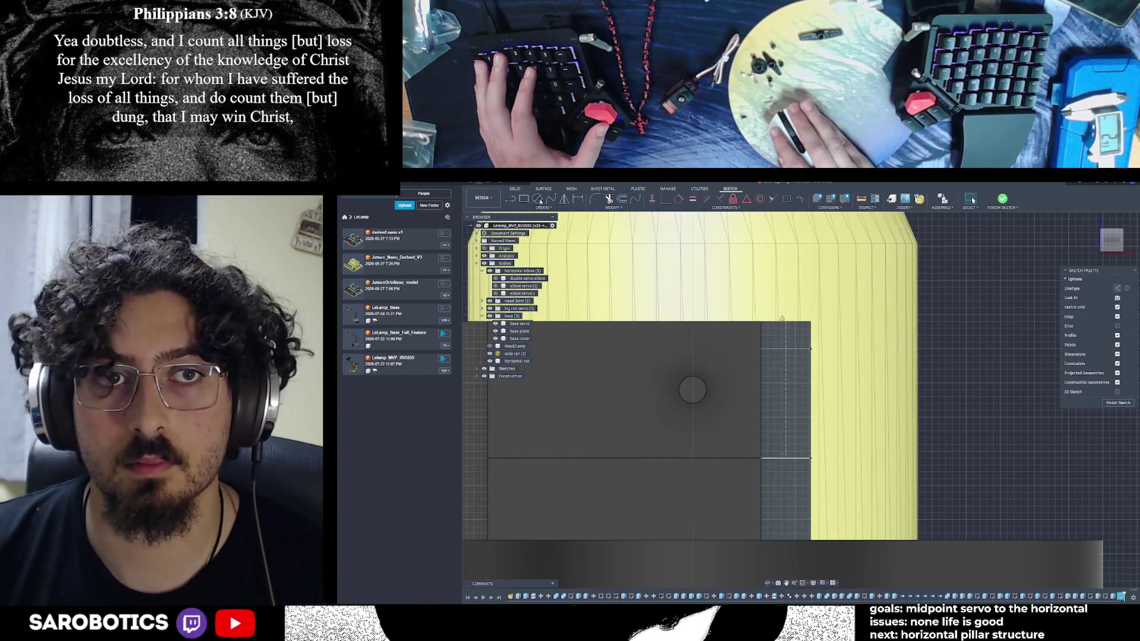
{"action": "key", "text": "c"}
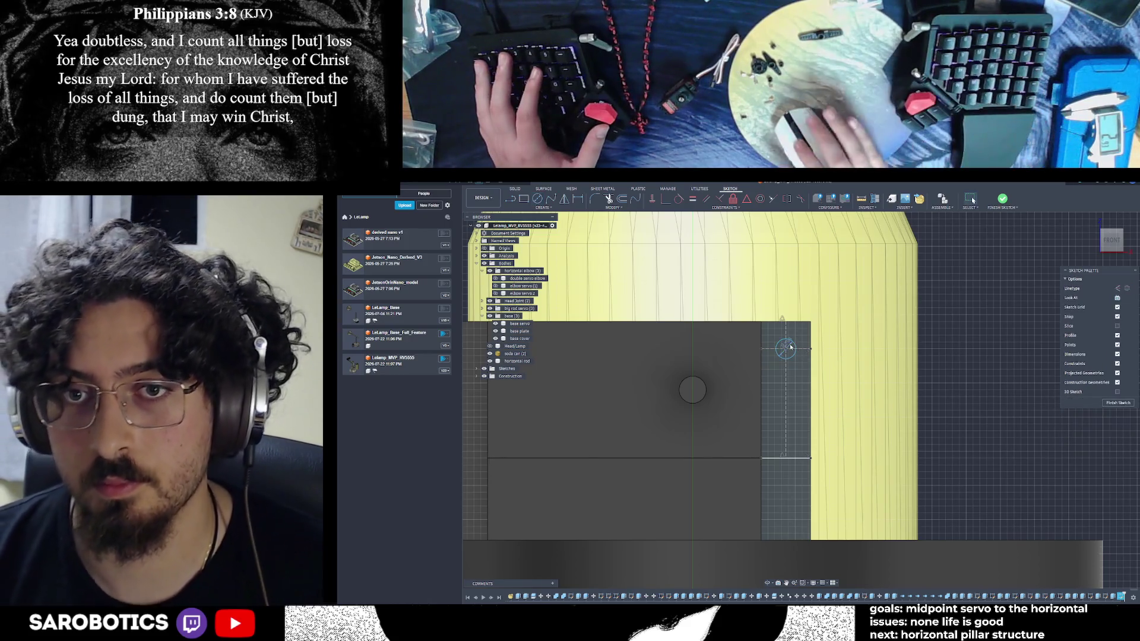
{"action": "left_click", "coordinate": [789, 346]}
{"action": "key", "text": "Escape"}
{"action": "scroll", "coordinate": [815, 343], "scroll_direction": "up", "scroll_amount": 2}
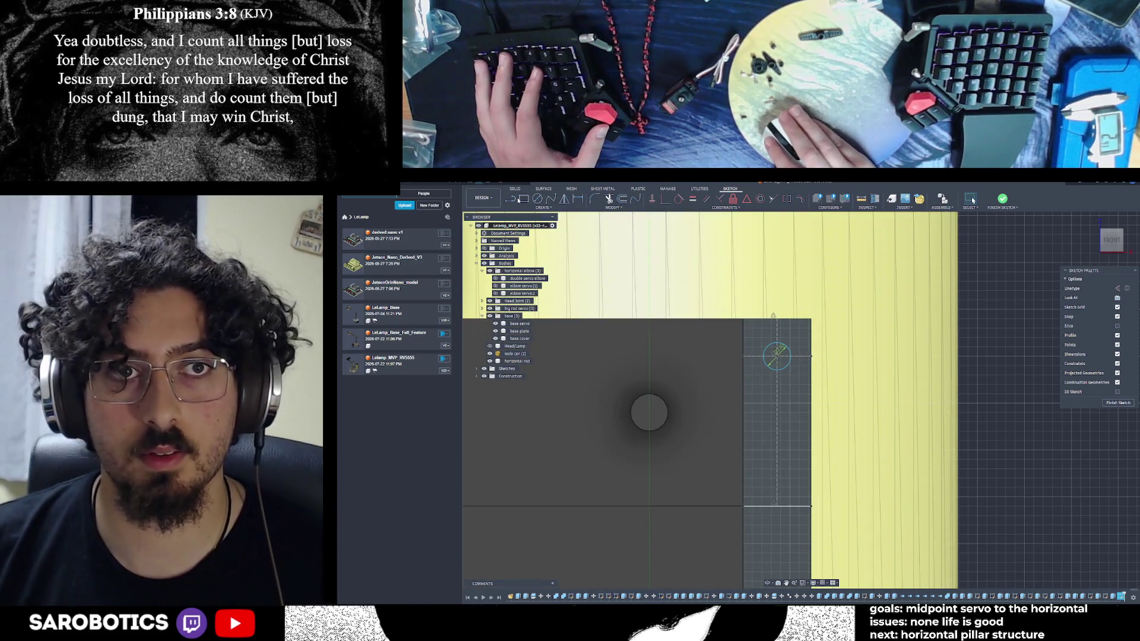
Draw a 2.42 line running through the small circle's centre
{"action": "key", "text": "l"}
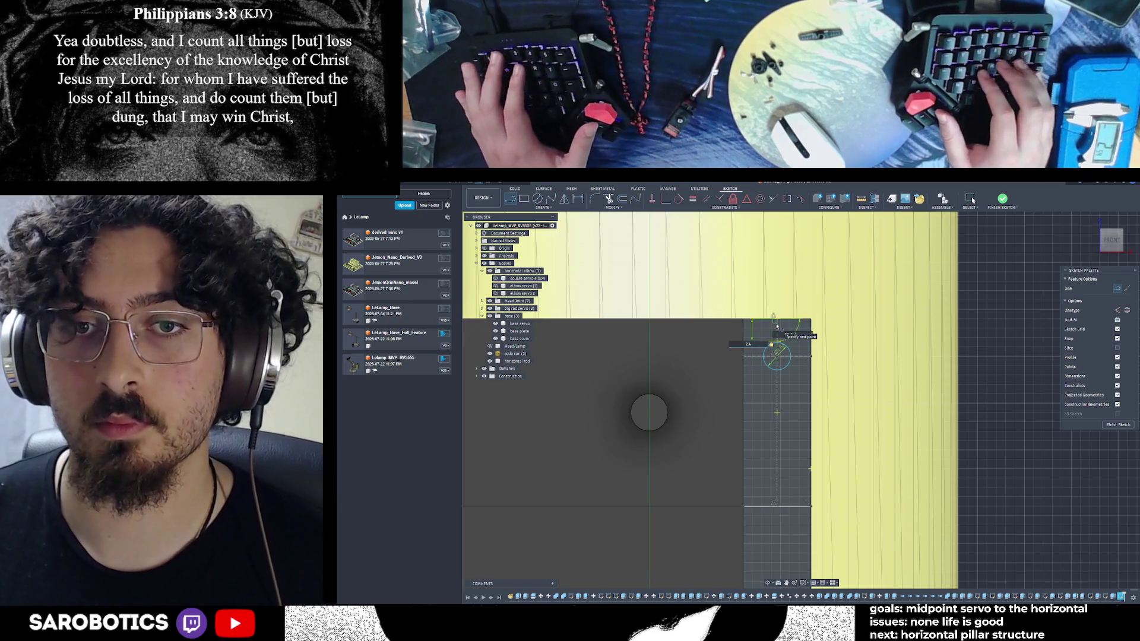
{"action": "left_click", "coordinate": [776, 326]}
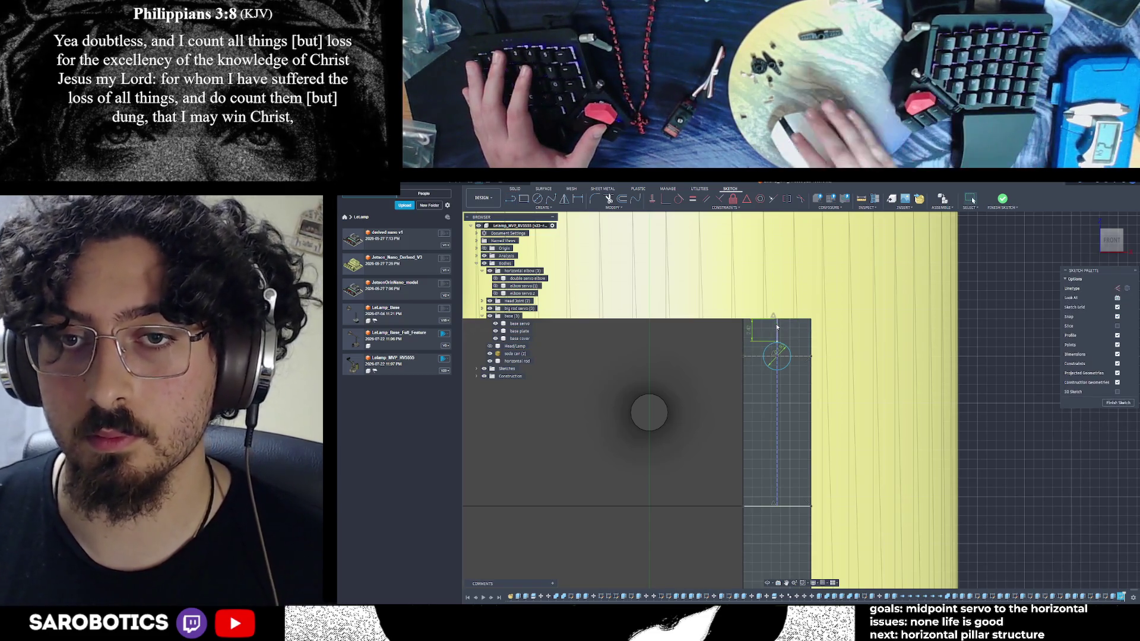
{"action": "scroll", "coordinate": [777, 327], "scroll_direction": "up", "scroll_amount": 5}
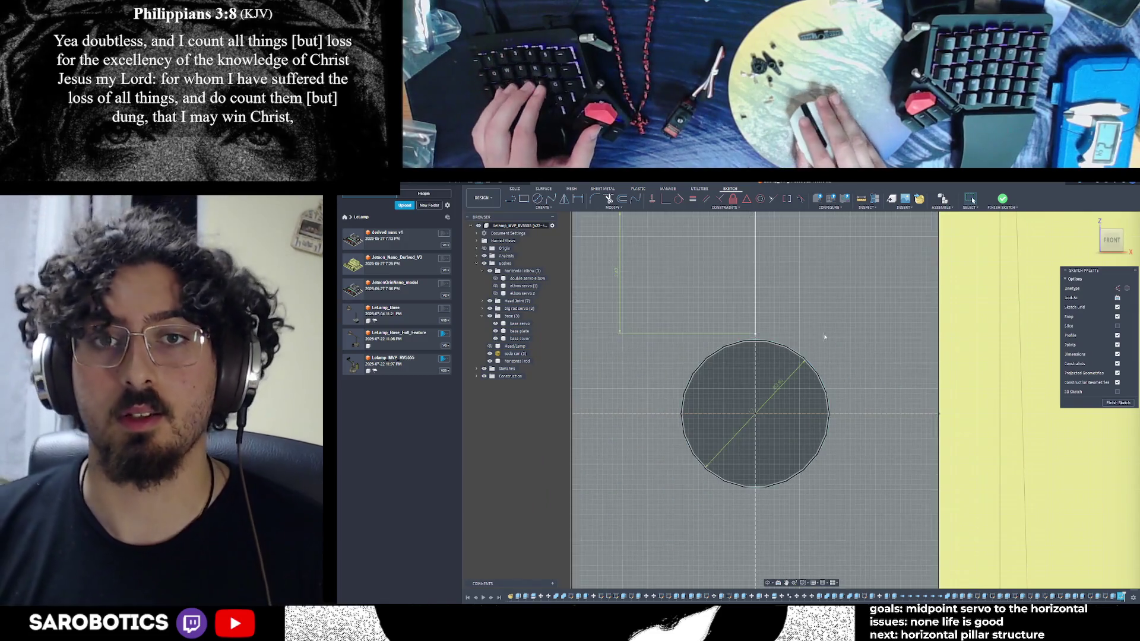
Delete the earlier circle and add a 70 mm diameter circle on the vertical axis
{"action": "left_click", "coordinate": [754, 343]}
{"action": "key", "text": "Delete"}
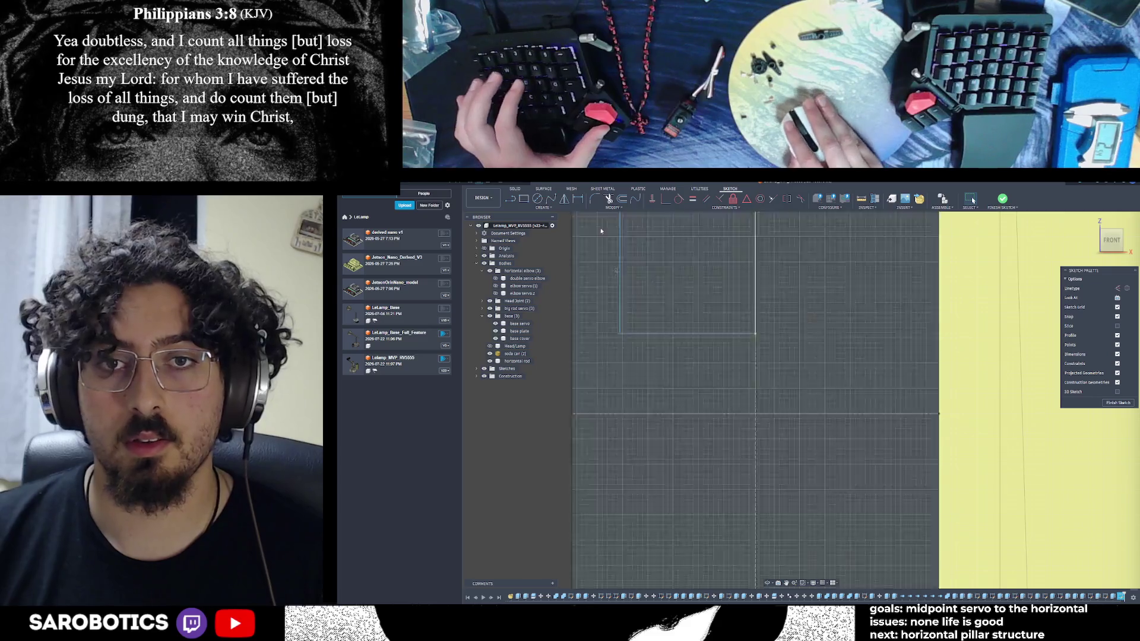
{"action": "key", "text": "c"}
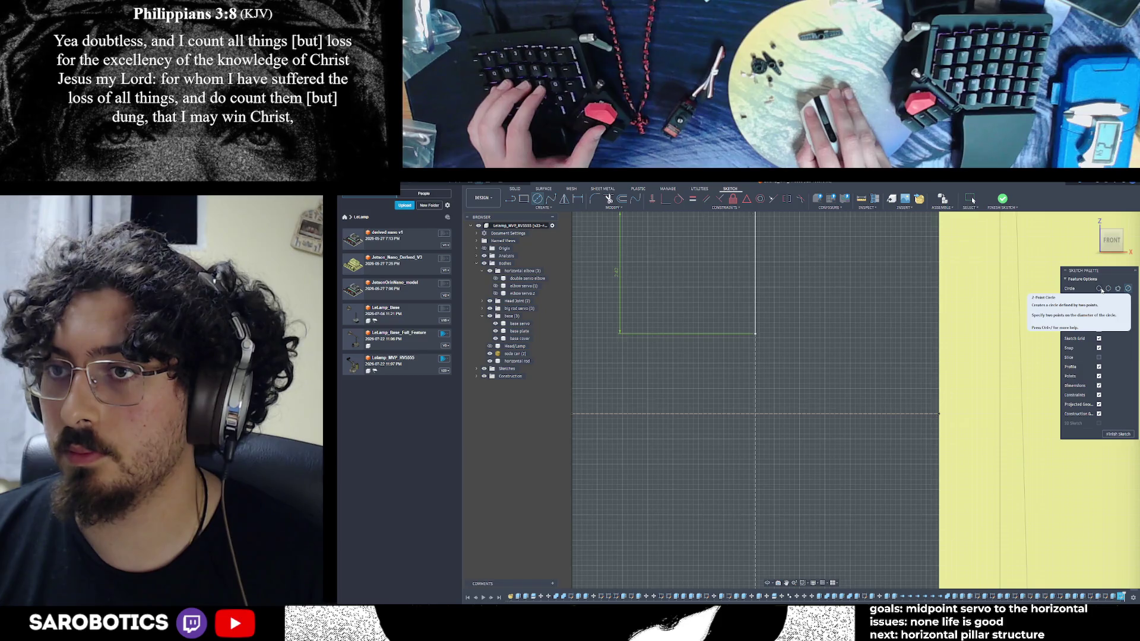
{"action": "left_click", "coordinate": [1101, 290]}
{"action": "scroll", "coordinate": [762, 370], "scroll_direction": "down", "scroll_amount": 2}
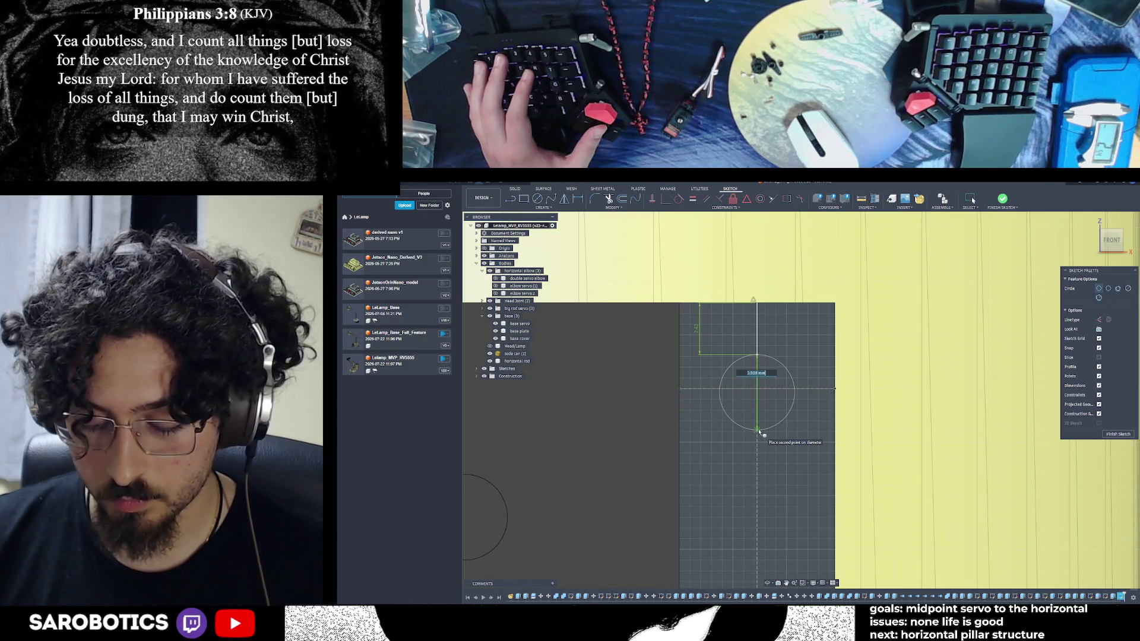
{"action": "type", "text": "70"}
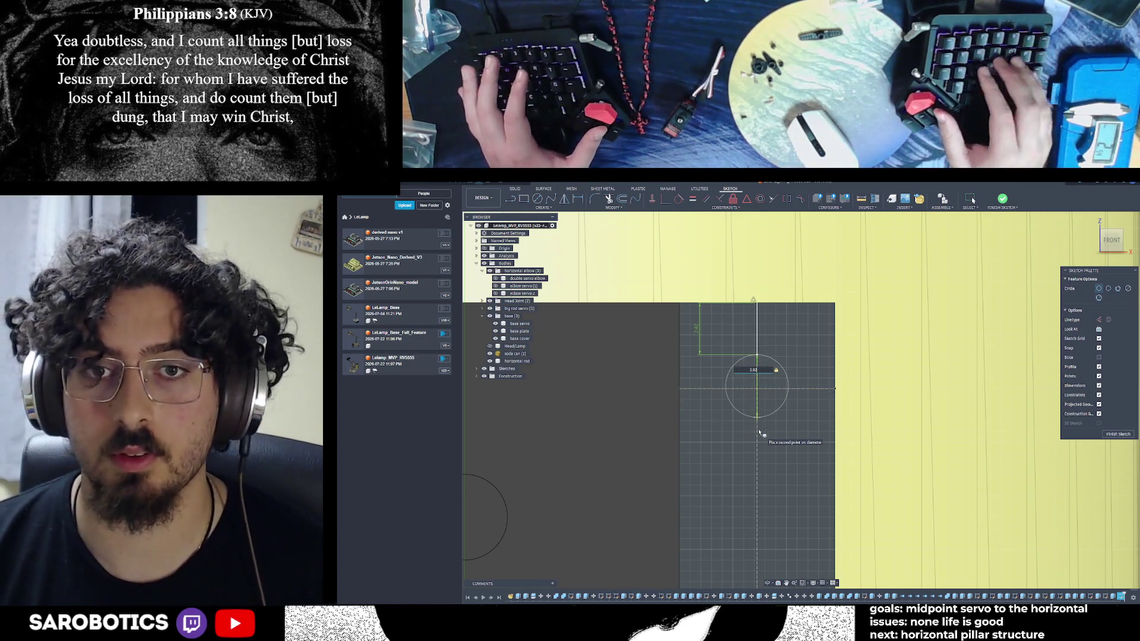
{"action": "key", "text": "Return"}
{"action": "key", "text": "Escape"}
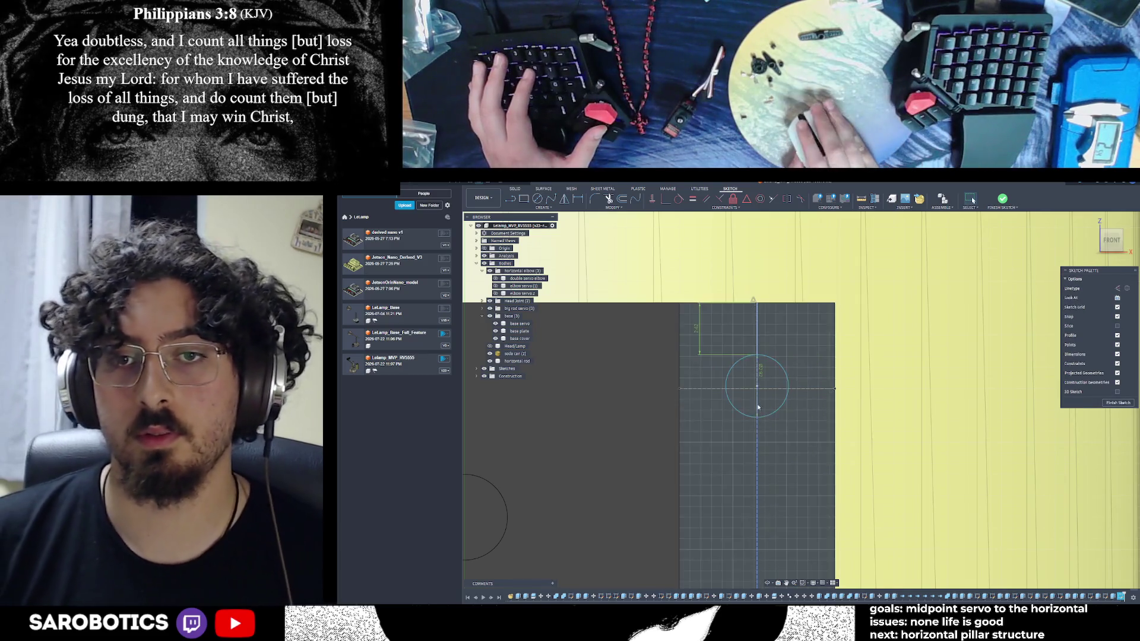
{"action": "scroll", "coordinate": [757, 406], "scroll_direction": "up", "scroll_amount": 1}
{"action": "scroll", "coordinate": [761, 392], "scroll_direction": "up", "scroll_amount": 1}
{"action": "scroll", "coordinate": [765, 365], "scroll_direction": "up", "scroll_amount": 1}
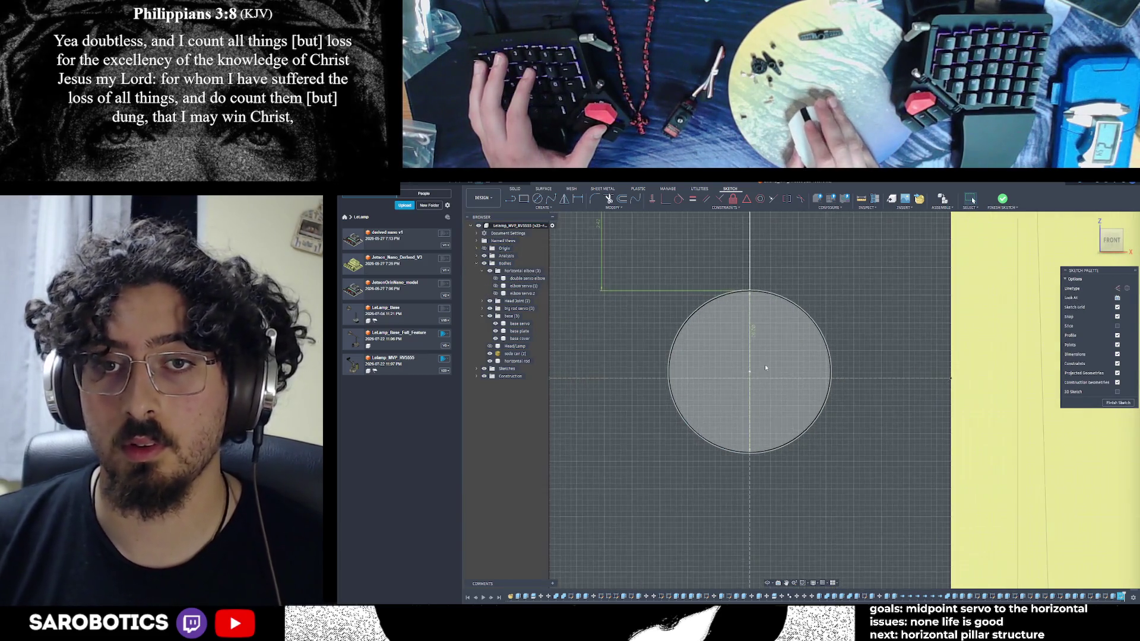
Measure the new circle's top point and arc, then the arc alone to read its diameter
{"action": "left_click", "coordinate": [890, 204]}
{"action": "left_click", "coordinate": [750, 291]}
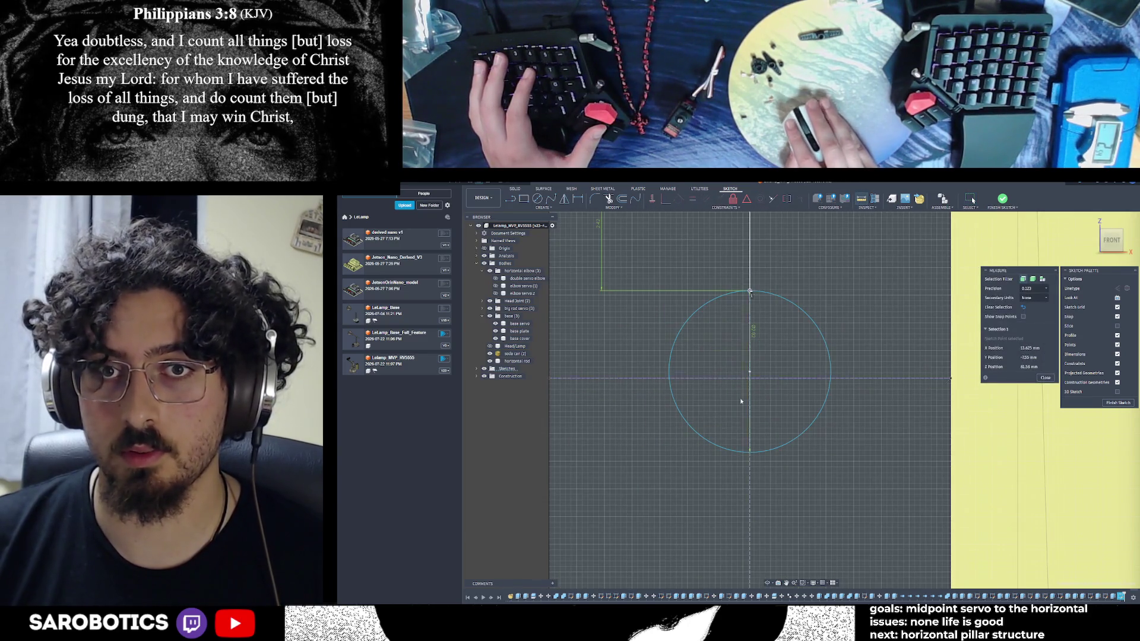
{"action": "left_click", "coordinate": [750, 452]}
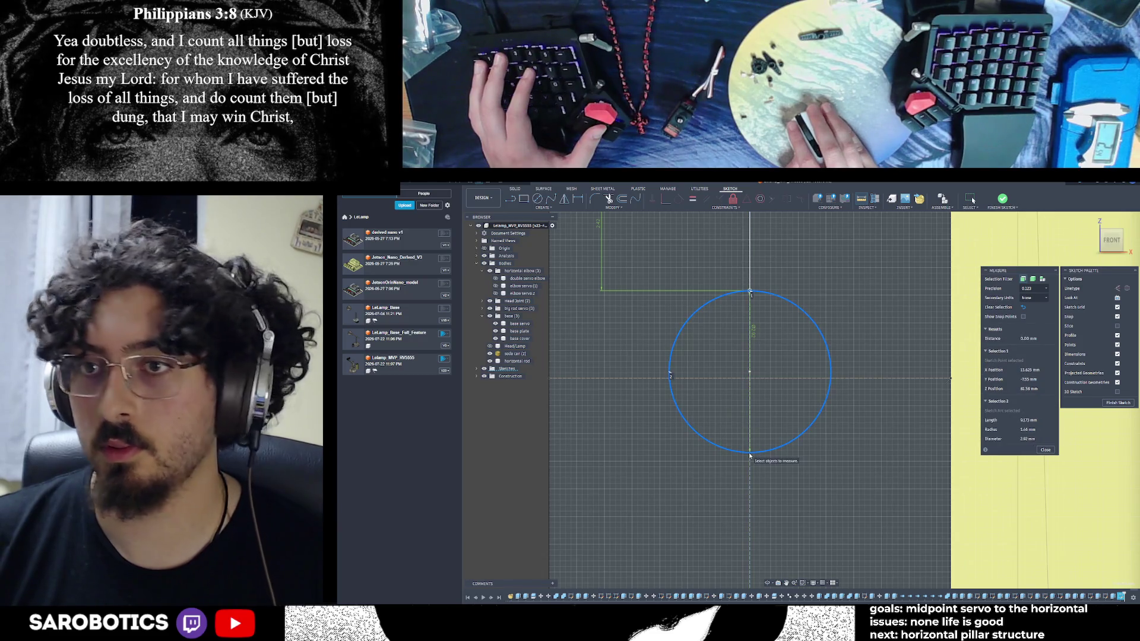
{"action": "left_click", "coordinate": [1022, 306]}
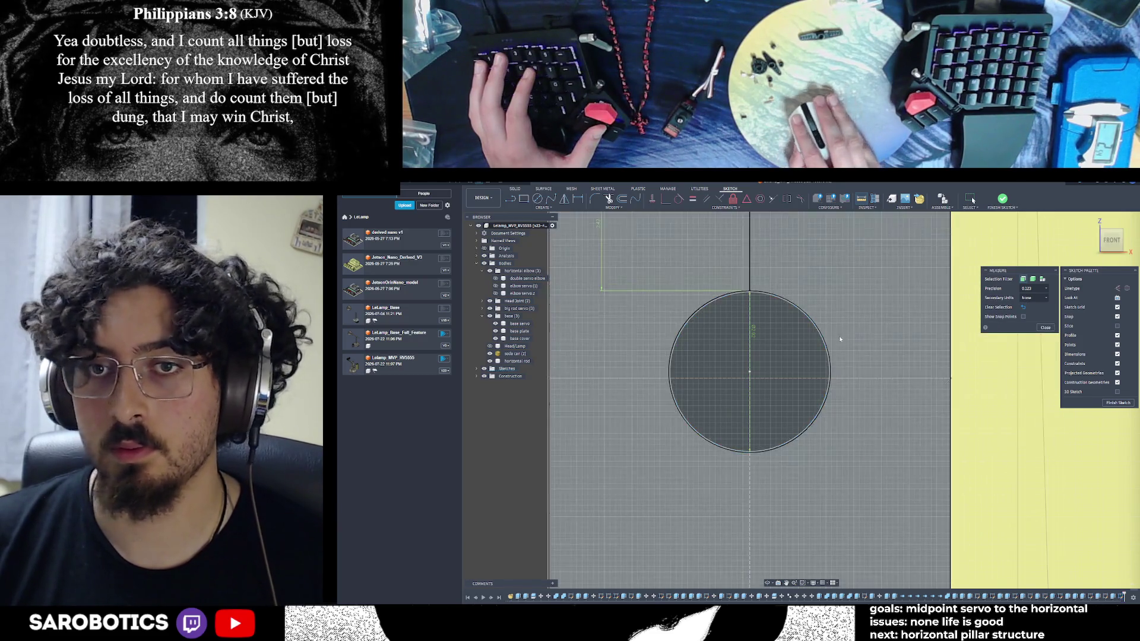
{"action": "left_click", "coordinate": [825, 343]}
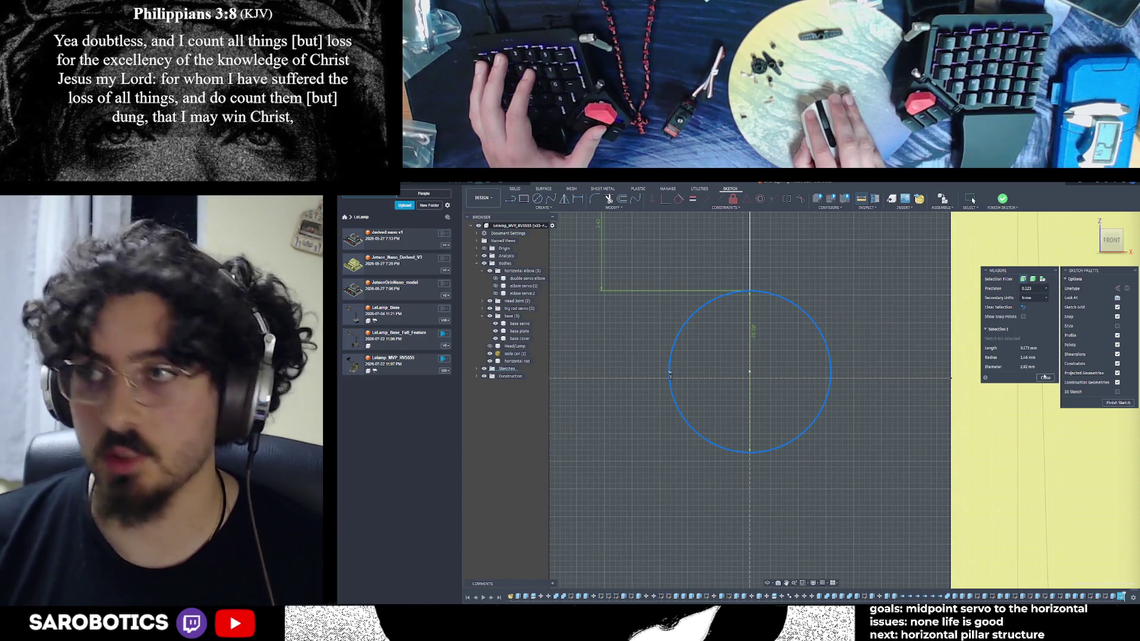
{"action": "scroll", "coordinate": [977, 385], "scroll_direction": "down", "scroll_amount": 2}
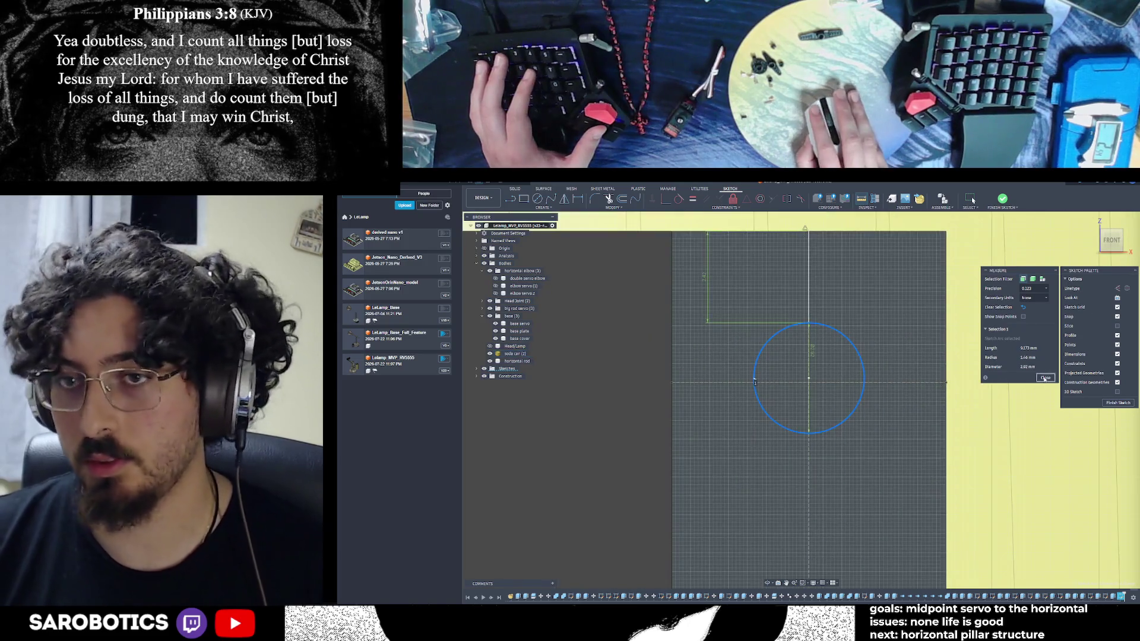
Draw a vertical line down from the circle and add a second small circle at its lower end
{"action": "key", "text": "Escape"}
{"action": "scroll", "coordinate": [837, 454], "scroll_direction": "down", "scroll_amount": 3}
{"action": "scroll", "coordinate": [837, 456], "scroll_direction": "down", "scroll_amount": 2}
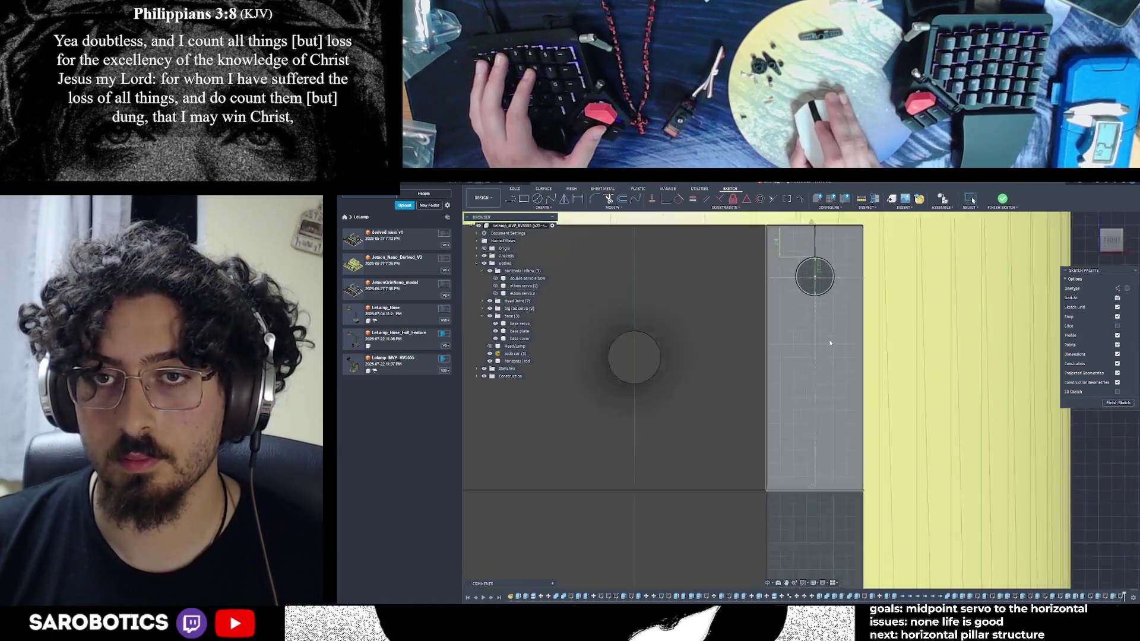
{"action": "scroll", "coordinate": [832, 341], "scroll_direction": "up", "scroll_amount": 2}
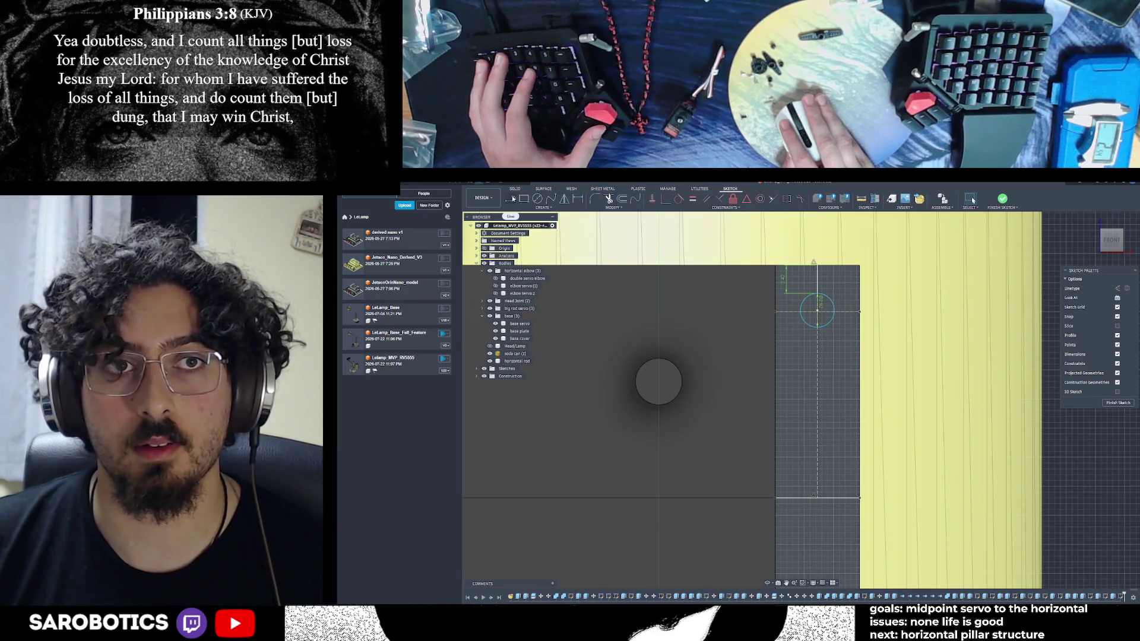
{"action": "left_click", "coordinate": [512, 203]}
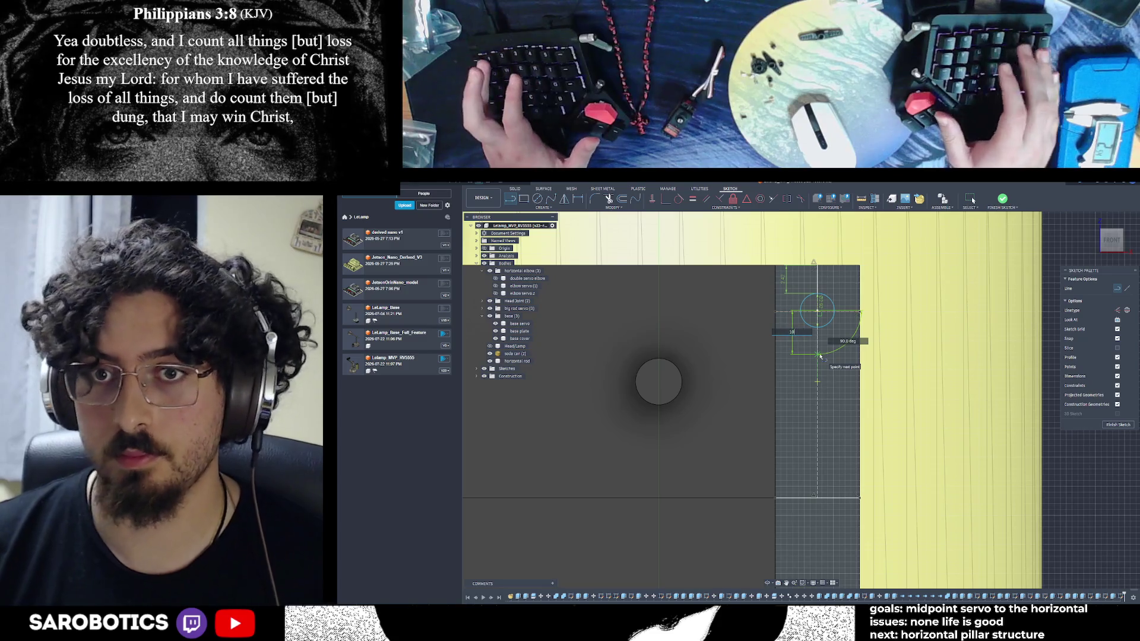
{"action": "type", "text": "10"}
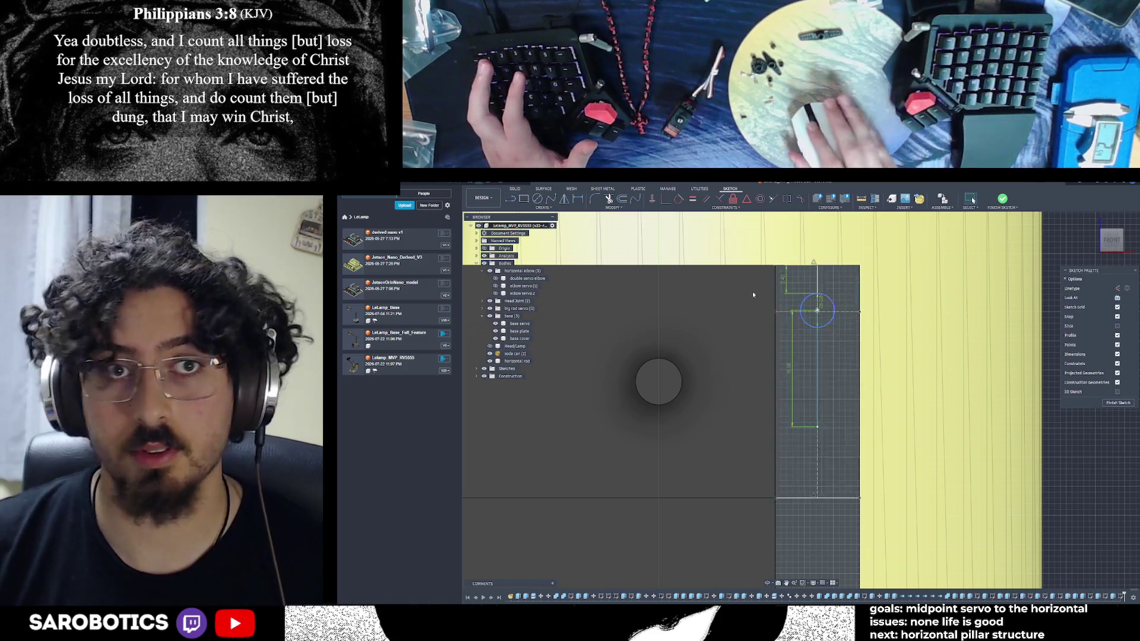
{"action": "type", "text": "c"}
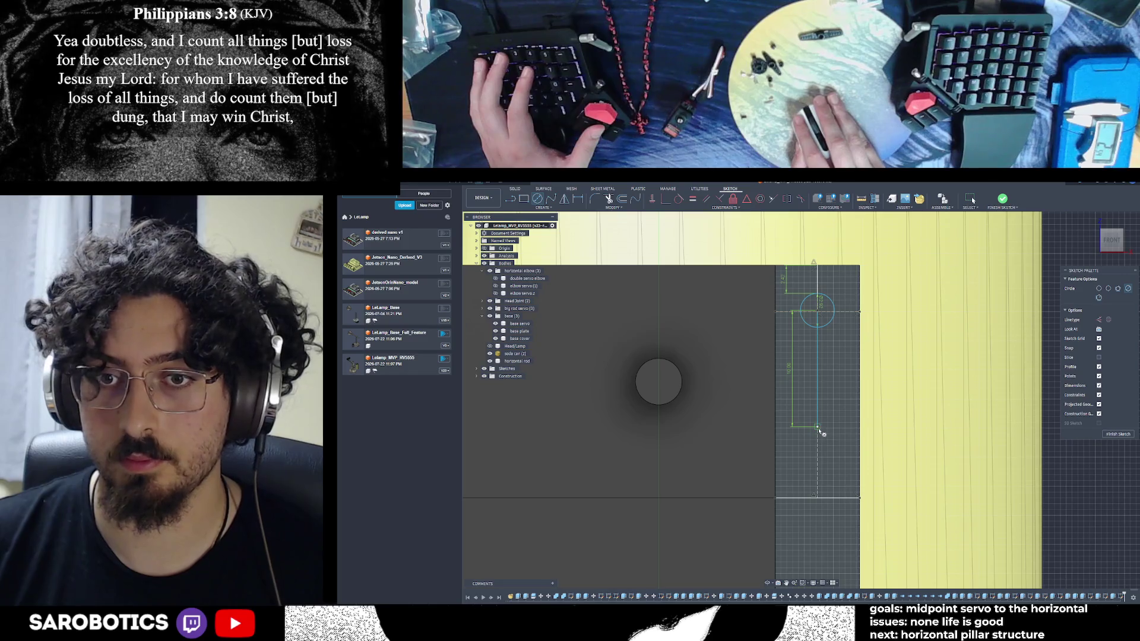
{"action": "left_click", "coordinate": [824, 420]}
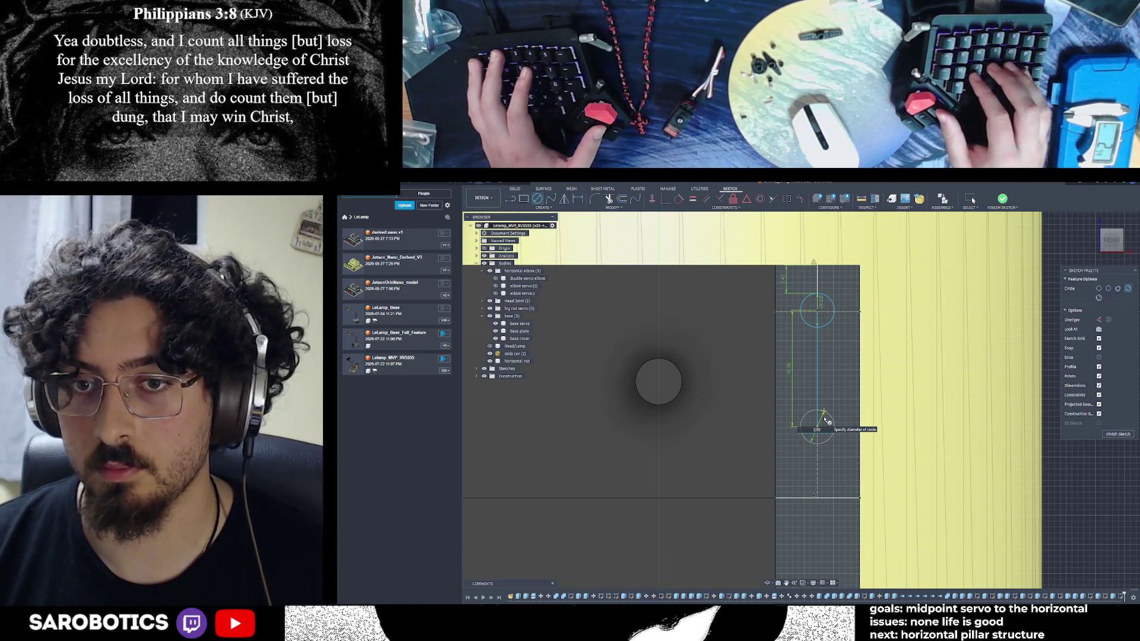
{"action": "key", "text": "Return"}
{"action": "key", "text": "Escape"}
{"action": "scroll", "coordinate": [820, 444], "scroll_direction": "down", "scroll_amount": 2}
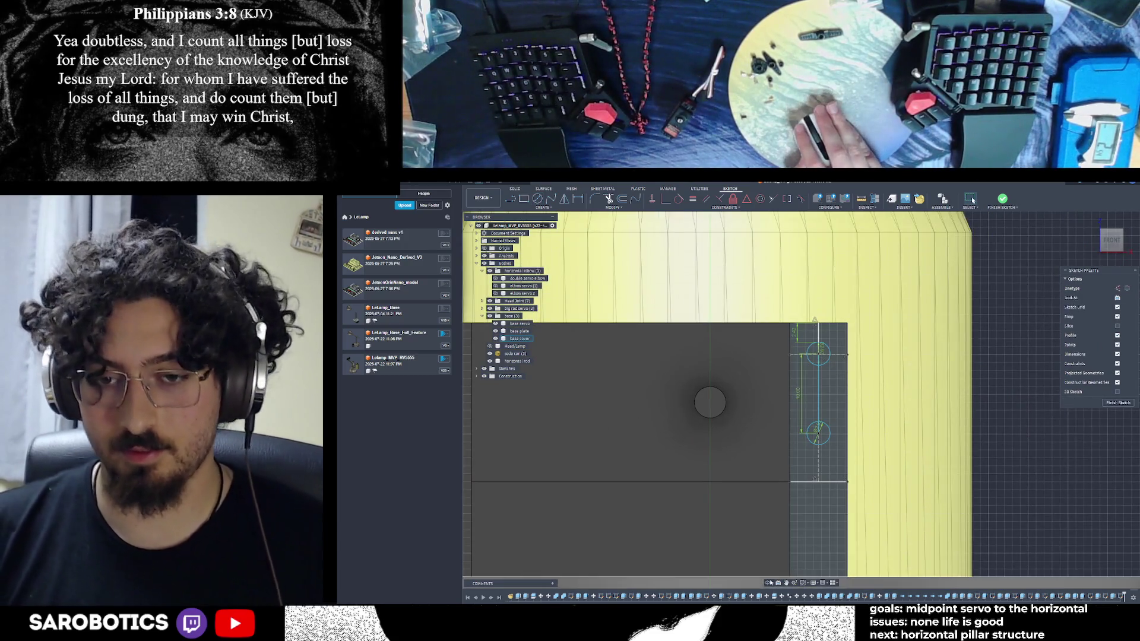
{"action": "middle_click_drag", "start_coordinate": [820, 444], "coordinate": [835, 467], "text": "shift"}
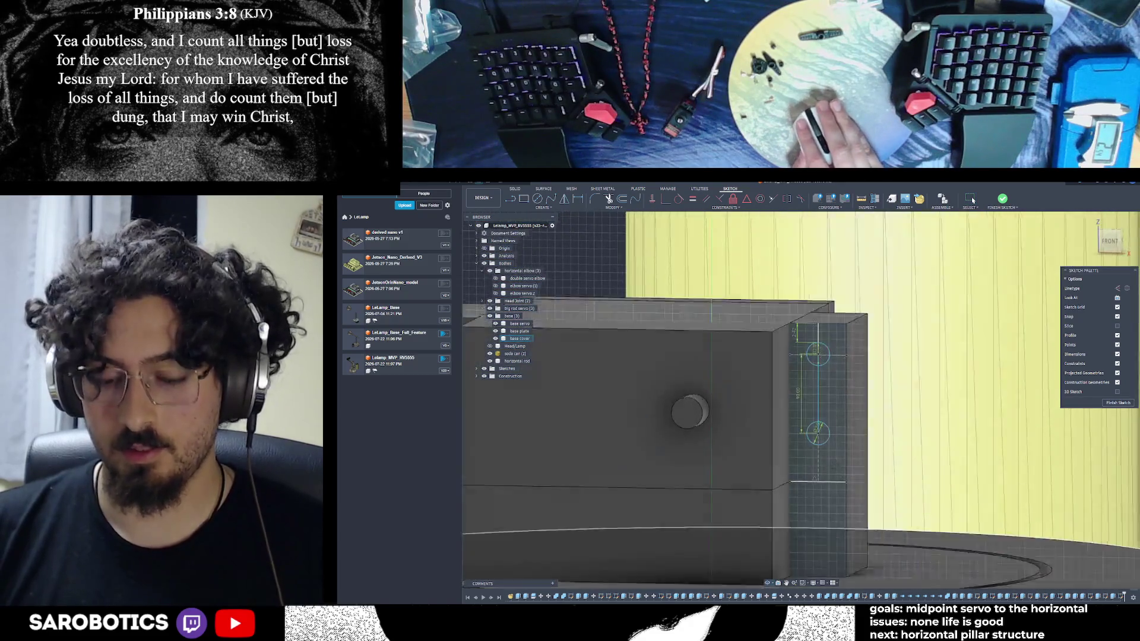
{"action": "mouse_move", "coordinate": [834, 468]}
{"action": "middle_mouse_down", "text": "shift"}
{"action": "mouse_move", "coordinate": [1030, 264]}
{"action": "mouse_move", "coordinate": [936, 325]}
{"action": "middle_mouse_up", "text": "shift"}
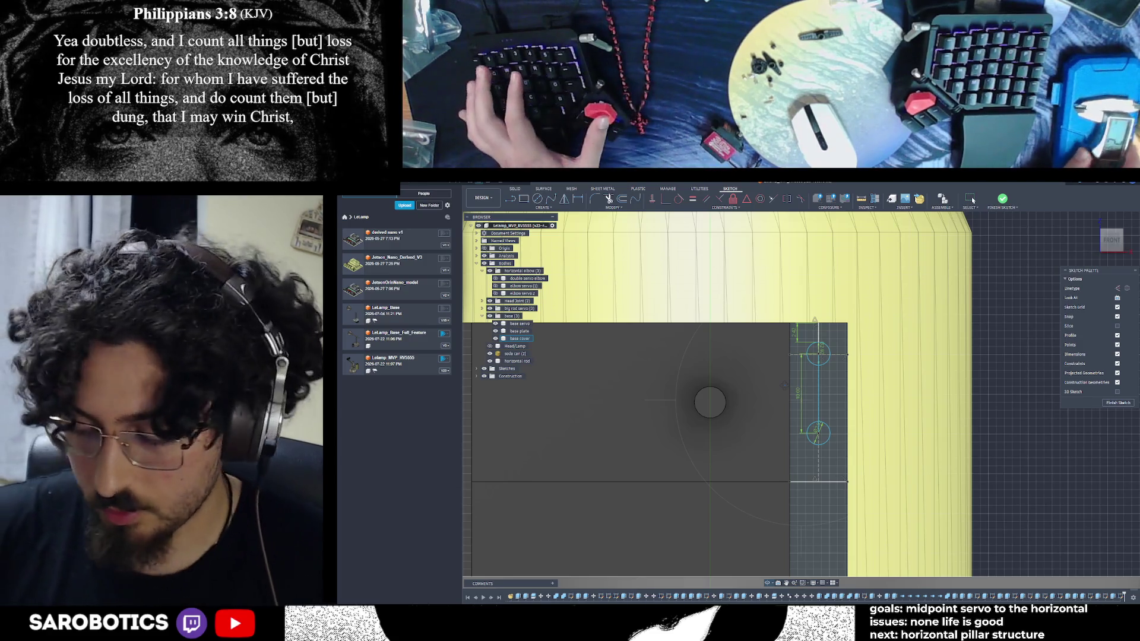
{"action": "key", "text": "alt+Tab"}
{"action": "key", "text": "Tab"}
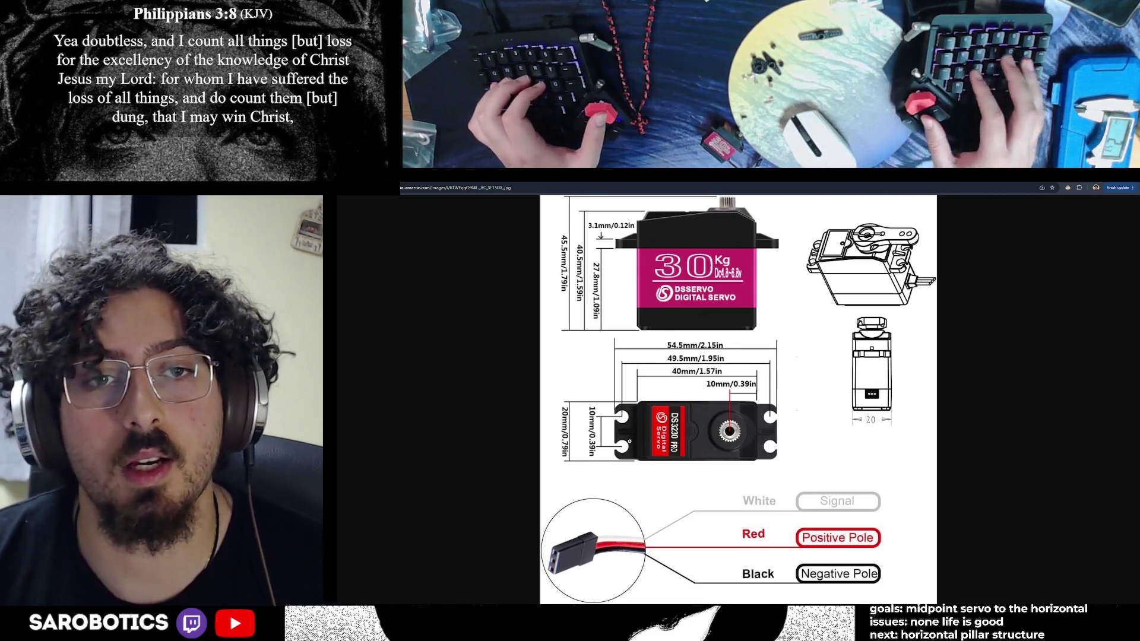
{"action": "key", "text": "alt+Tab"}
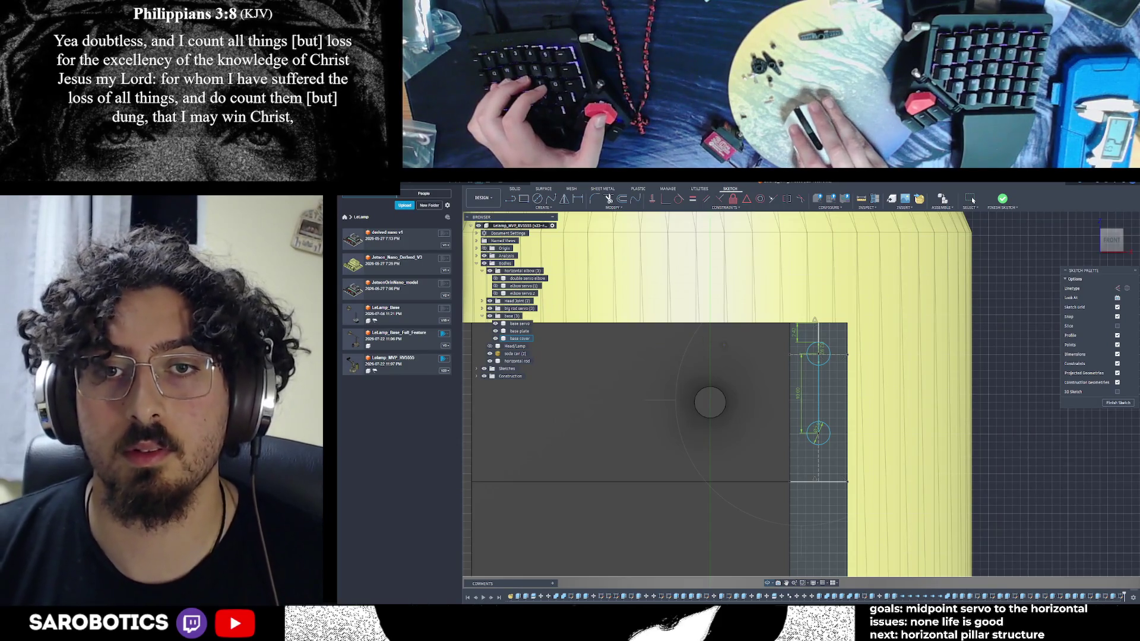
Measure 20.00 mm between the block's top and bottom edges and compare with the servo diagram in Chrome
{"action": "left_click", "coordinate": [749, 349]}
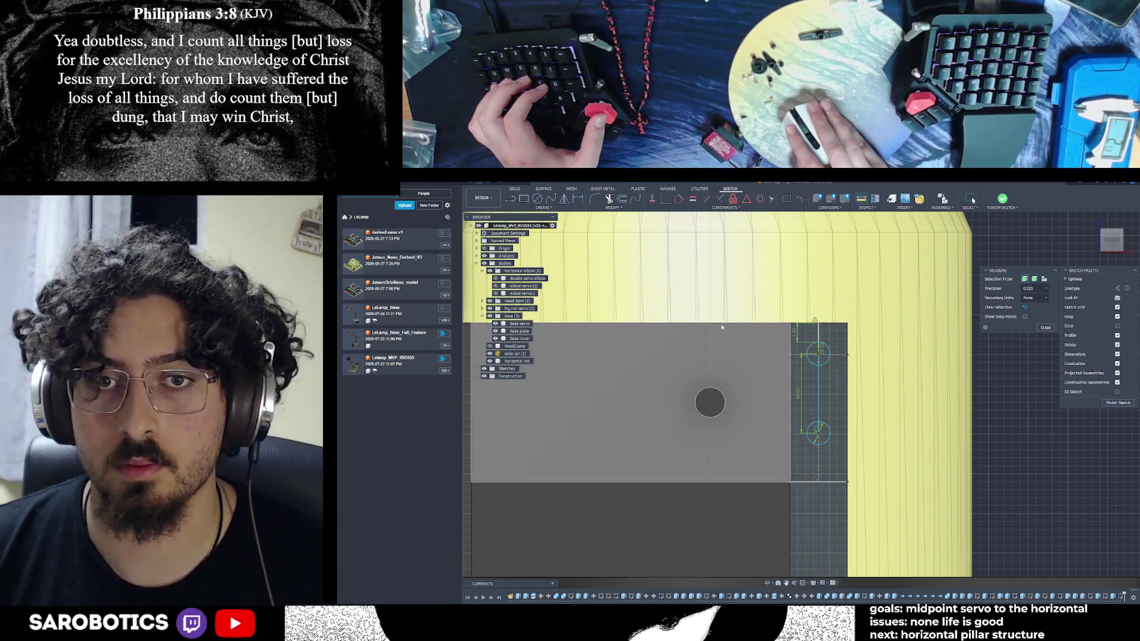
{"action": "left_click", "coordinate": [726, 482]}
{"action": "left_click", "coordinate": [725, 483]}
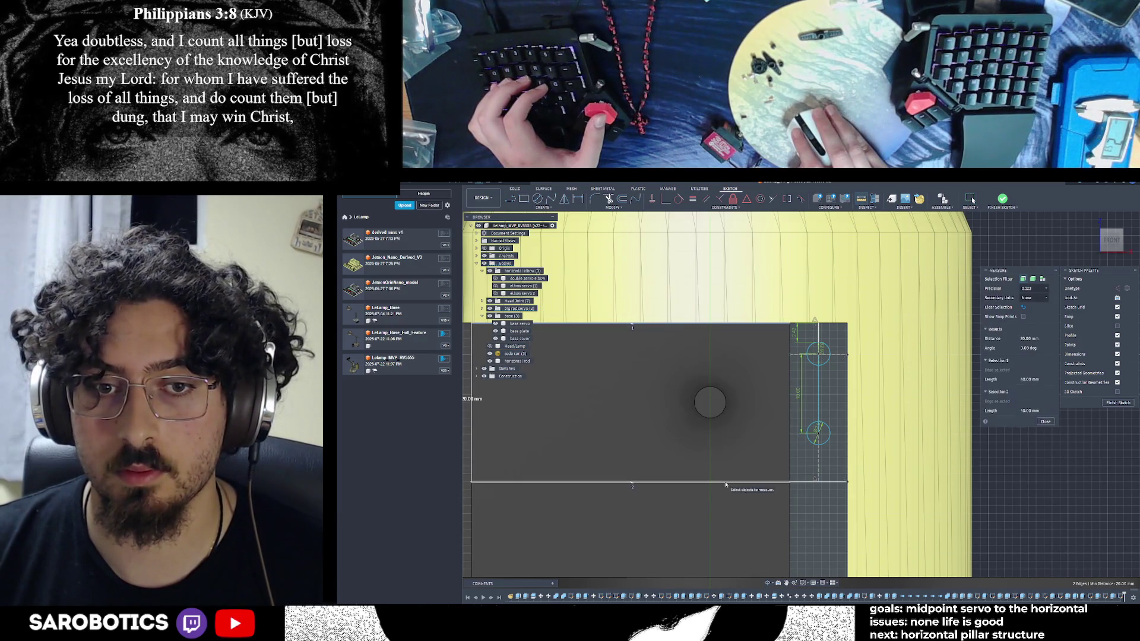
{"action": "scroll", "coordinate": [678, 464], "scroll_direction": "down", "scroll_amount": 2}
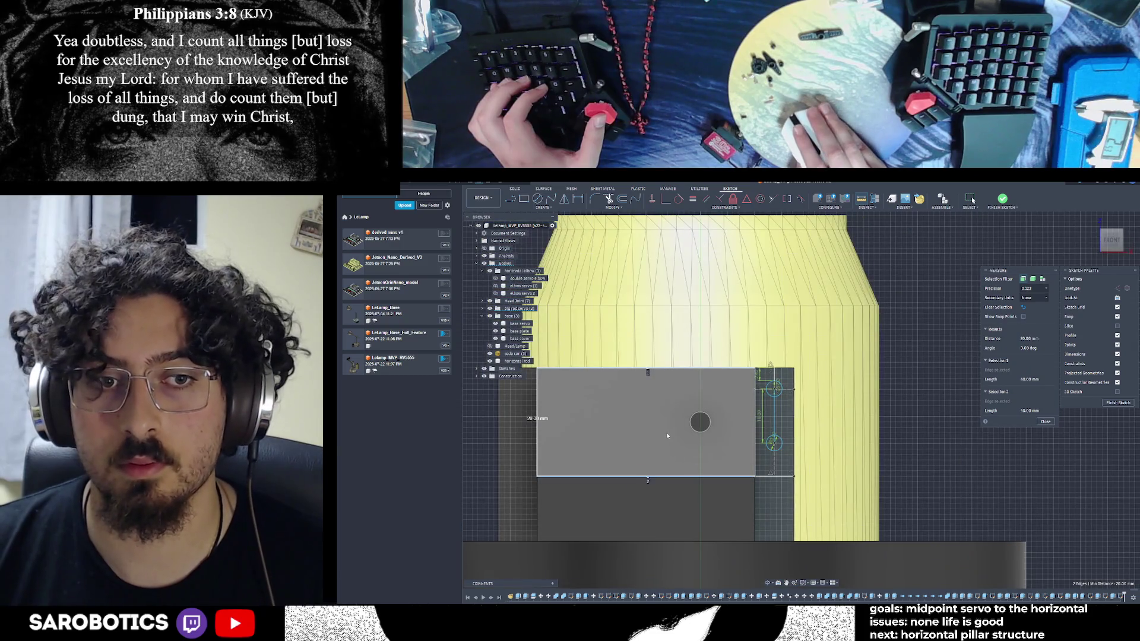
{"action": "scroll", "coordinate": [772, 378], "scroll_direction": "up", "scroll_amount": 2}
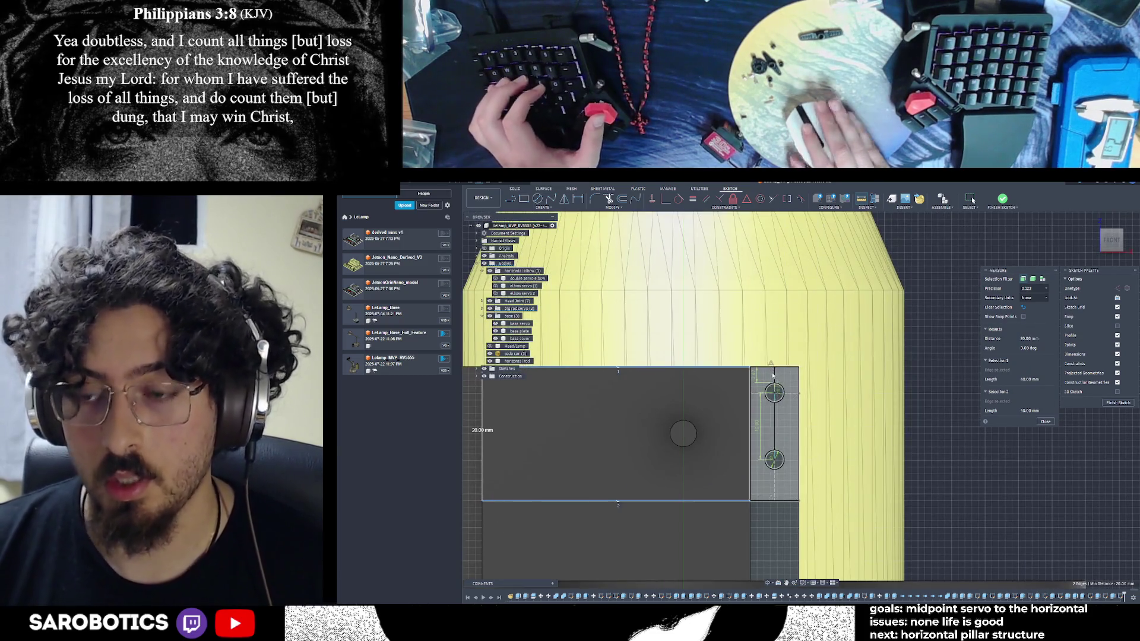
{"action": "key", "text": "alt+Tab"}
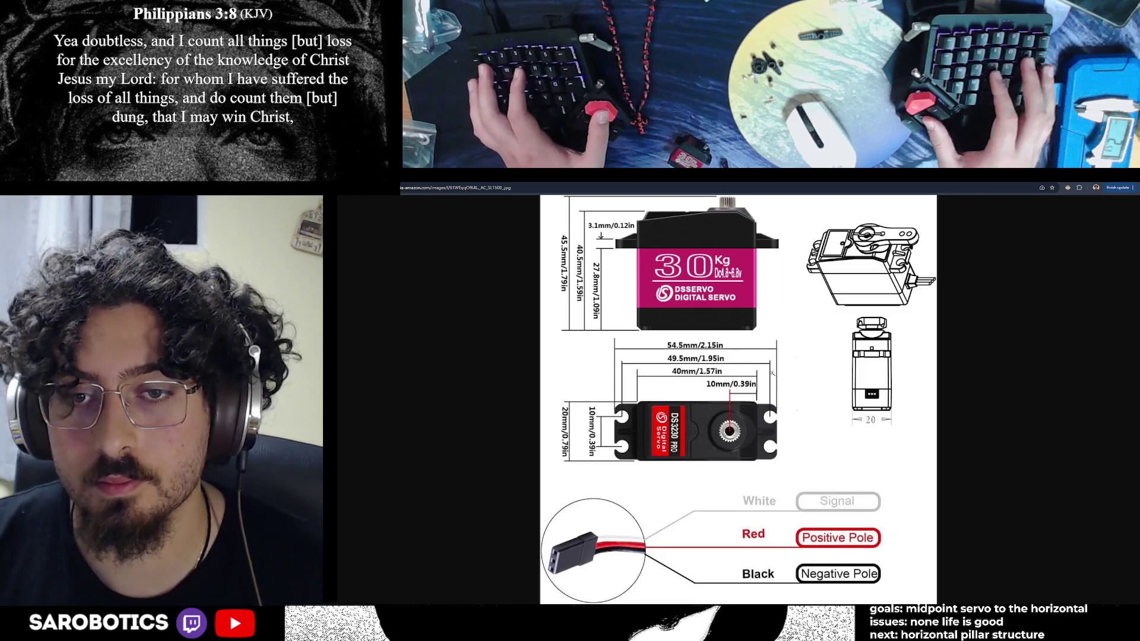
{"action": "key", "text": "alt+Tab"}
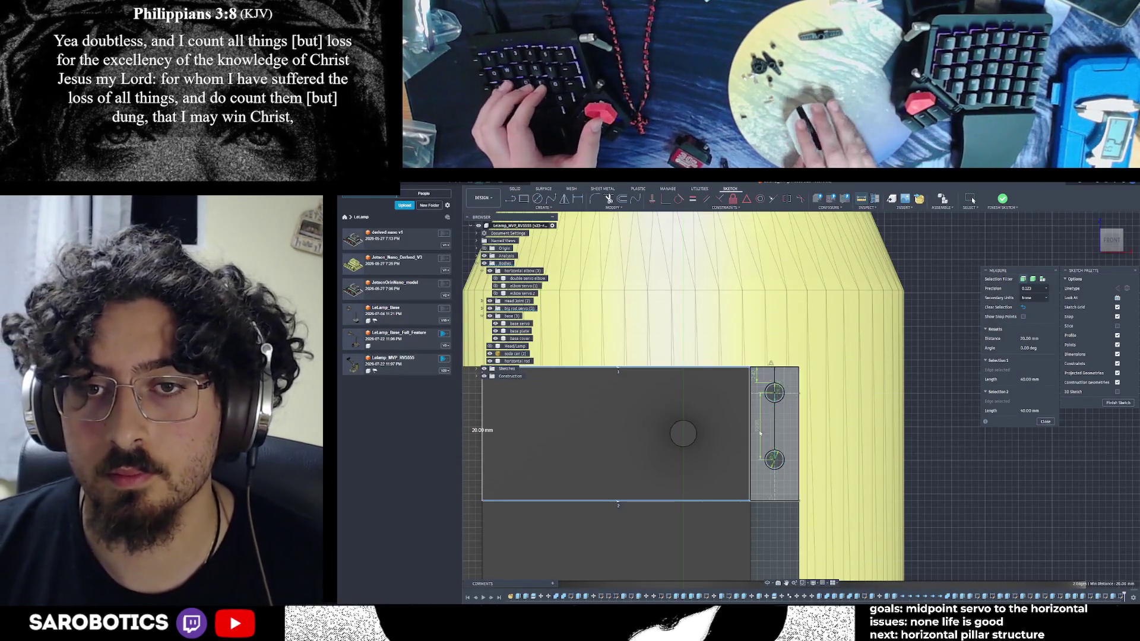
{"action": "scroll", "coordinate": [777, 432], "scroll_direction": "up", "scroll_amount": 1}
{"action": "scroll", "coordinate": [776, 432], "scroll_direction": "up", "scroll_amount": 1}
{"action": "scroll", "coordinate": [776, 432], "scroll_direction": "up", "scroll_amount": 1}
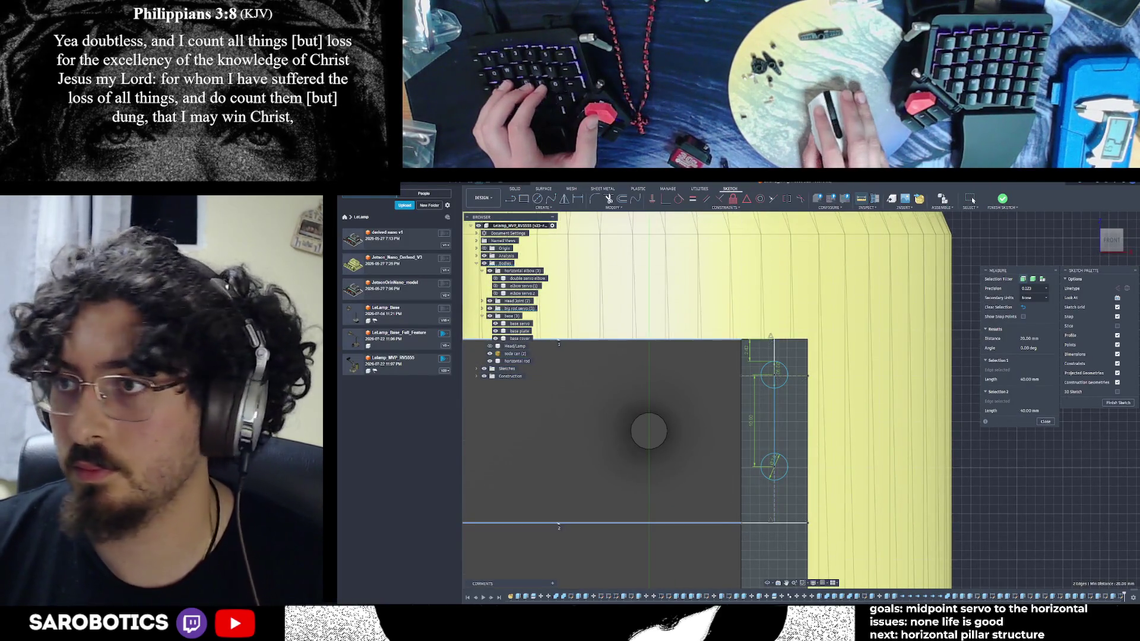
{"action": "scroll", "coordinate": [718, 536], "scroll_direction": "down", "scroll_amount": 1}
{"action": "scroll", "coordinate": [717, 536], "scroll_direction": "down", "scroll_amount": 1}
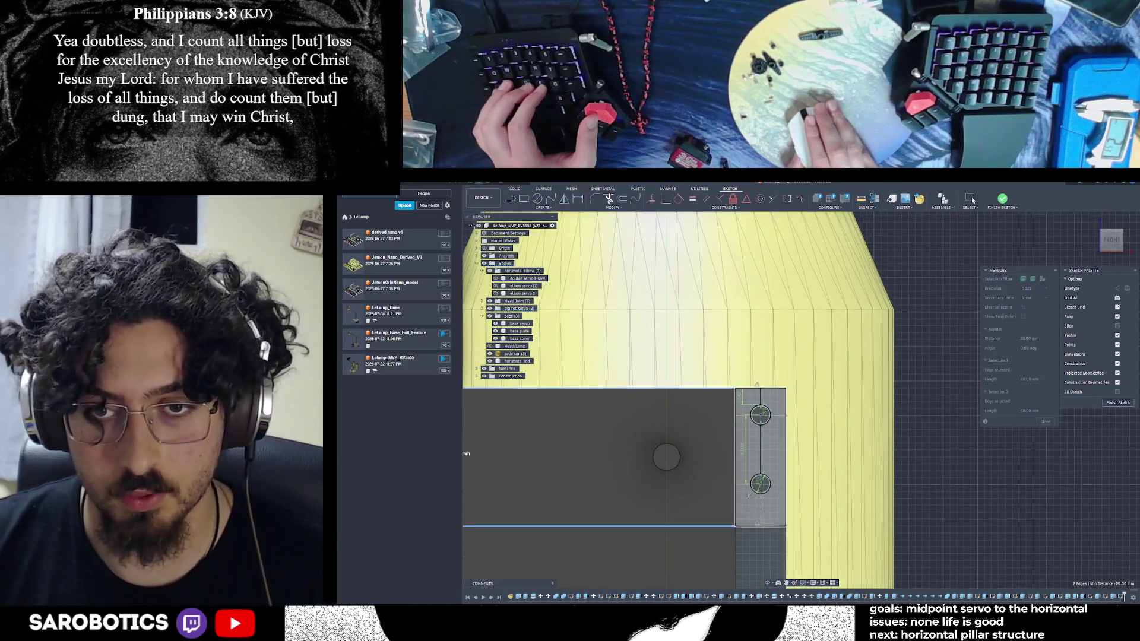
{"action": "middle_click_drag", "start_coordinate": [747, 495], "coordinate": [837, 455]}
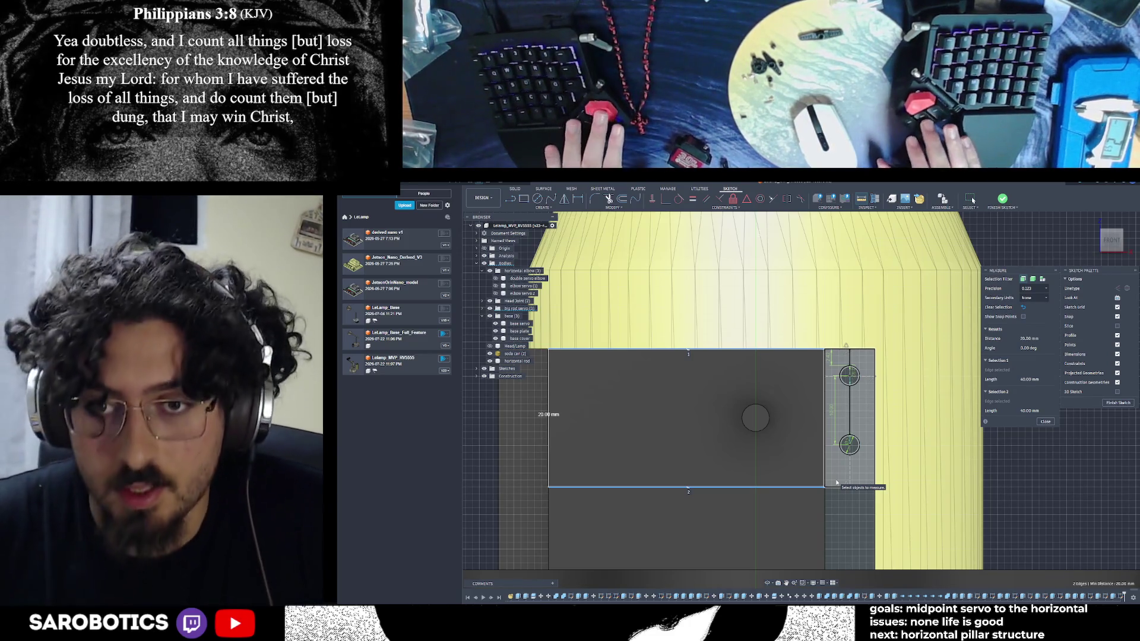
{"action": "key", "text": "alt+Tab"}
{"action": "key", "text": "alt+Tab"}
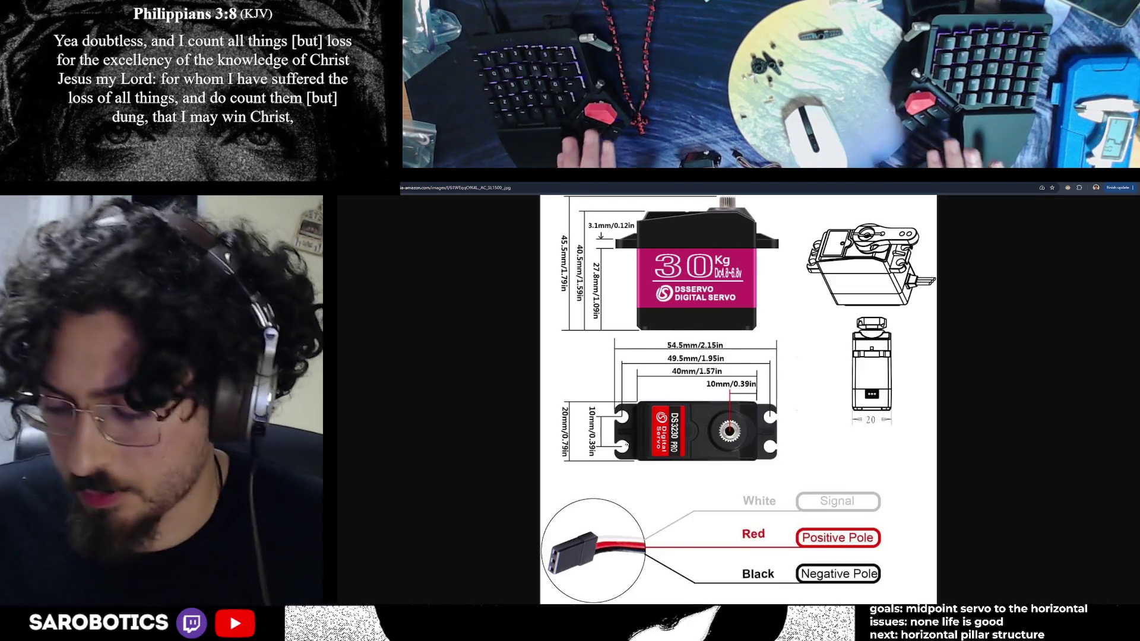
{"action": "key", "text": "alt+Tab"}
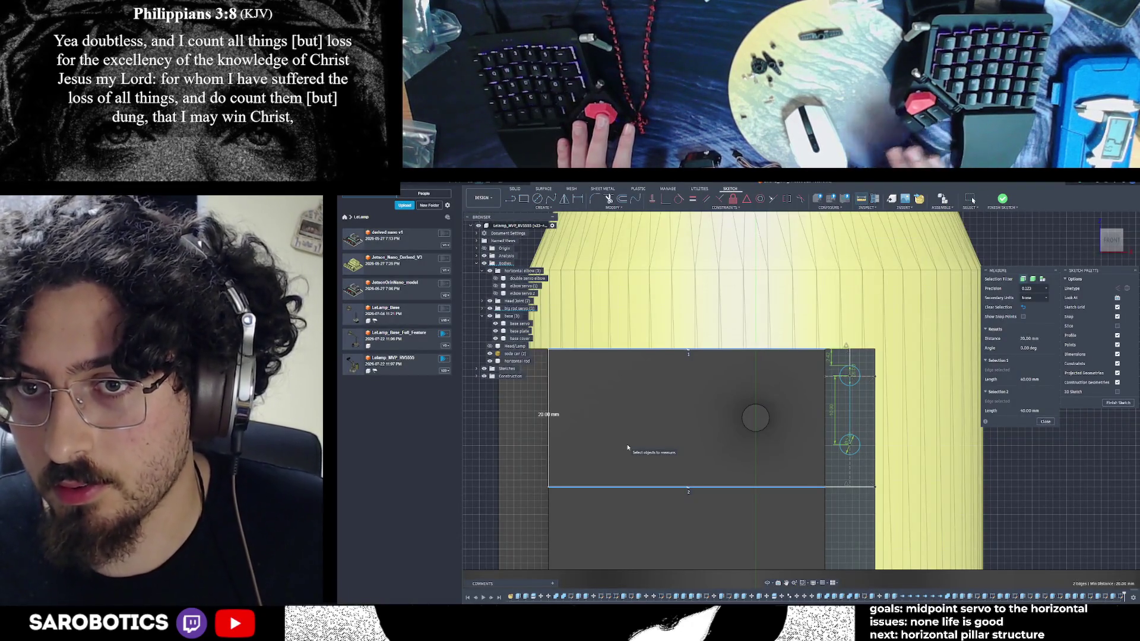
{"action": "scroll", "coordinate": [862, 443], "scroll_direction": "up", "scroll_amount": 3}
{"action": "scroll", "coordinate": [862, 442], "scroll_direction": "up", "scroll_amount": 1}
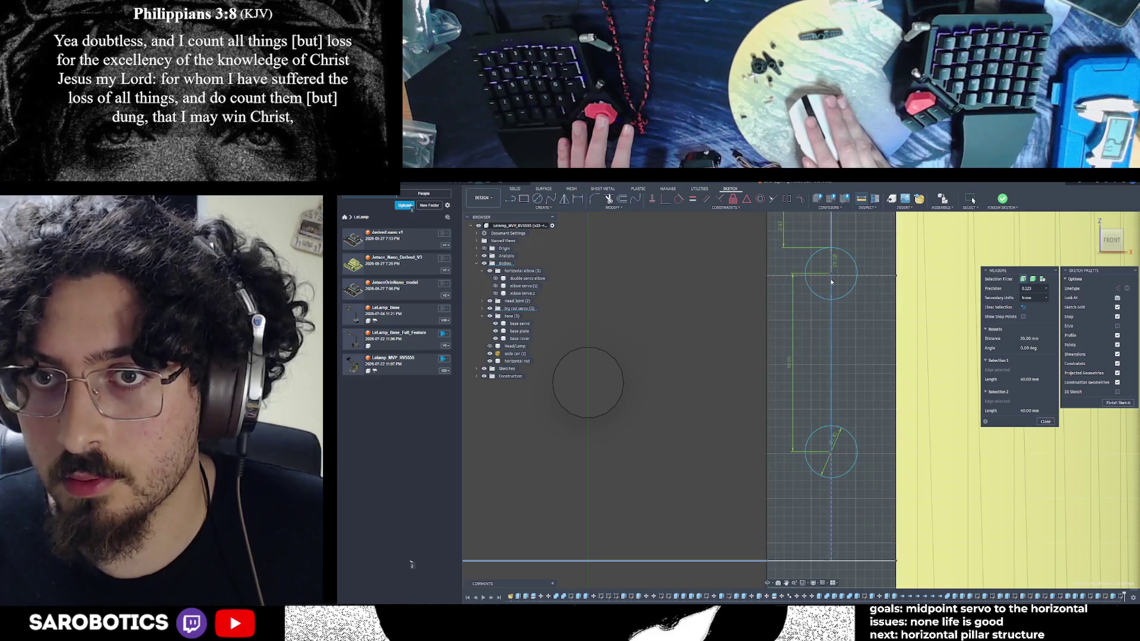
{"action": "scroll", "coordinate": [830, 354], "scroll_direction": "down", "scroll_amount": 3}
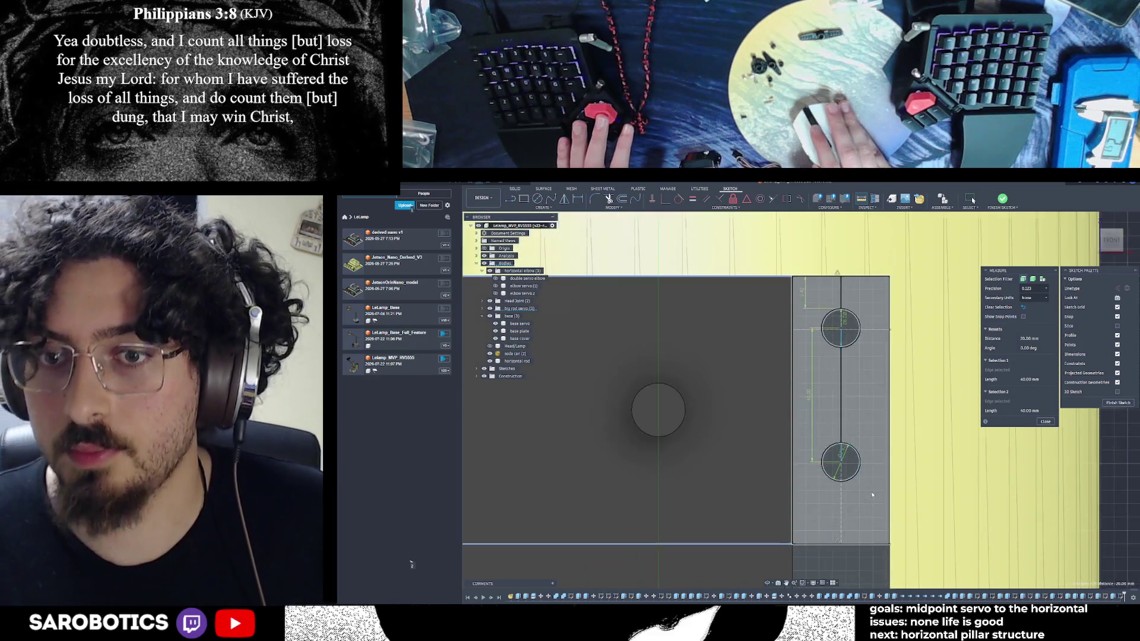
{"action": "scroll", "coordinate": [844, 406], "scroll_direction": "up", "scroll_amount": 1}
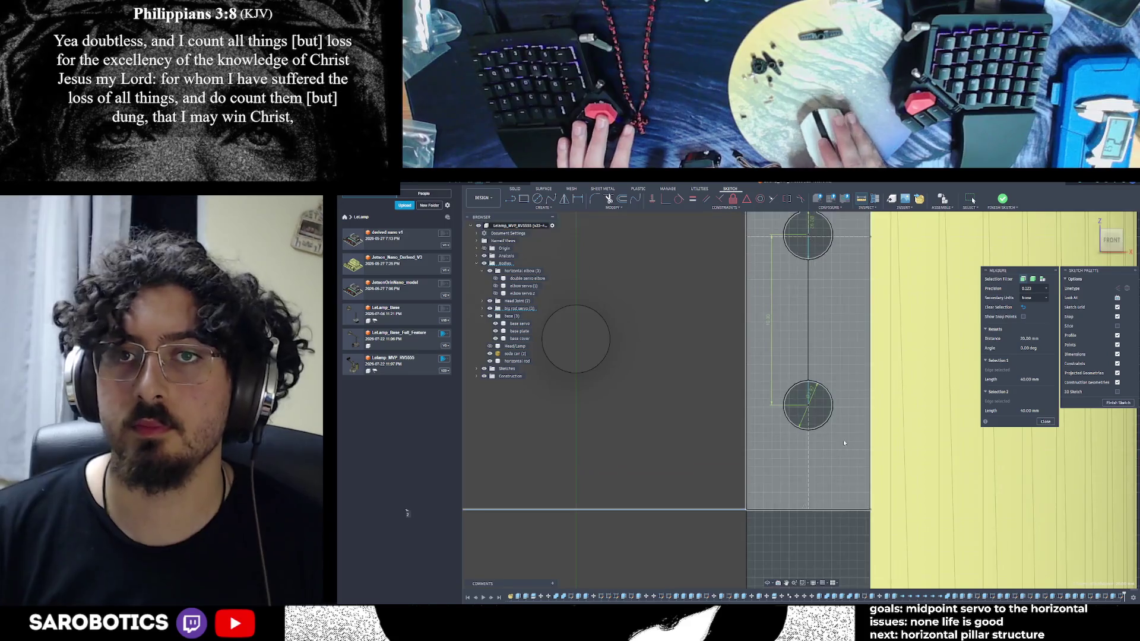
{"action": "scroll", "coordinate": [819, 236], "scroll_direction": "up", "scroll_amount": 1}
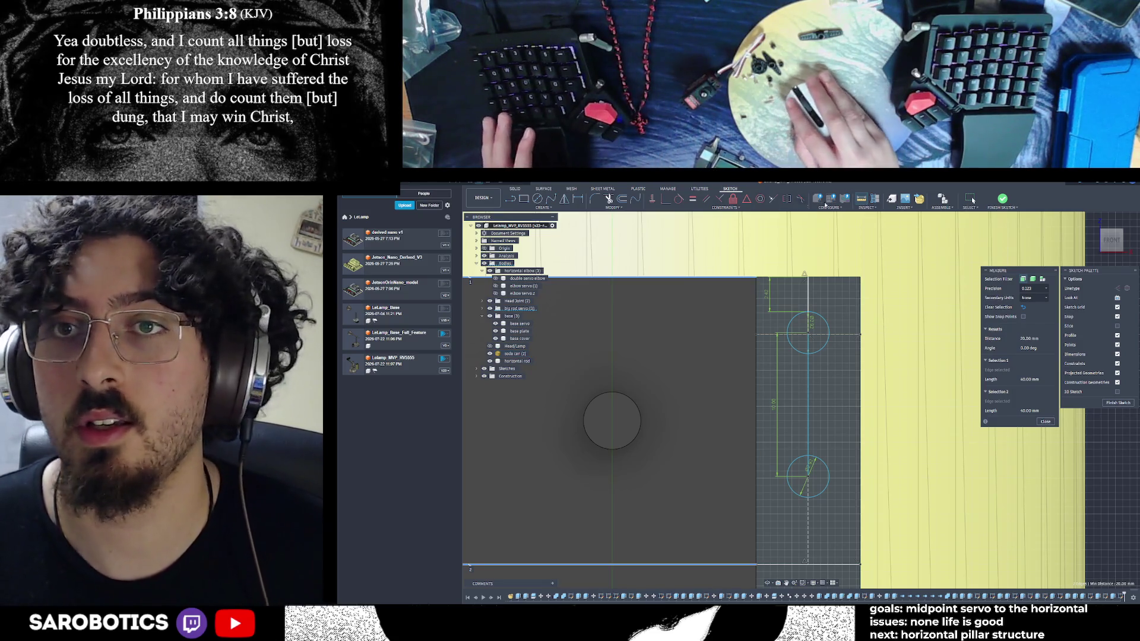
Measure the lower circle, then confirm a 90° angle between the vertical line and bottom line
{"action": "left_click", "coordinate": [809, 496]}
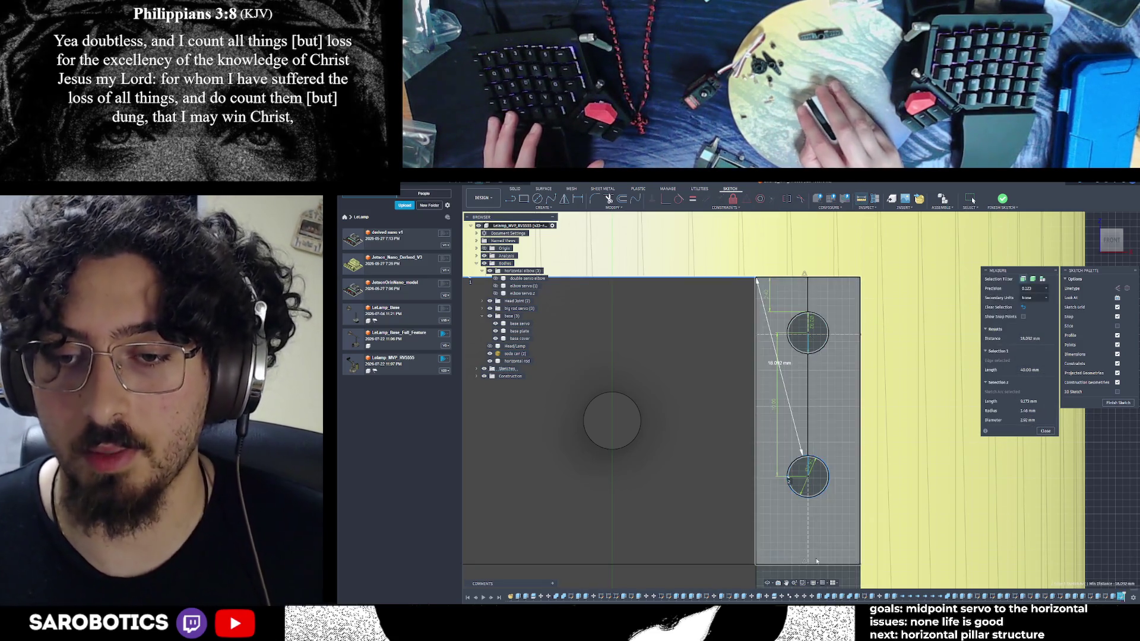
{"action": "left_click", "coordinate": [926, 388]}
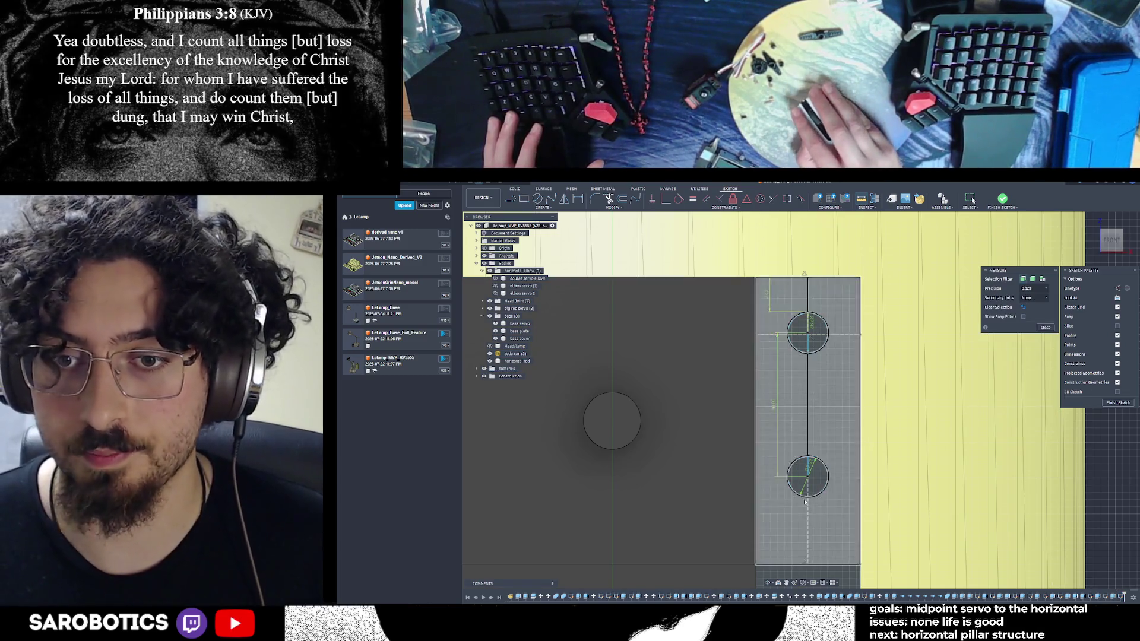
{"action": "left_click", "coordinate": [809, 499]}
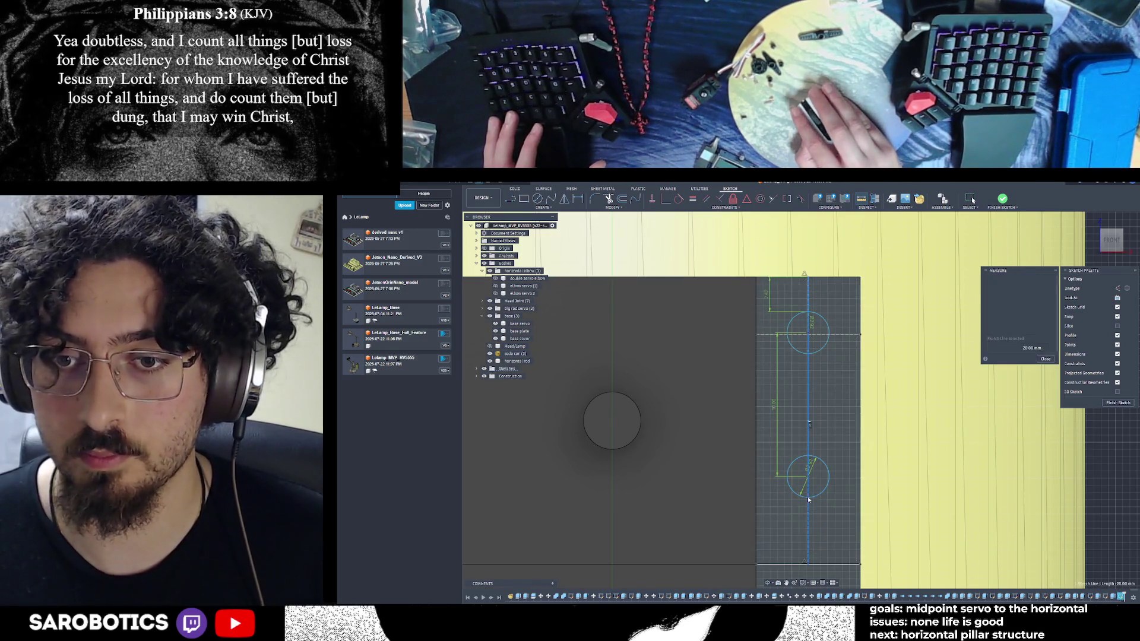
{"action": "left_click", "coordinate": [805, 564]}
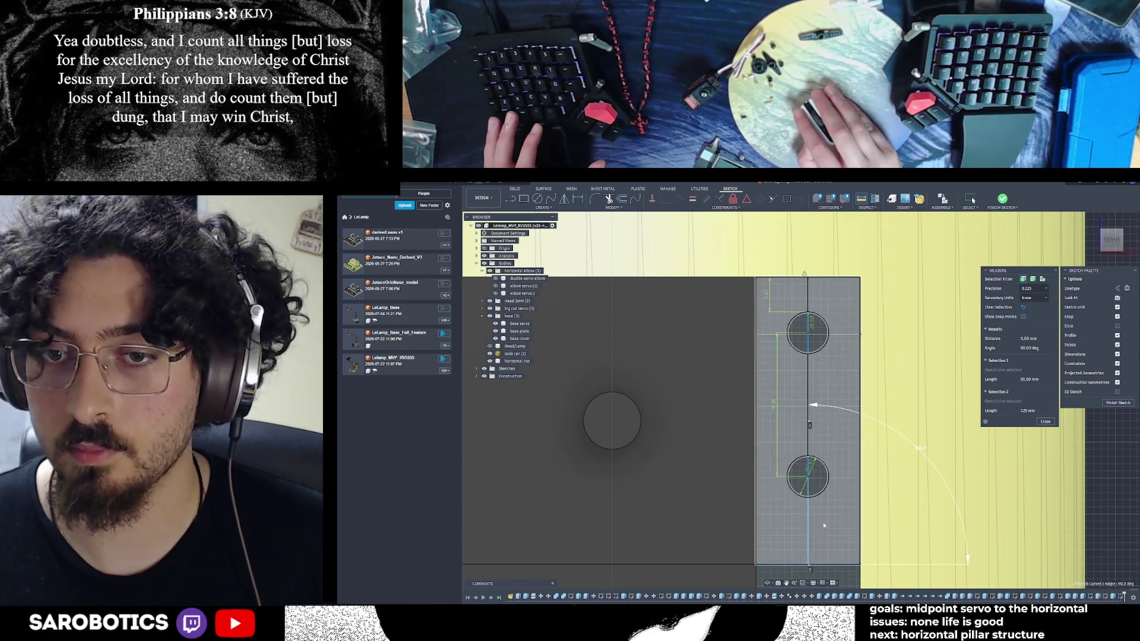
{"action": "key", "text": "Escape"}
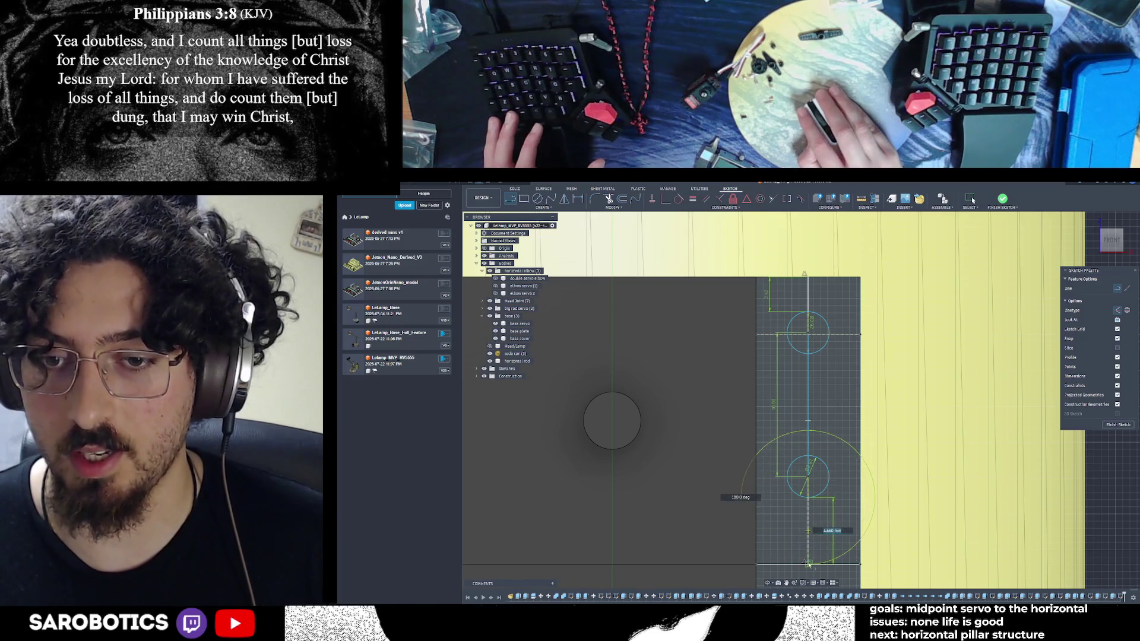
{"action": "scroll", "coordinate": [828, 535], "scroll_direction": "down", "scroll_amount": 2}
{"action": "scroll", "coordinate": [832, 516], "scroll_direction": "down", "scroll_amount": 2}
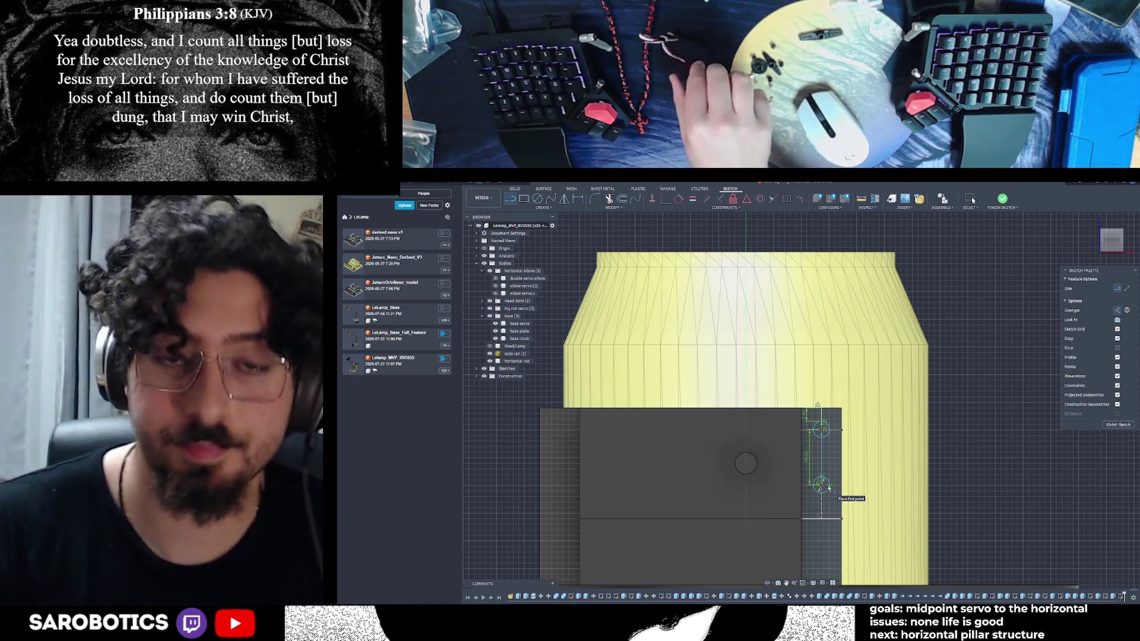
{"action": "scroll", "coordinate": [829, 487], "scroll_direction": "down", "scroll_amount": 3}
{"action": "mouse_move", "coordinate": [828, 488]}
{"action": "middle_mouse_down", "text": "shift"}
{"action": "mouse_move", "coordinate": [771, 556]}
{"action": "mouse_move", "coordinate": [759, 486]}
{"action": "middle_mouse_up", "text": "shift"}
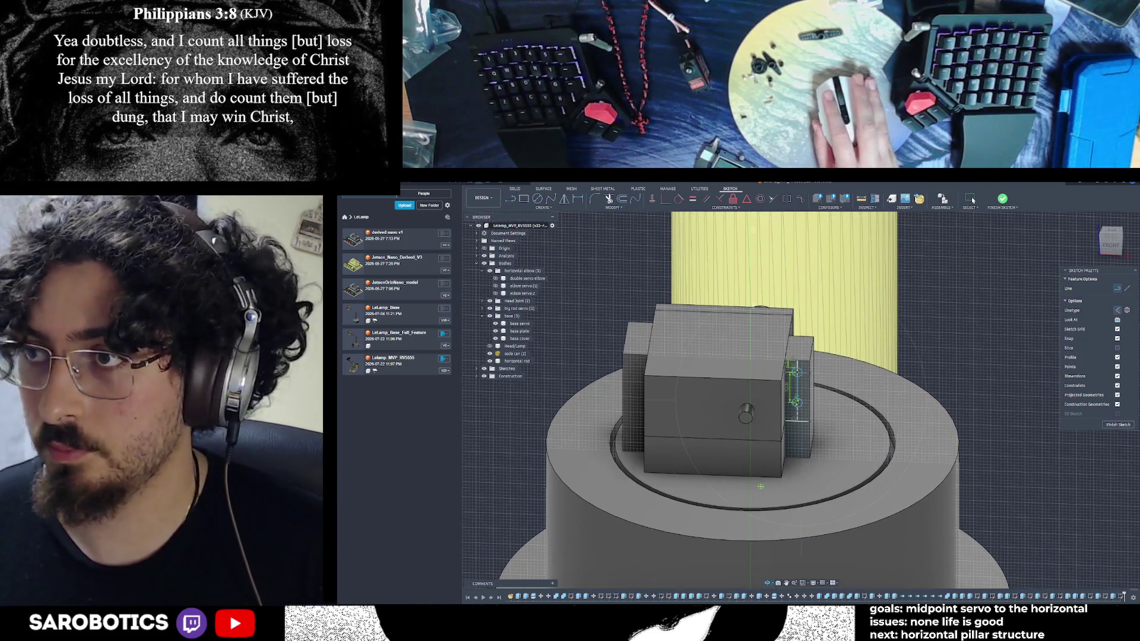
{"action": "scroll", "coordinate": [760, 486], "scroll_direction": "up", "scroll_amount": 5}
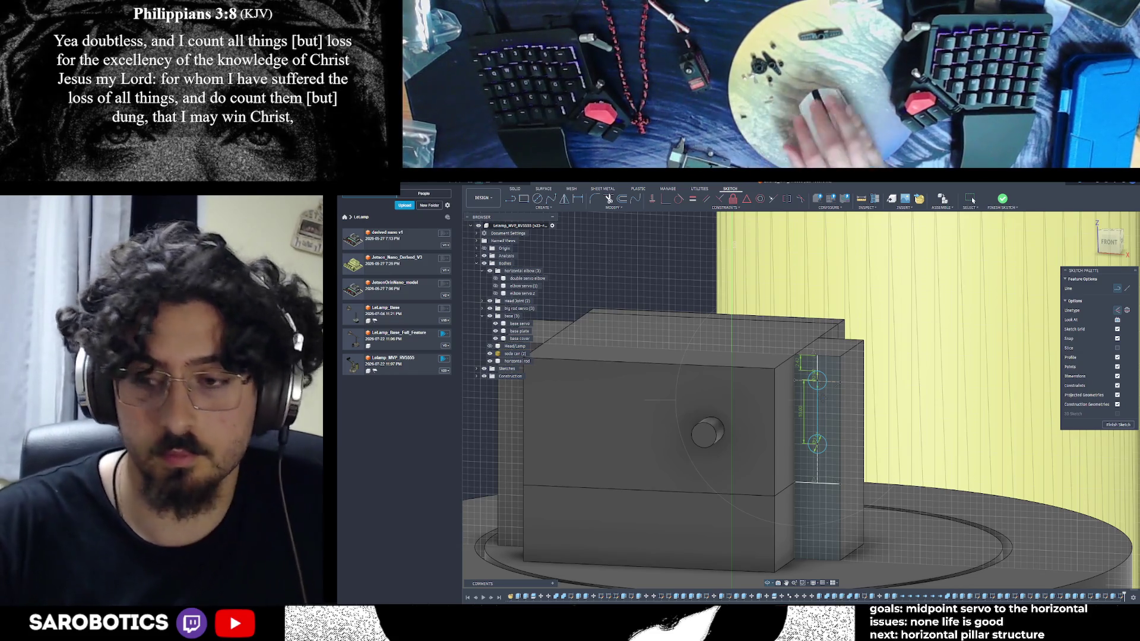
{"action": "middle_click_drag", "start_coordinate": [712, 400], "coordinate": [713, 427], "text": "shift"}
{"action": "scroll", "coordinate": [739, 401], "scroll_direction": "up", "scroll_amount": 5}
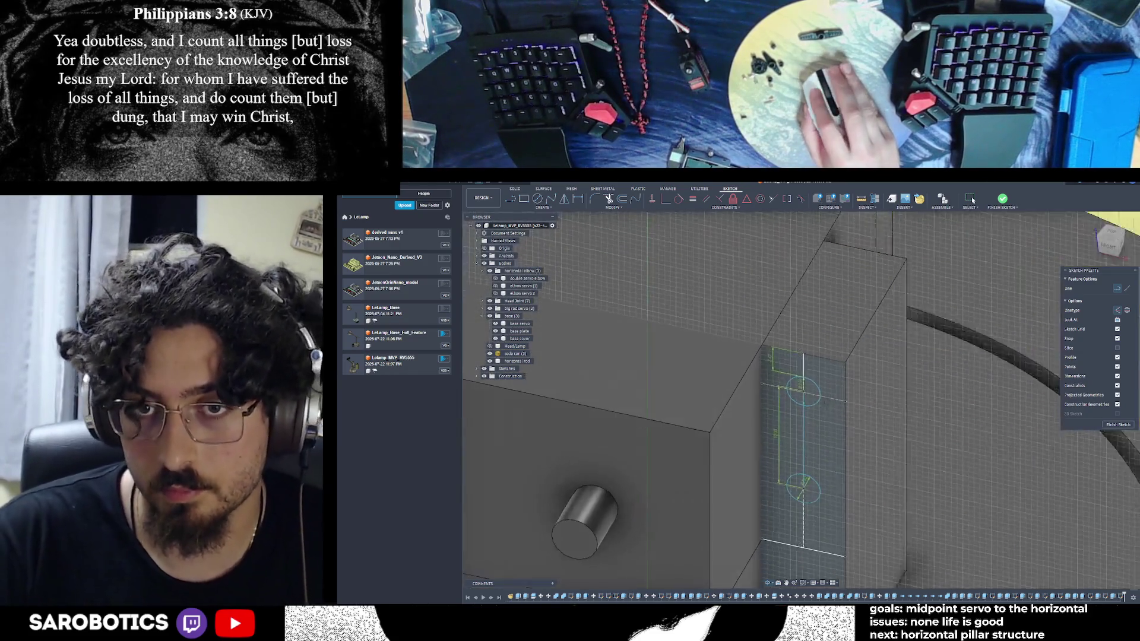
{"action": "scroll", "coordinate": [739, 401], "scroll_direction": "down", "scroll_amount": 5}
{"action": "scroll", "coordinate": [774, 410], "scroll_direction": "up", "scroll_amount": 3}
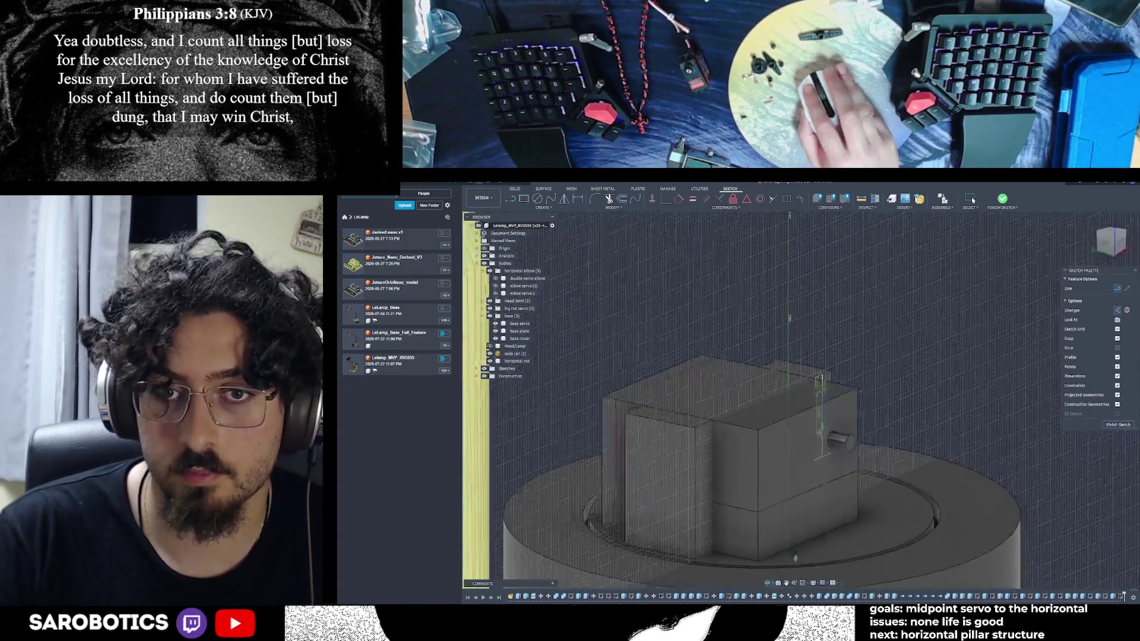
{"action": "scroll", "coordinate": [775, 411], "scroll_direction": "down", "scroll_amount": 2}
{"action": "scroll", "coordinate": [775, 410], "scroll_direction": "up", "scroll_amount": 3}
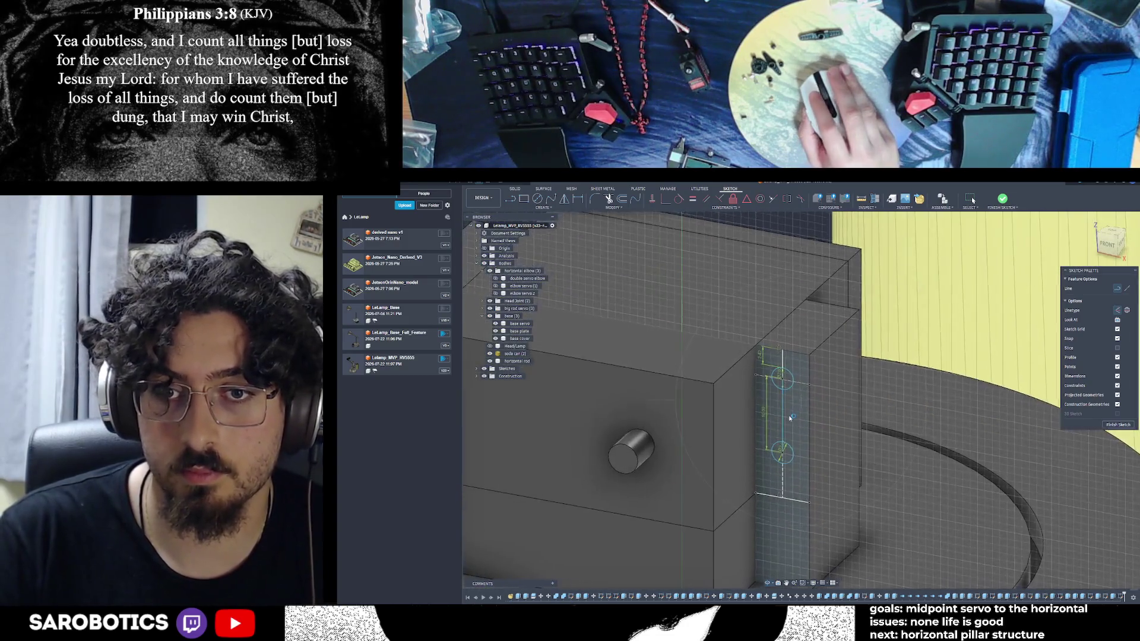
{"action": "middle_click_drag", "start_coordinate": [782, 417], "coordinate": [794, 412], "text": "shift"}
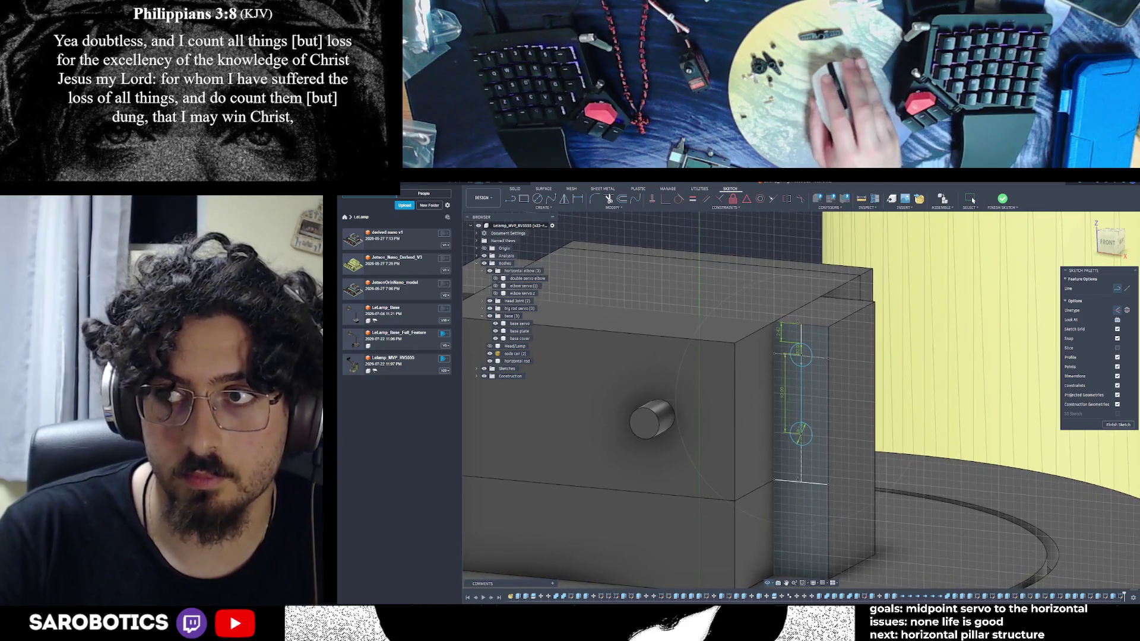
{"action": "scroll", "coordinate": [995, 416], "scroll_direction": "down", "scroll_amount": 2}
{"action": "middle_click_drag", "start_coordinate": [994, 416], "coordinate": [842, 570], "text": "shift"}
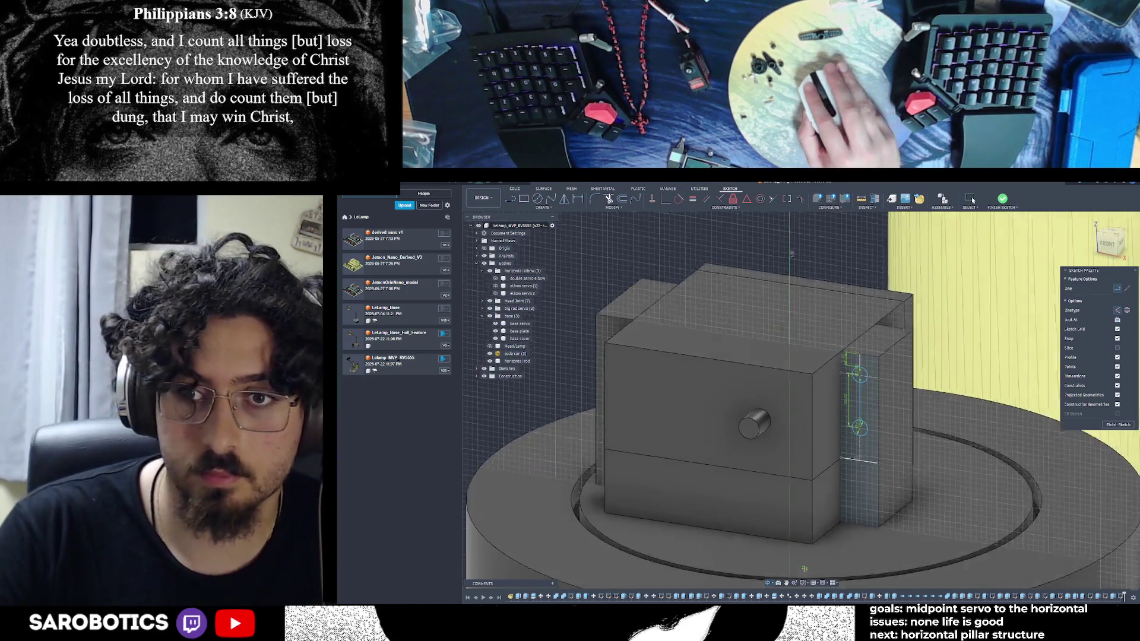
{"action": "middle_click_drag", "start_coordinate": [850, 240], "coordinate": [881, 345], "text": "shift"}
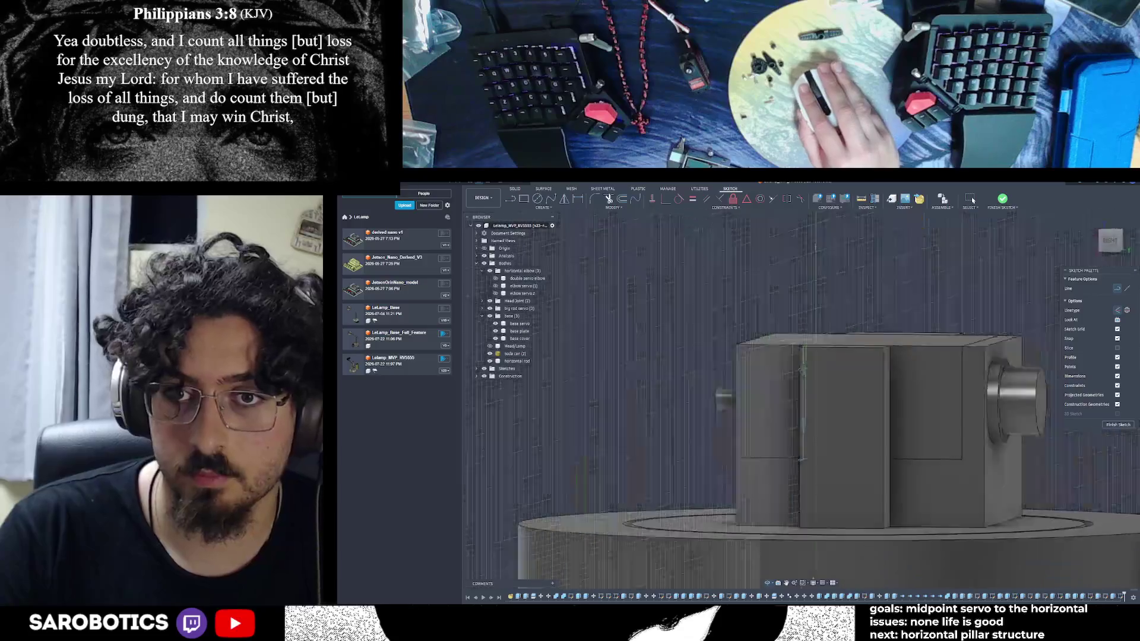
{"action": "scroll", "coordinate": [881, 345], "scroll_direction": "up", "scroll_amount": 3}
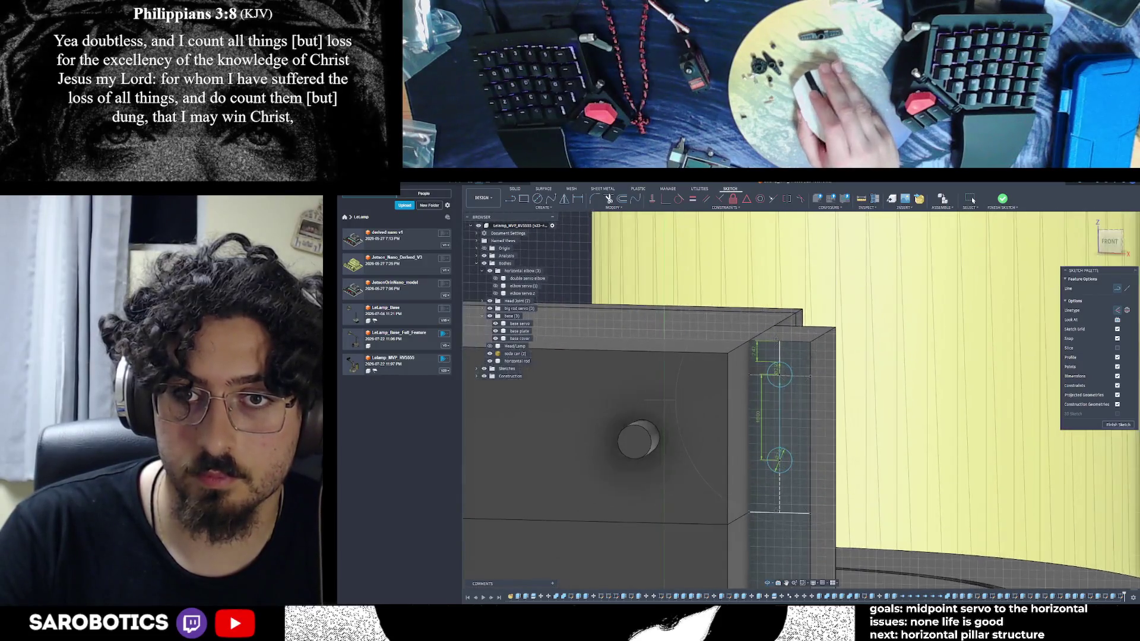
{"action": "mouse_move", "coordinate": [881, 346]}
{"action": "middle_mouse_down", "text": "shift"}
{"action": "mouse_move", "coordinate": [815, 355]}
{"action": "mouse_move", "coordinate": [833, 461]}
{"action": "mouse_move", "coordinate": [802, 427]}
{"action": "middle_mouse_up", "text": "shift"}
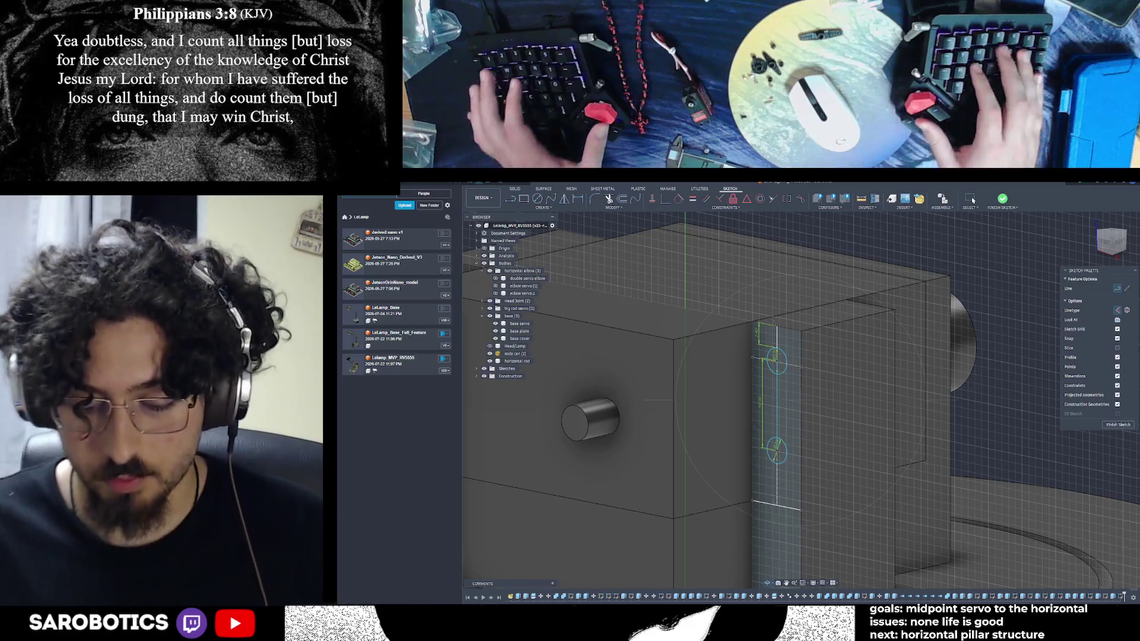
{"action": "key", "text": "alt+Tab"}
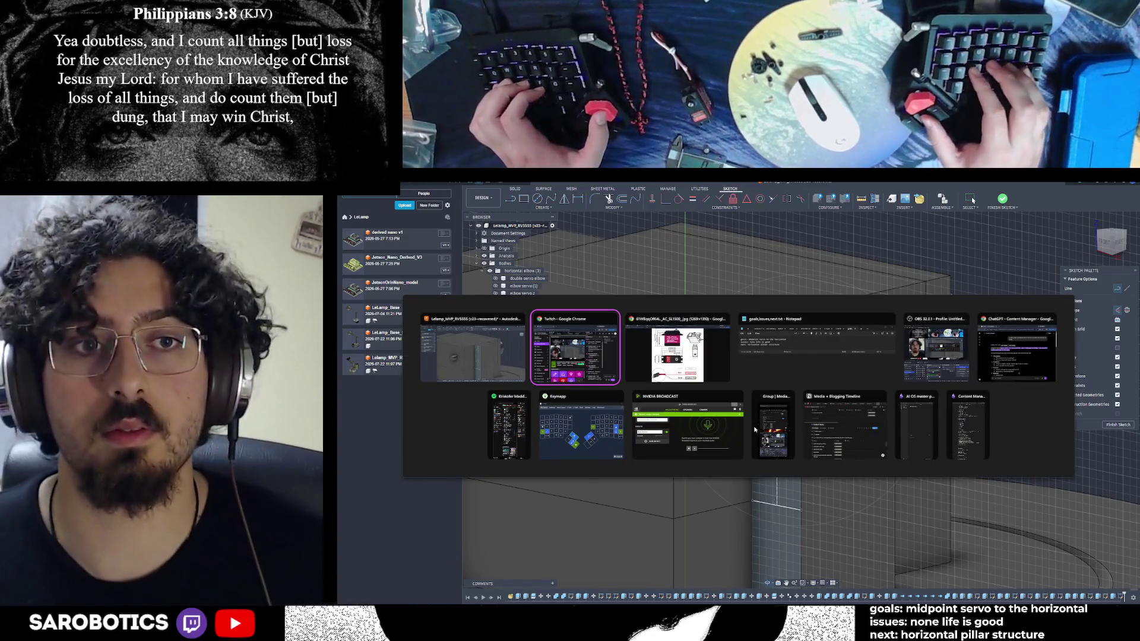
Switch to Chrome and search 'ds3230 servo' in a new tab to find its GrabCAD model
{"action": "key", "text": "Escape"}
{"action": "key", "text": "alt+Tab"}
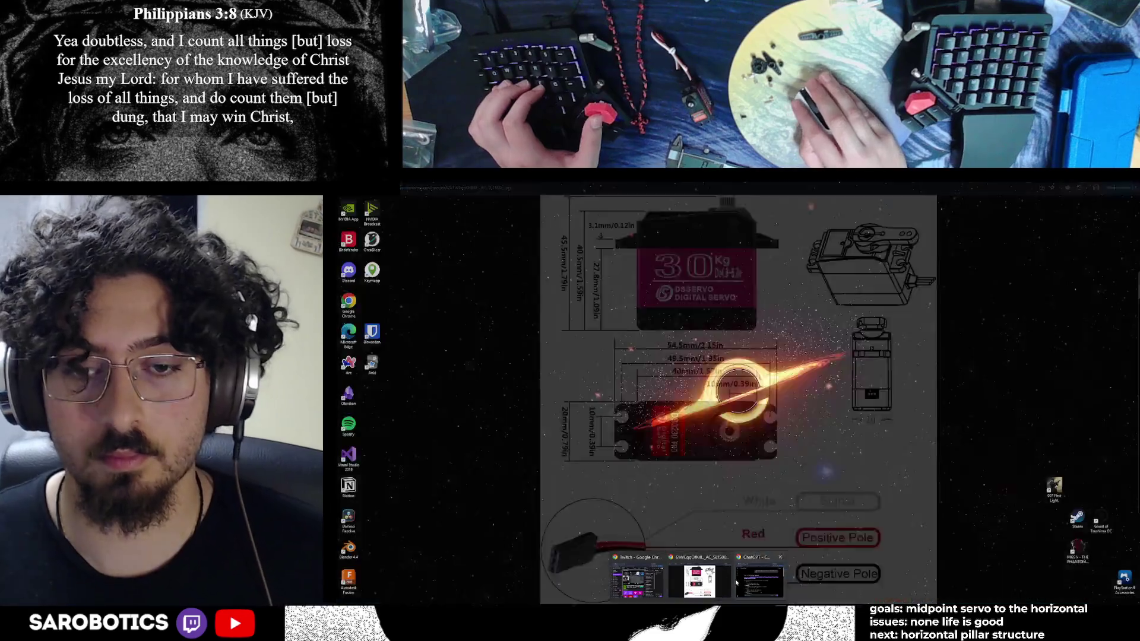
{"action": "key", "text": "ctrl+t"}
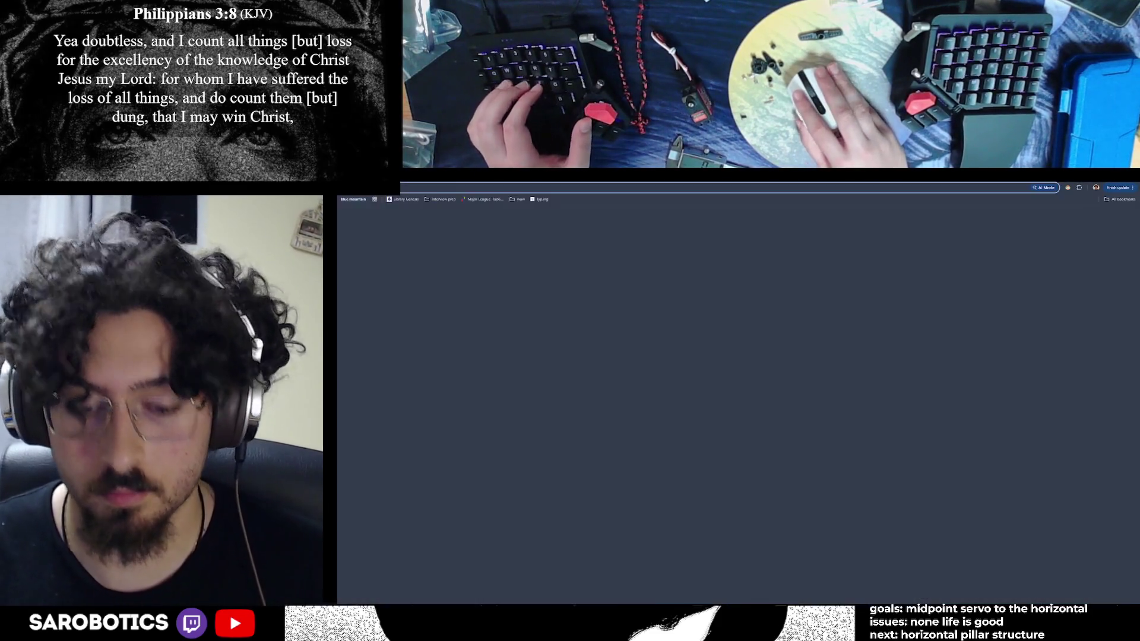
{"action": "type", "text": "ds32"}
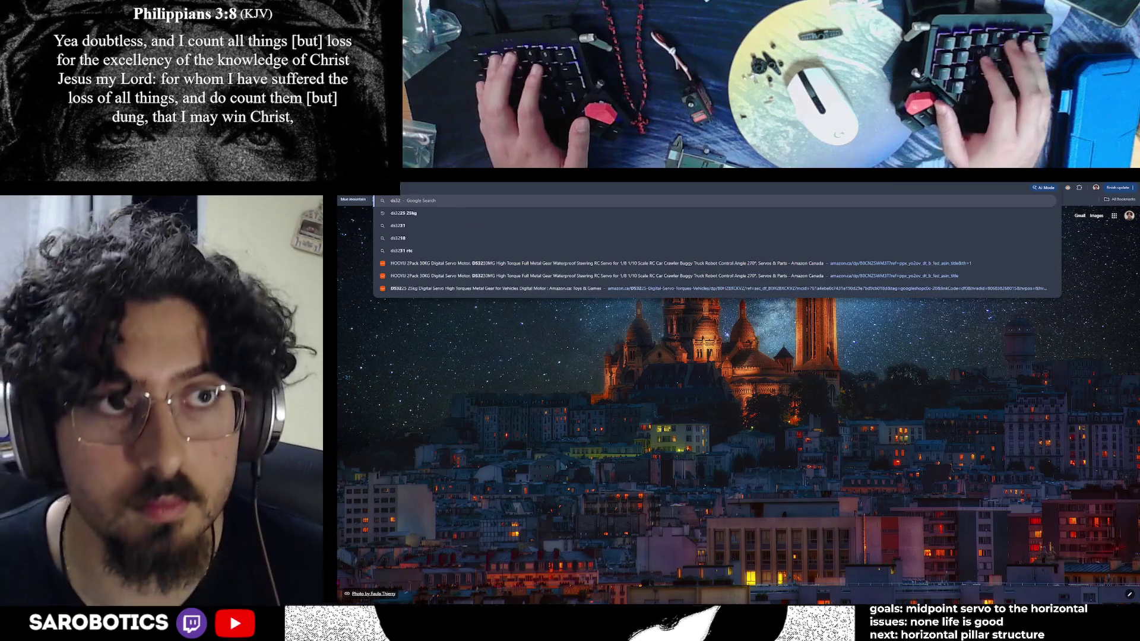
{"action": "type", "text": "30 servo"}
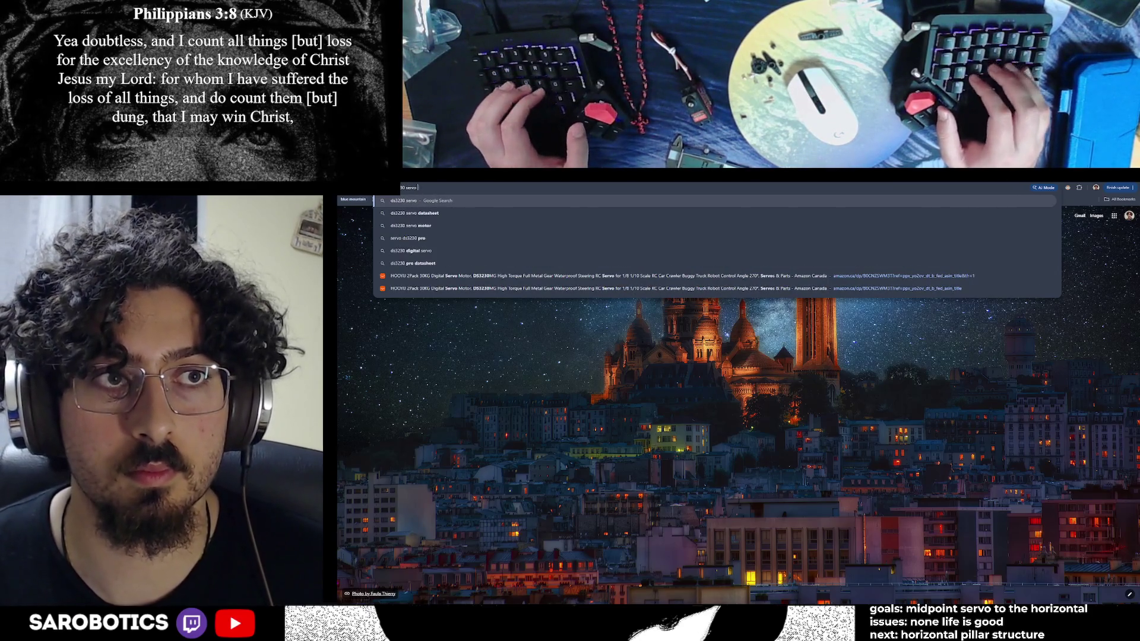
{"action": "key", "text": "Return"}
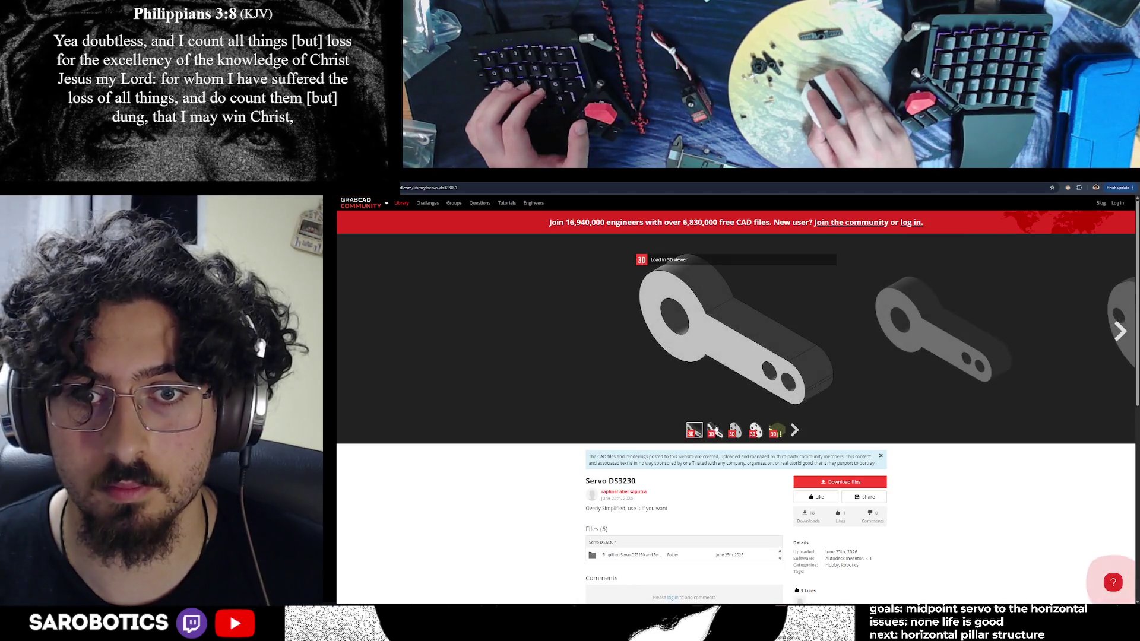
Advance the carousel to the yellow DS3230 servo render, view it full-size, then return to Fusion 360
{"action": "left_click", "coordinate": [1120, 330]}
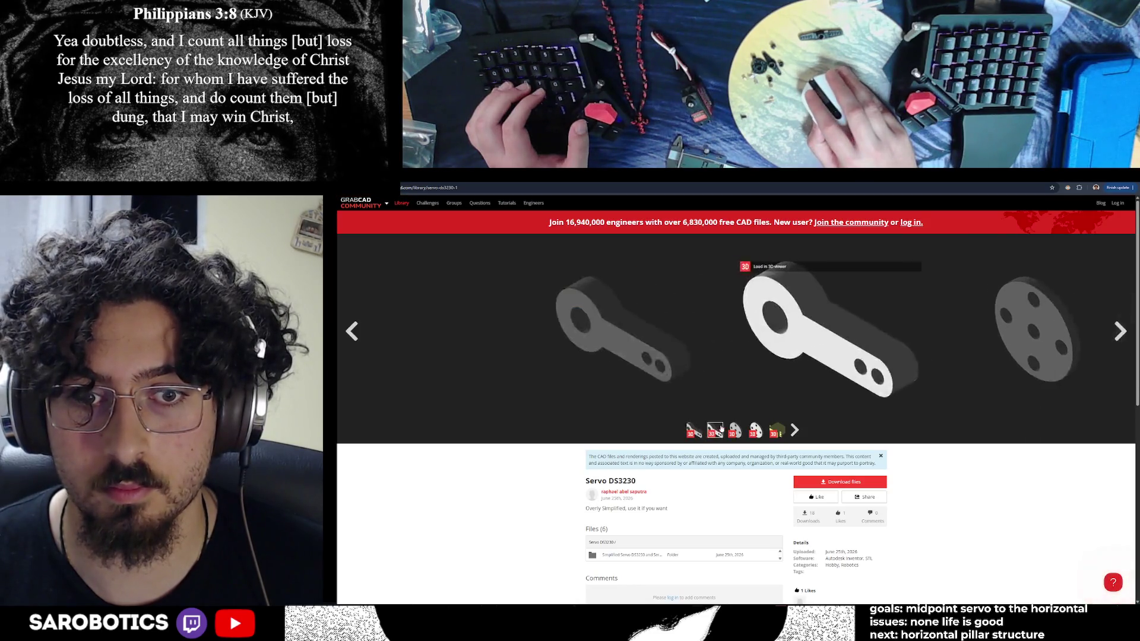
{"action": "left_click", "coordinate": [1119, 330]}
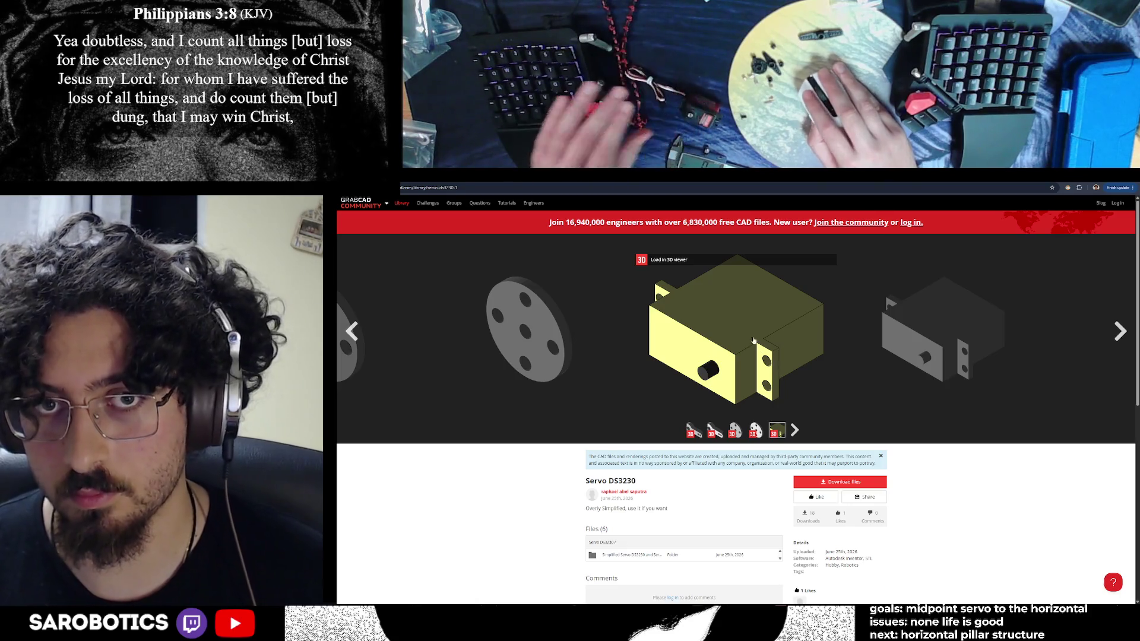
{"action": "left_click", "coordinate": [751, 340]}
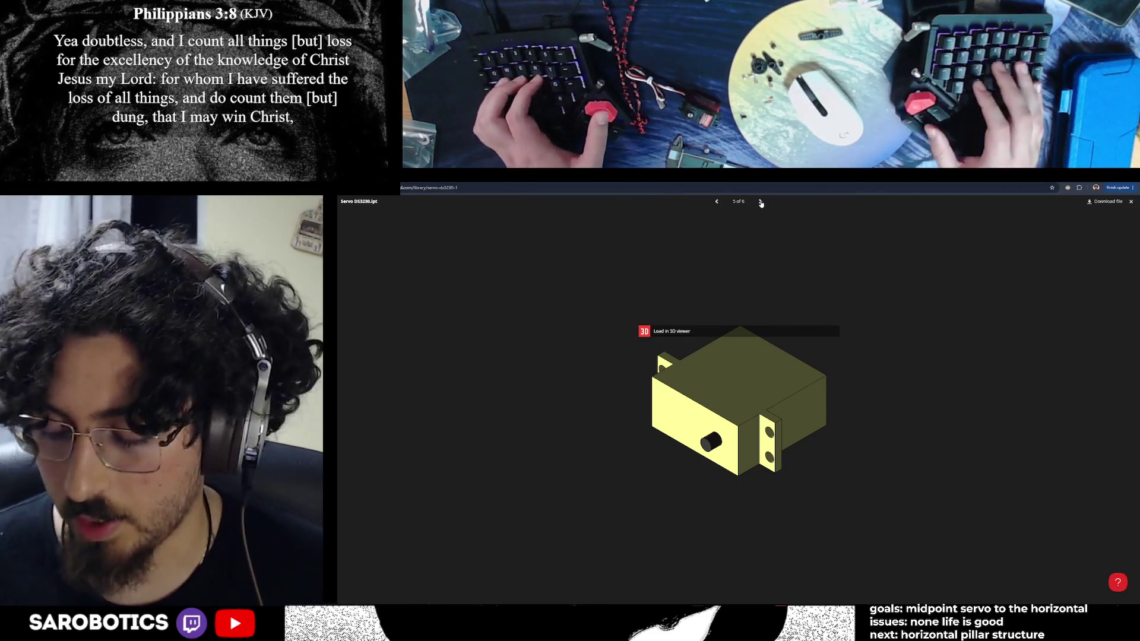
{"action": "key", "text": "alt+Tab"}
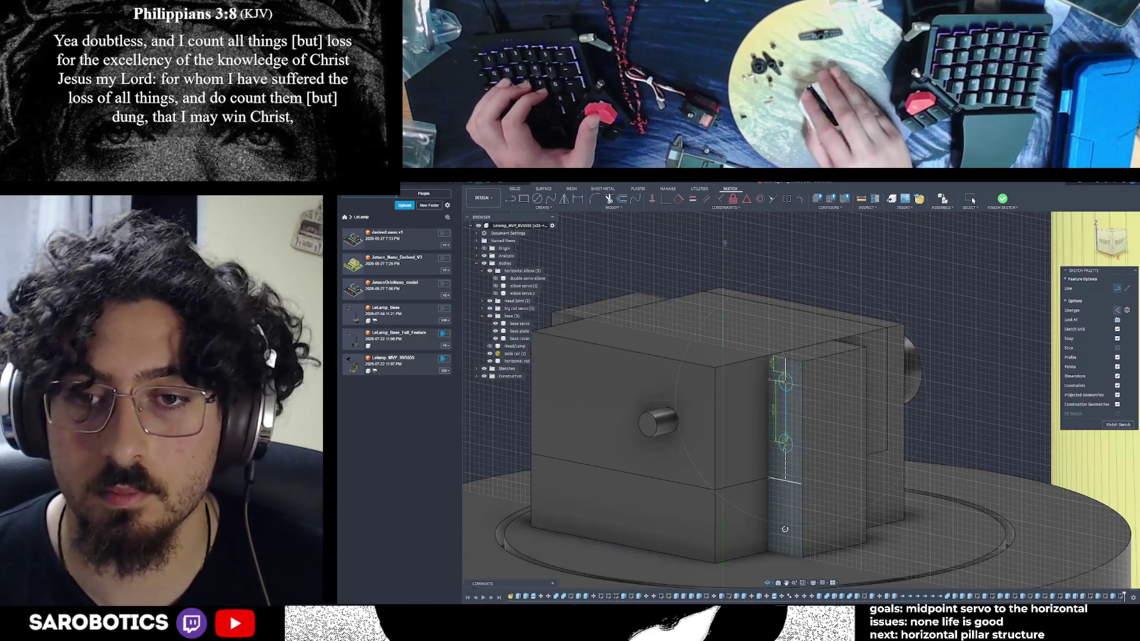
Look straight at the sketch plane from the ViewCube FRONT face and zoom onto the two mount circles
{"action": "middle_click_drag", "start_coordinate": [785, 529], "coordinate": [677, 563], "text": "shift"}
{"action": "left_click", "coordinate": [1071, 319]}
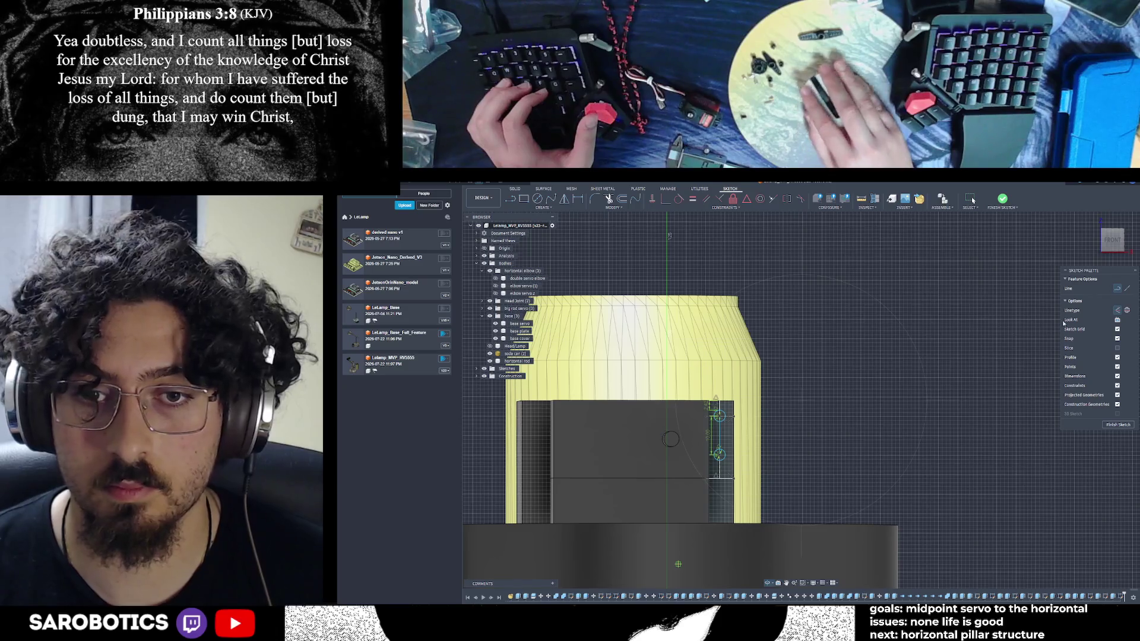
{"action": "left_click", "coordinate": [1113, 240]}
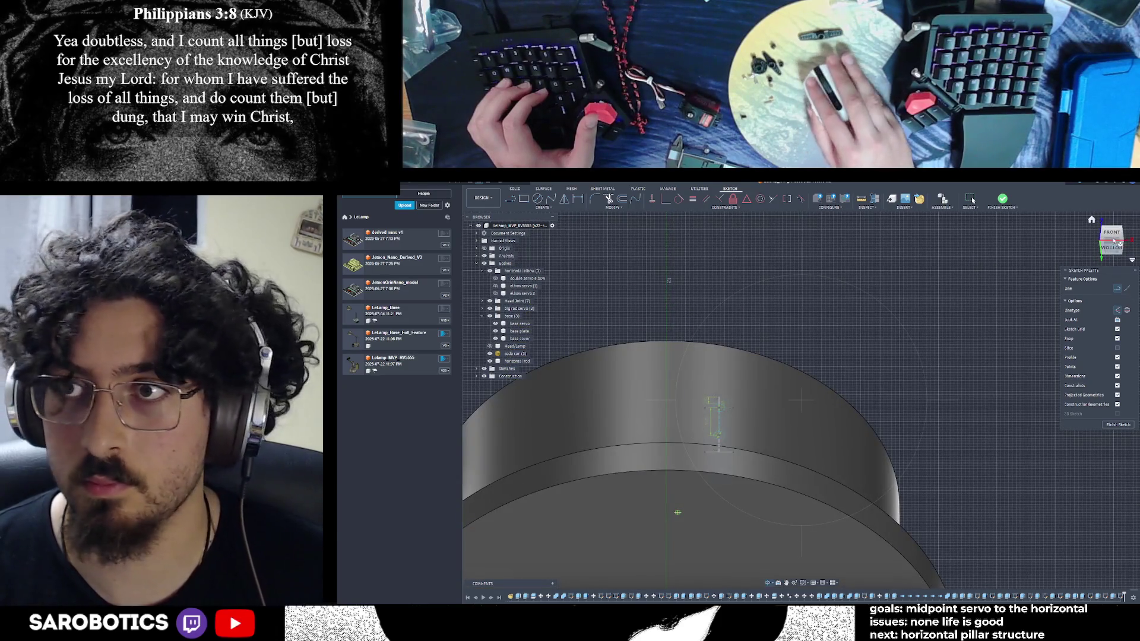
{"action": "left_click", "coordinate": [1112, 241]}
{"action": "scroll", "coordinate": [713, 442], "scroll_direction": "up", "scroll_amount": 2}
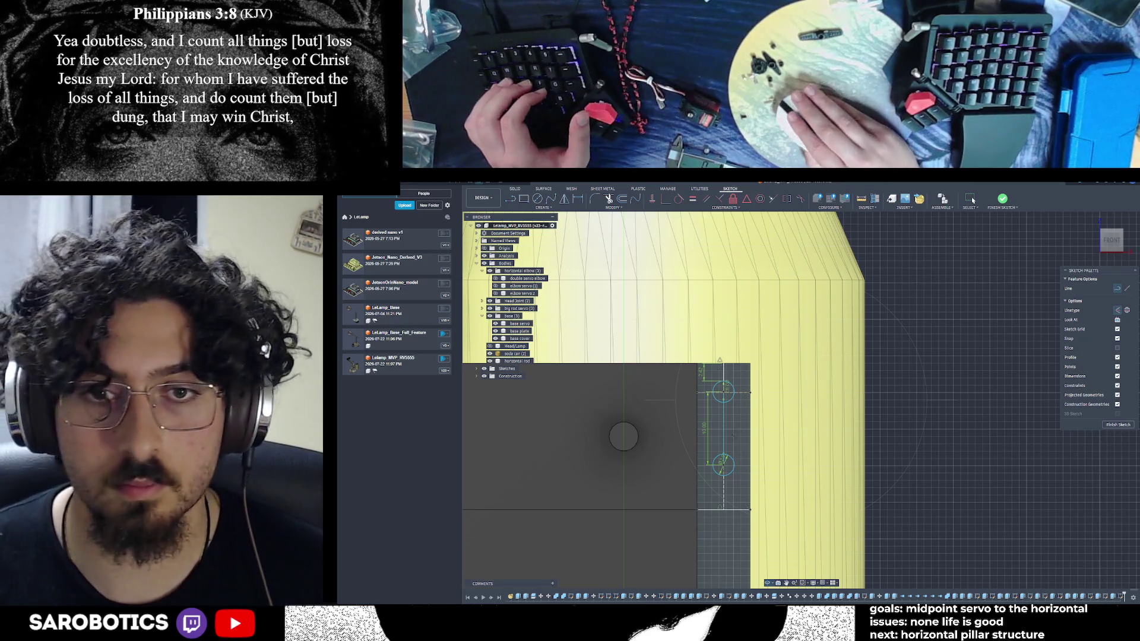
{"action": "scroll", "coordinate": [720, 440], "scroll_direction": "up", "scroll_amount": 1}
{"action": "scroll", "coordinate": [720, 440], "scroll_direction": "up", "scroll_amount": 1}
{"action": "scroll", "coordinate": [720, 440], "scroll_direction": "up", "scroll_amount": 1}
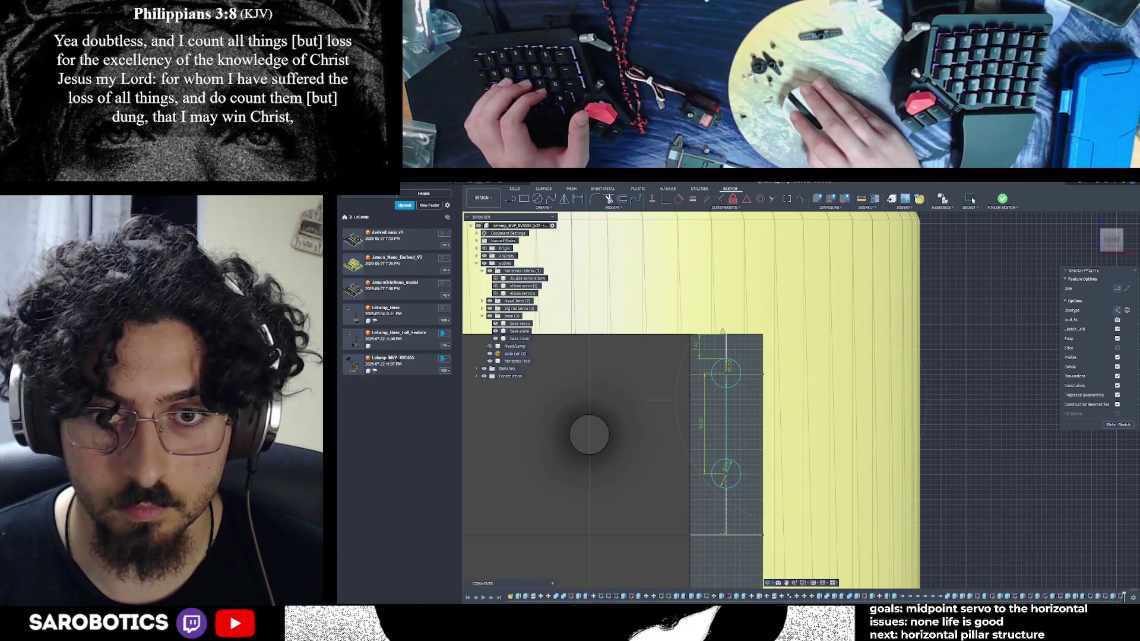
{"action": "left_click", "coordinate": [770, 471]}
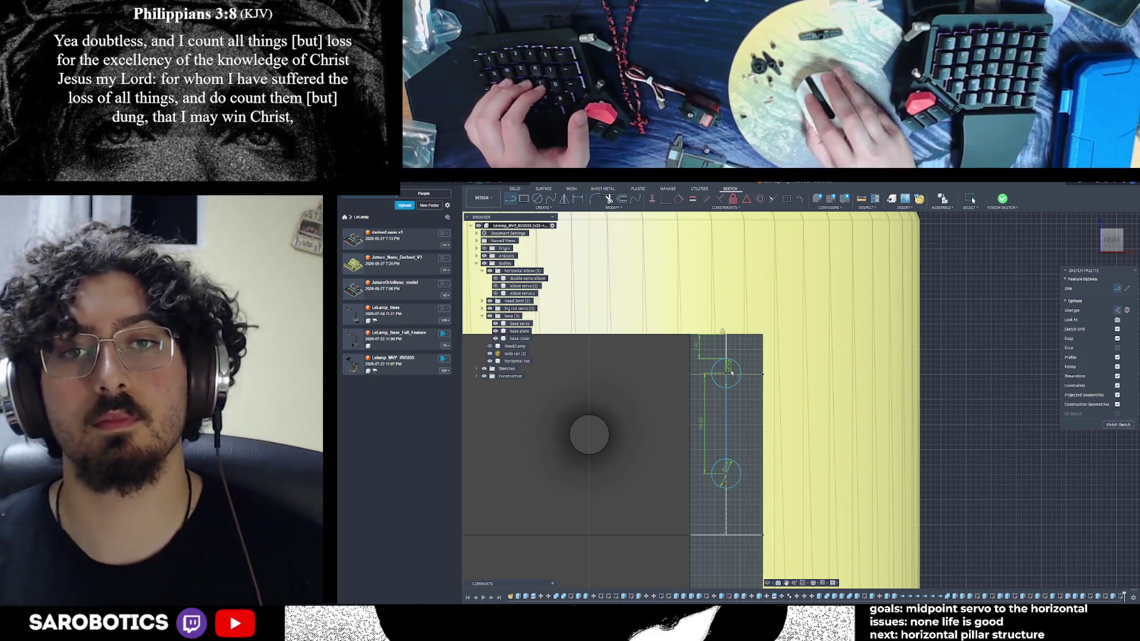
{"action": "scroll", "coordinate": [709, 360], "scroll_direction": "up", "scroll_amount": 1}
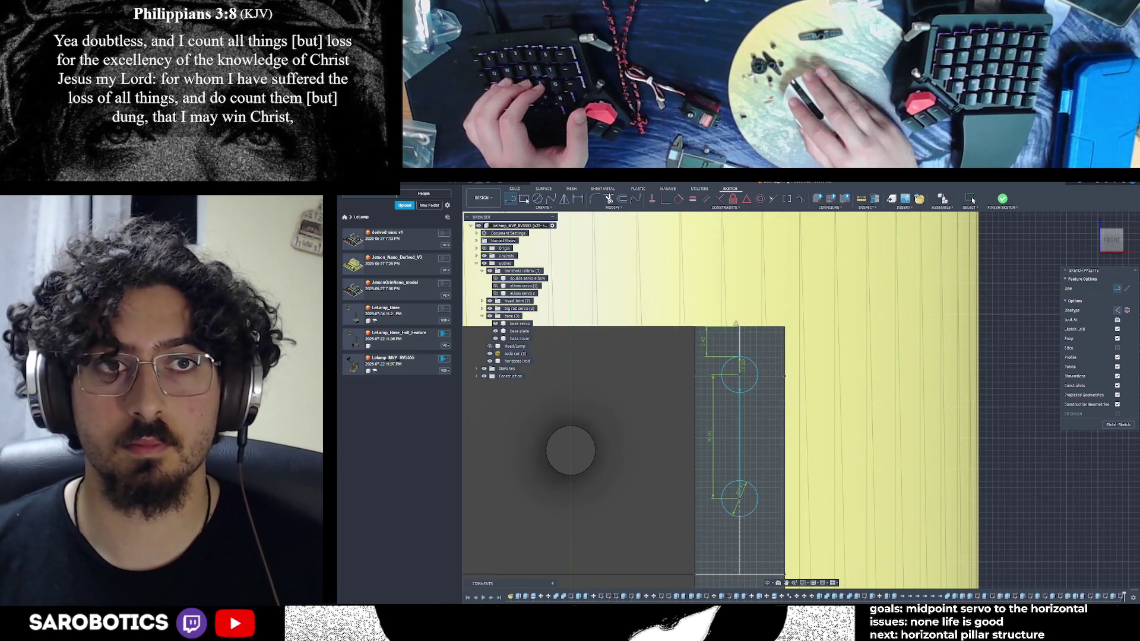
Start a line at the lower circle's centre, abandon it, and orbit back to an angled 3D view
{"action": "key", "text": "r"}
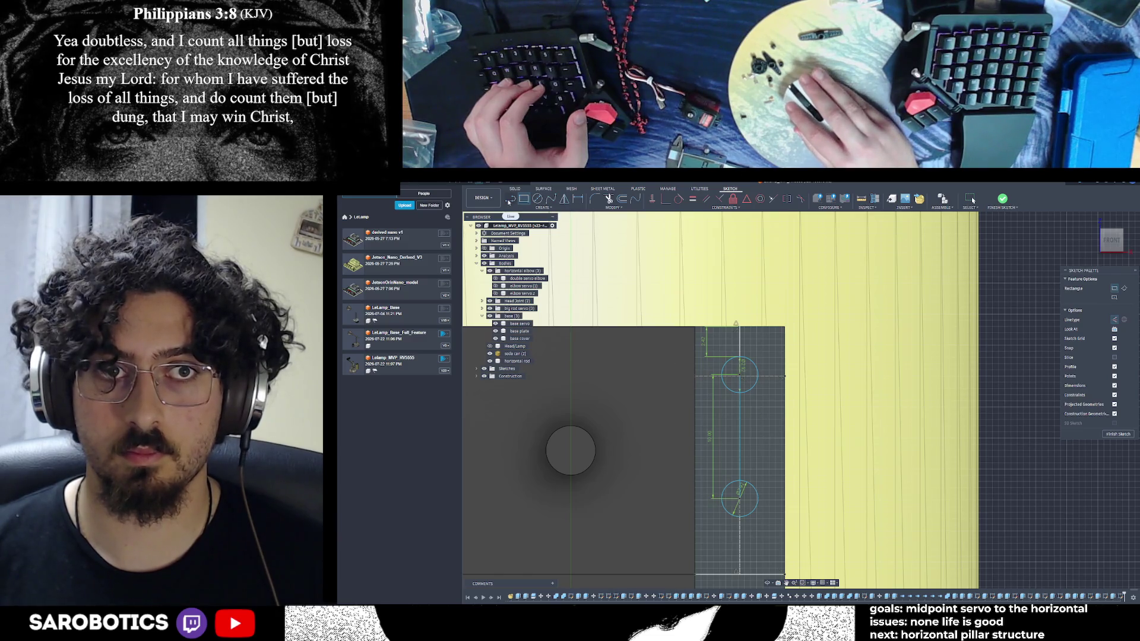
{"action": "mouse_move", "coordinate": [1112, 240]}
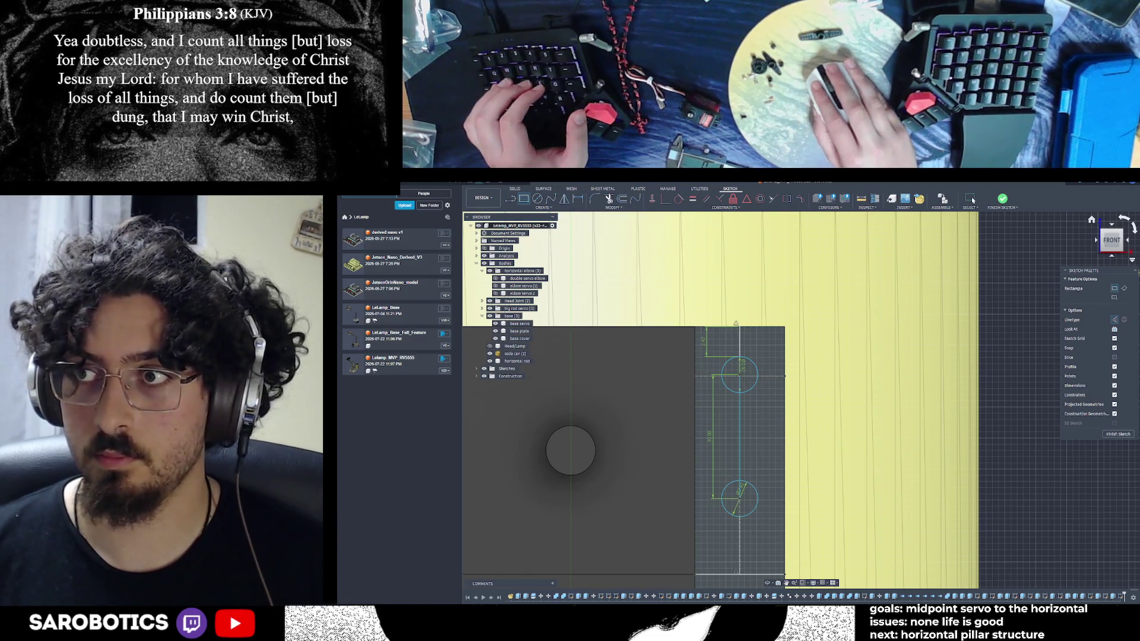
{"action": "scroll", "coordinate": [827, 386], "scroll_direction": "down", "scroll_amount": 1}
{"action": "scroll", "coordinate": [770, 424], "scroll_direction": "down", "scroll_amount": 1}
{"action": "scroll", "coordinate": [763, 398], "scroll_direction": "down", "scroll_amount": 1}
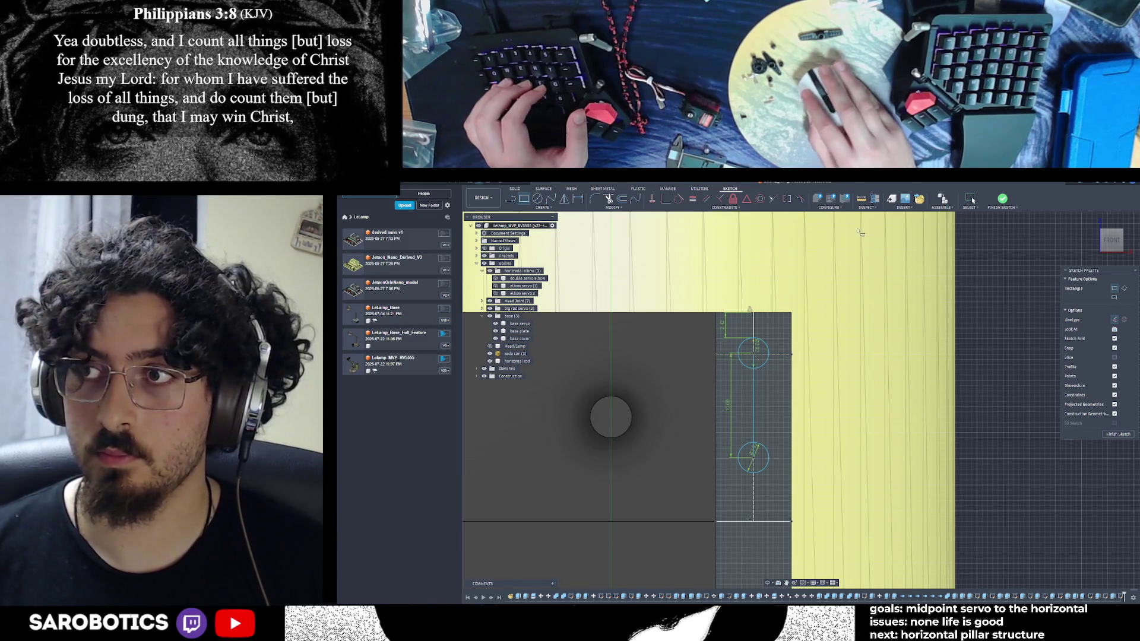
{"action": "scroll", "coordinate": [755, 394], "scroll_direction": "up", "scroll_amount": 1}
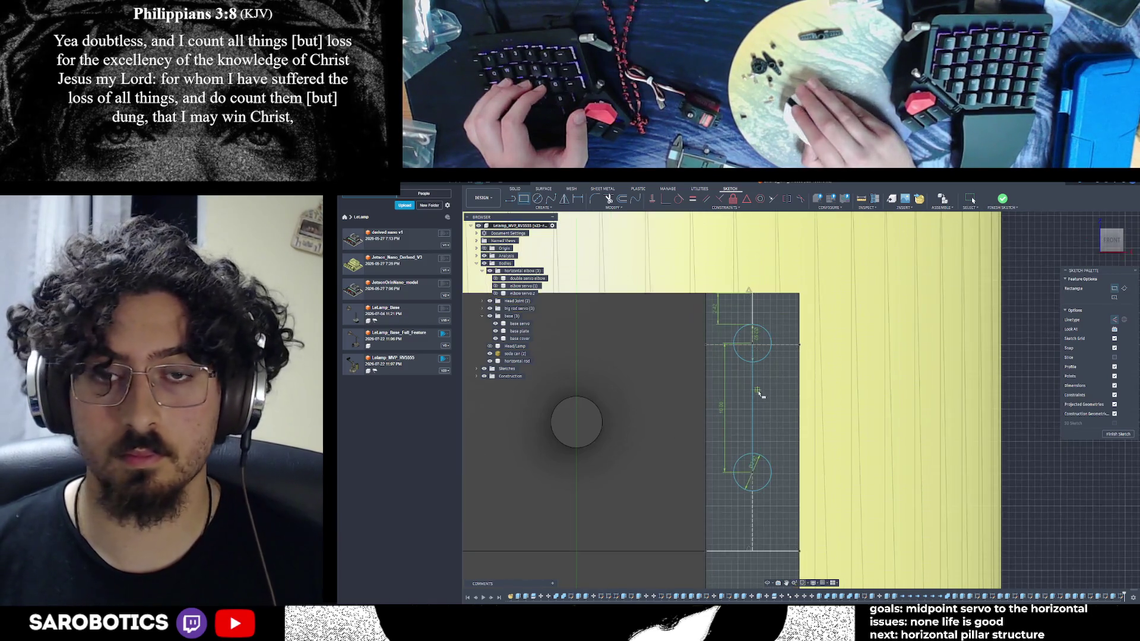
{"action": "scroll", "coordinate": [740, 339], "scroll_direction": "up", "scroll_amount": 1}
{"action": "scroll", "coordinate": [784, 323], "scroll_direction": "up", "scroll_amount": 1}
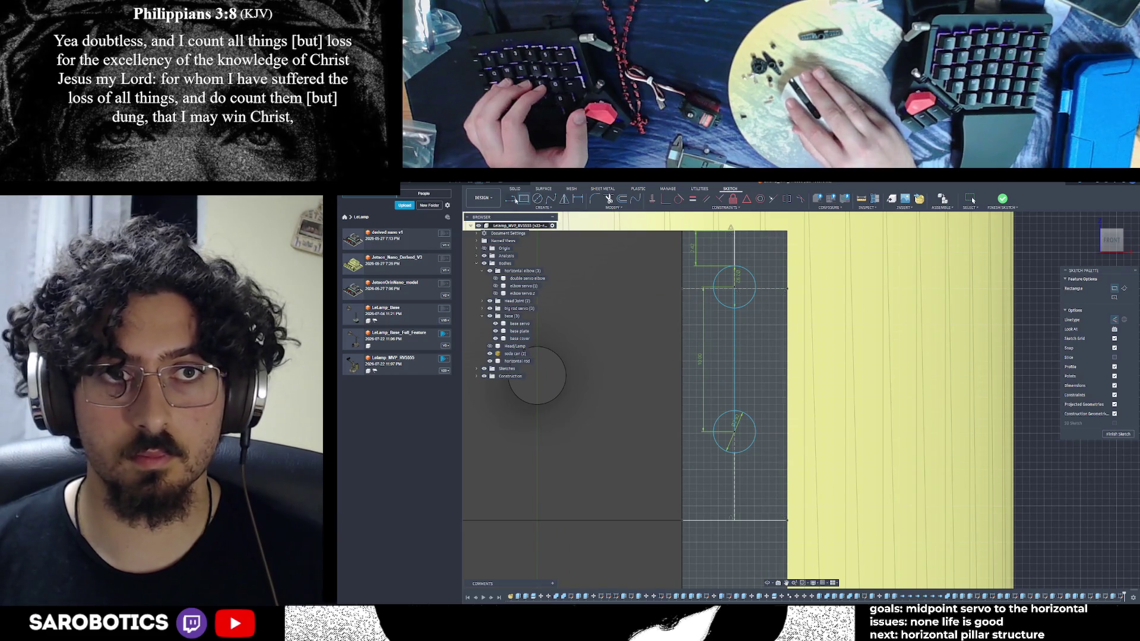
{"action": "left_click", "coordinate": [512, 199]}
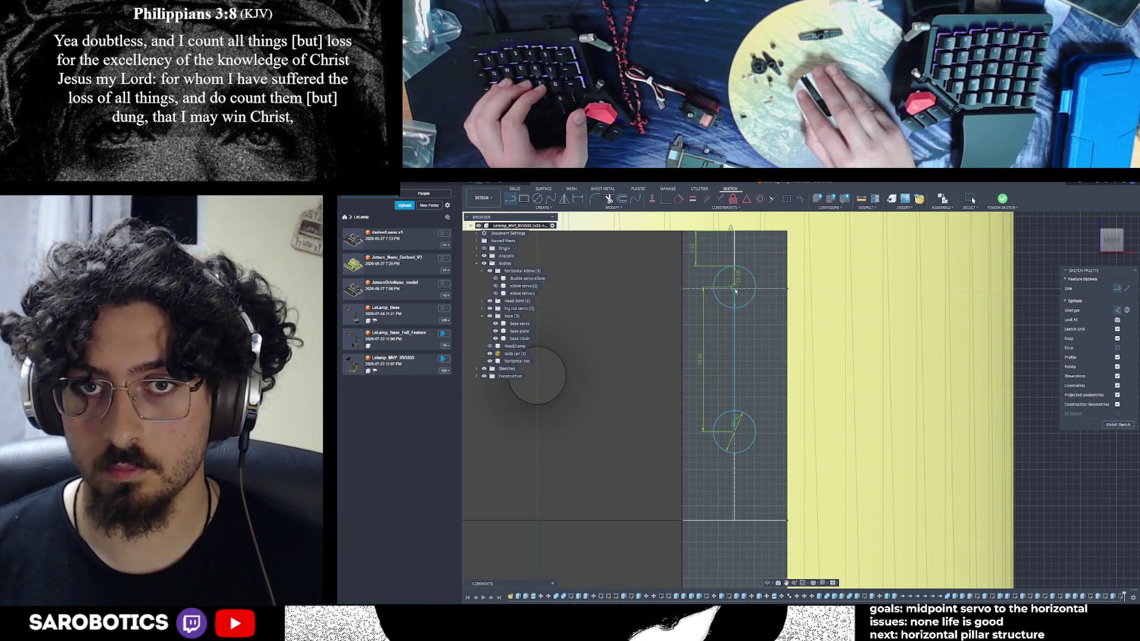
{"action": "left_click", "coordinate": [733, 433]}
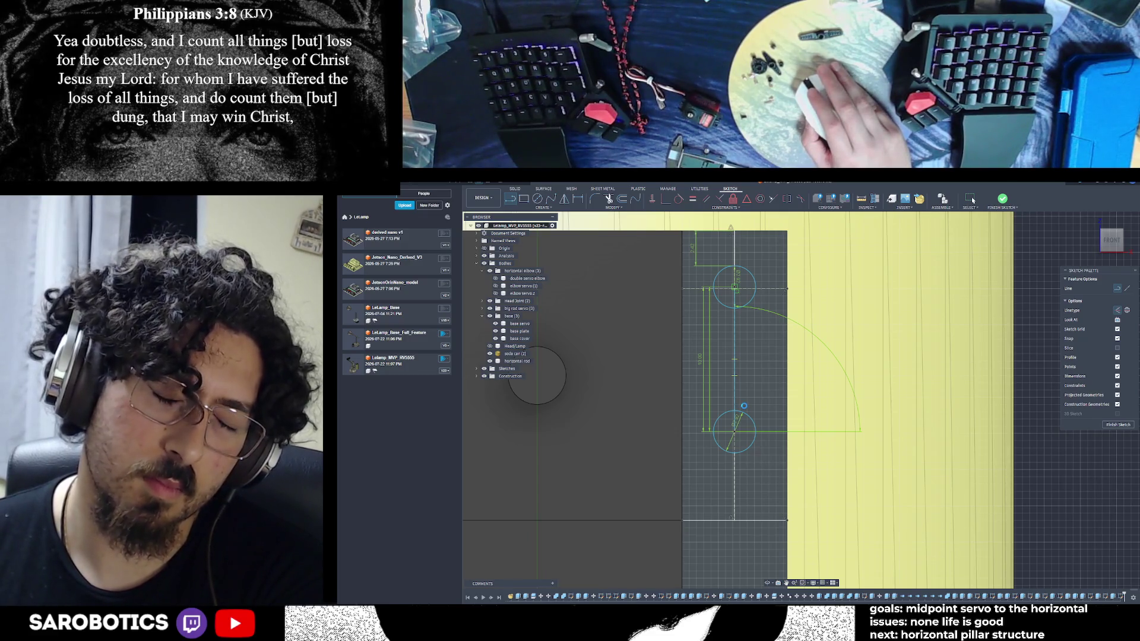
{"action": "key", "text": "Escape"}
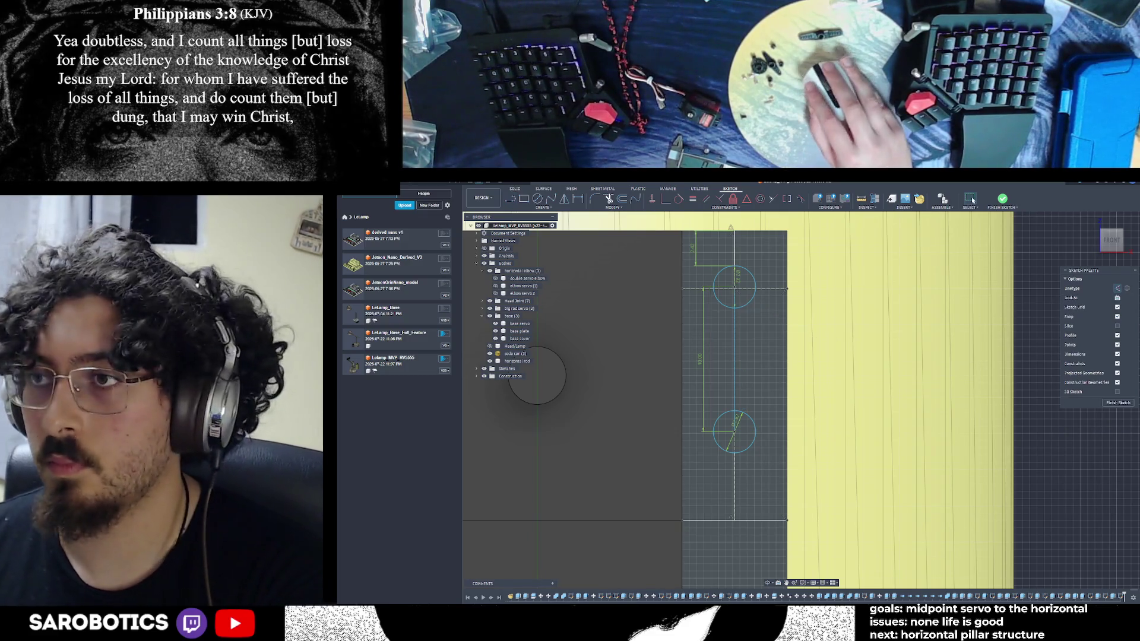
{"action": "scroll", "coordinate": [761, 343], "scroll_direction": "down", "scroll_amount": 2}
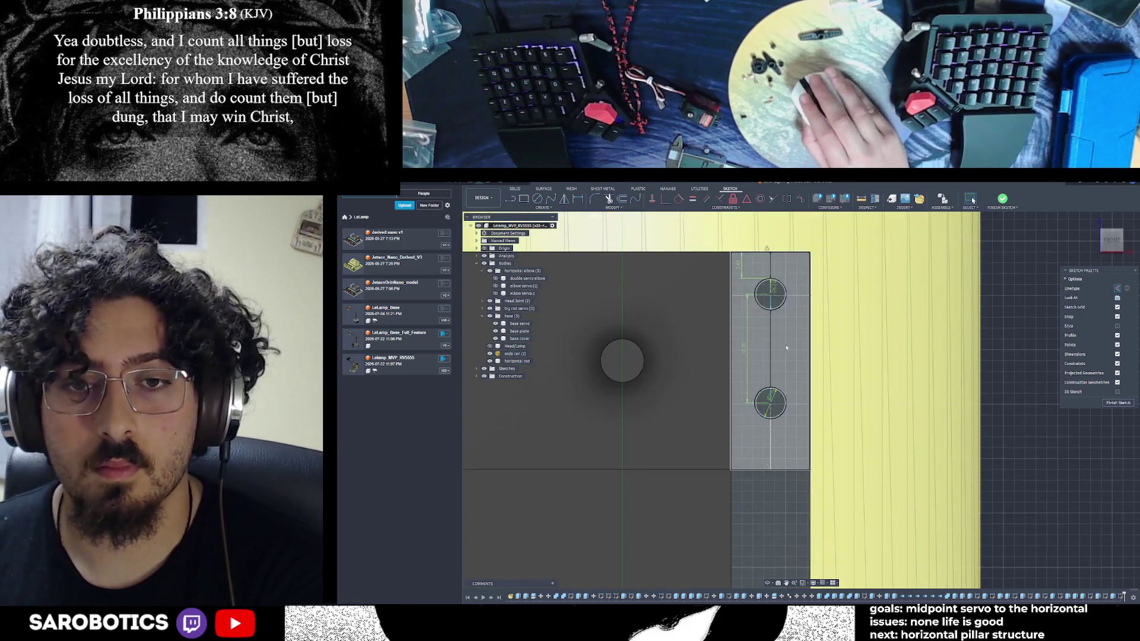
{"action": "middle_click_drag", "start_coordinate": [760, 343], "coordinate": [783, 375], "text": "shift"}
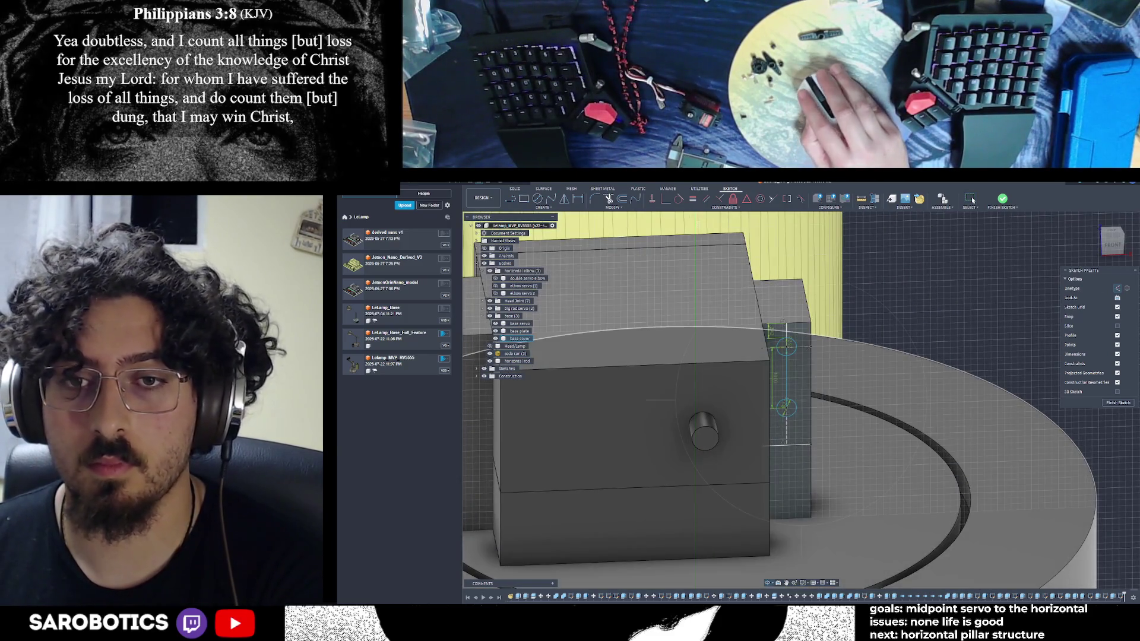
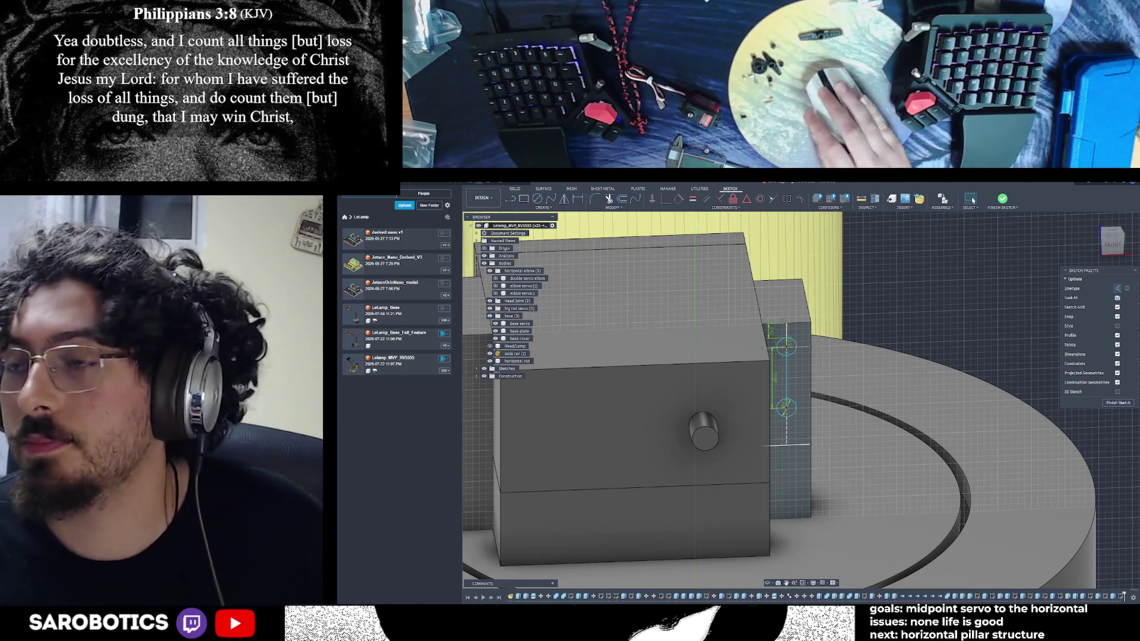
Orbit around the elbow block to view its top, then bring up the open-window switcher
{"action": "mouse_move", "coordinate": [766, 499]}
{"action": "middle_mouse_down", "text": "shift"}
{"action": "mouse_move", "coordinate": [773, 526]}
{"action": "mouse_move", "coordinate": [801, 499]}
{"action": "middle_mouse_up", "text": "shift"}
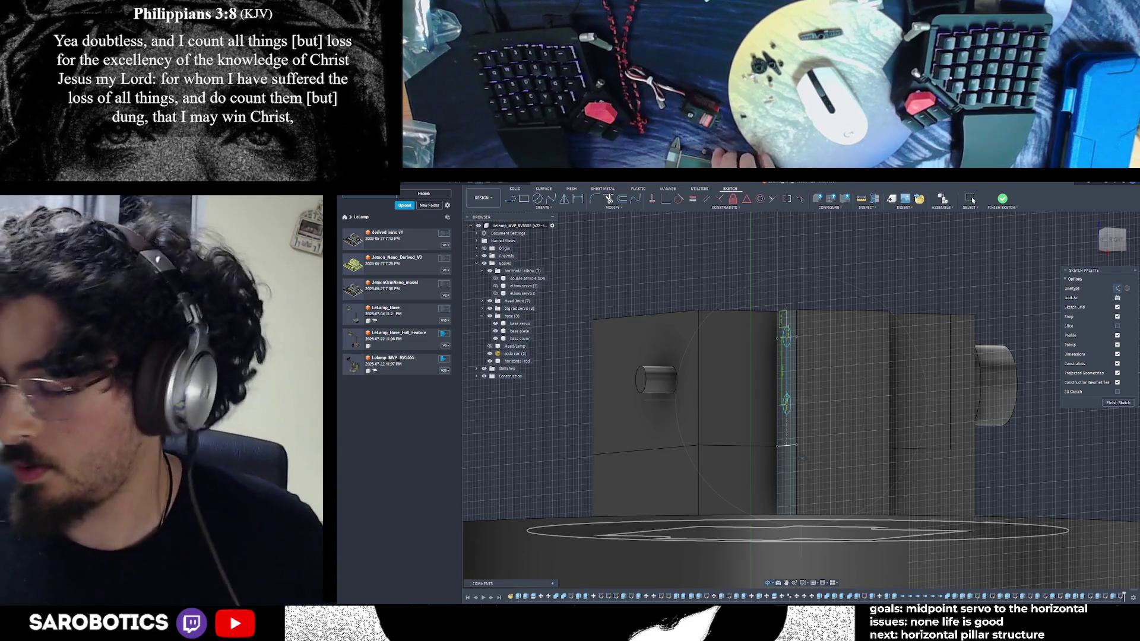
{"action": "middle_click_drag", "start_coordinate": [784, 401], "coordinate": [783, 356], "text": "shift"}
{"action": "key", "text": "alt+Tab"}
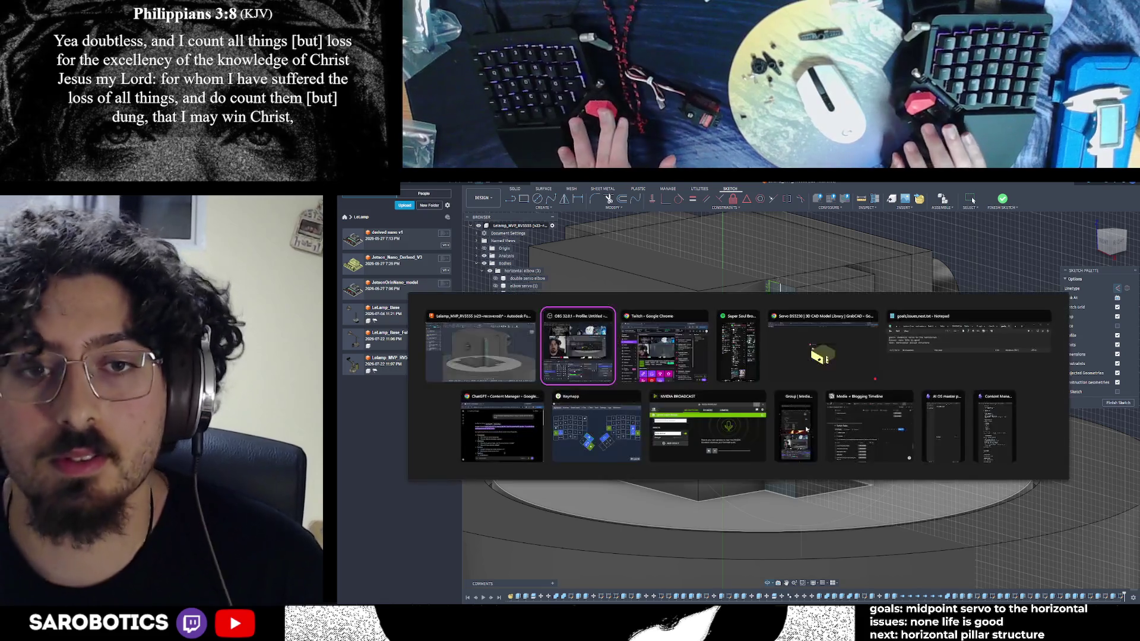
{"action": "mouse_move", "coordinate": [481, 346]}
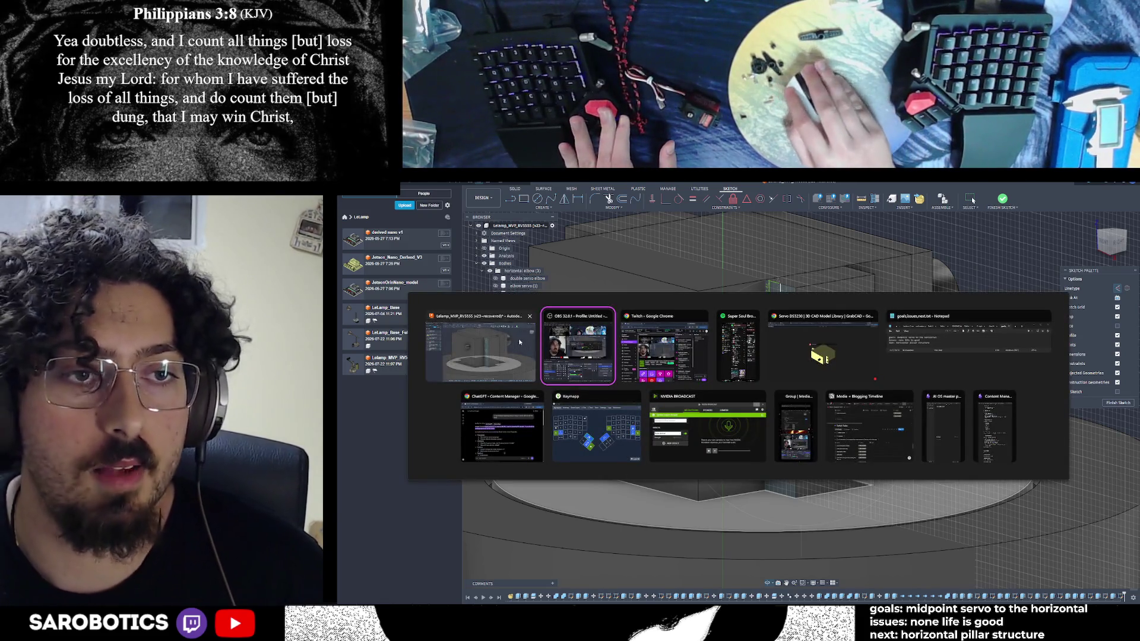
Bring the lamp robot design window back to the front
{"action": "left_click", "coordinate": [519, 341]}
{"action": "scroll", "coordinate": [784, 401], "scroll_direction": "up", "scroll_amount": 3}
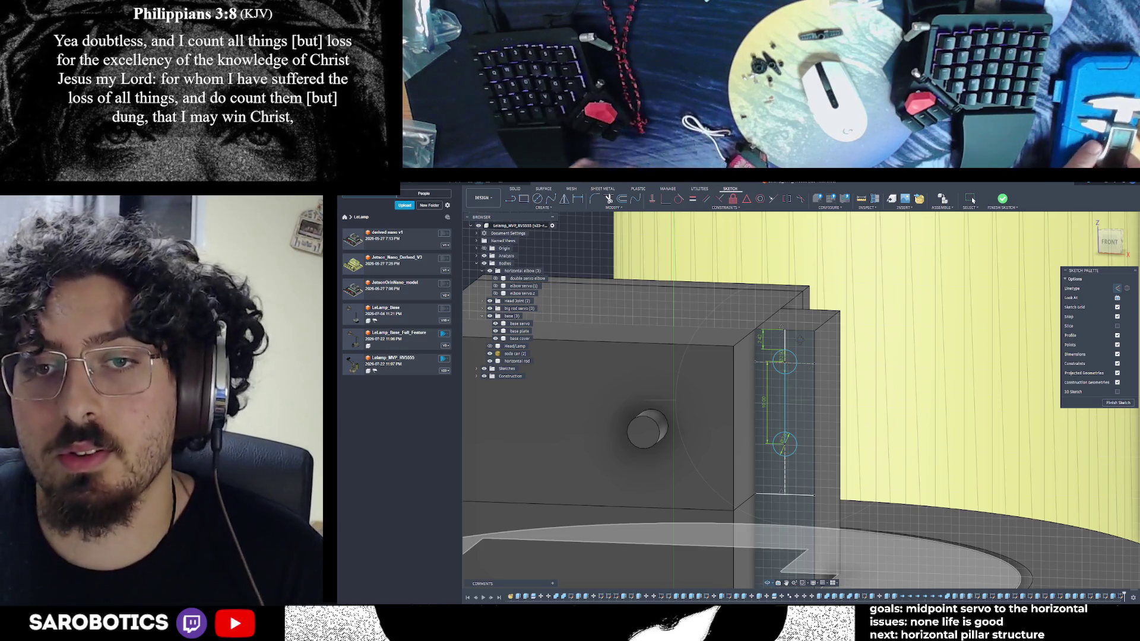
Measure between the top sketch edge and a lower edge, reading 32.00 mm, then leave Measure for the Line tool
{"action": "middle_click_drag", "start_coordinate": [802, 400], "coordinate": [820, 416], "text": "shift"}
{"action": "right_click", "coordinate": [820, 416]}
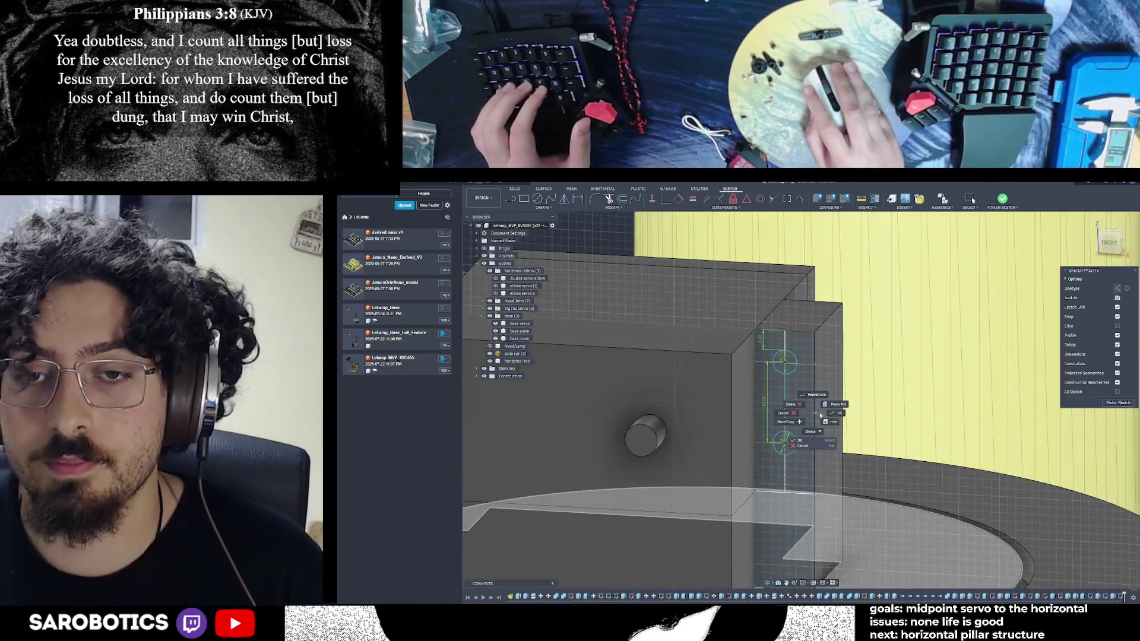
{"action": "key", "text": "Escape"}
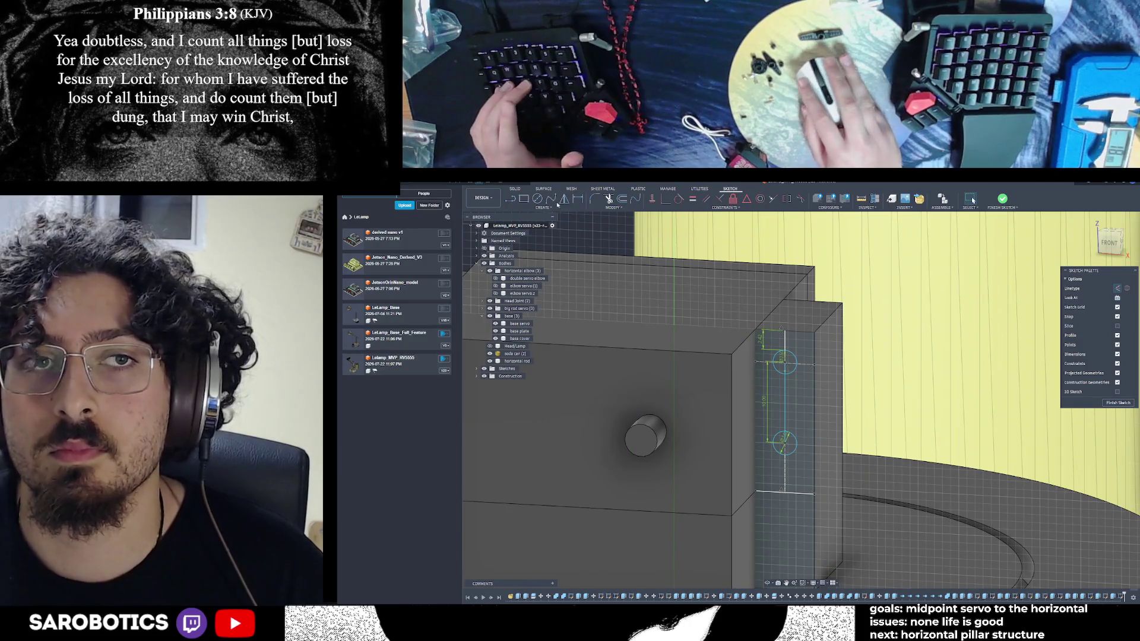
{"action": "left_click", "coordinate": [861, 198]}
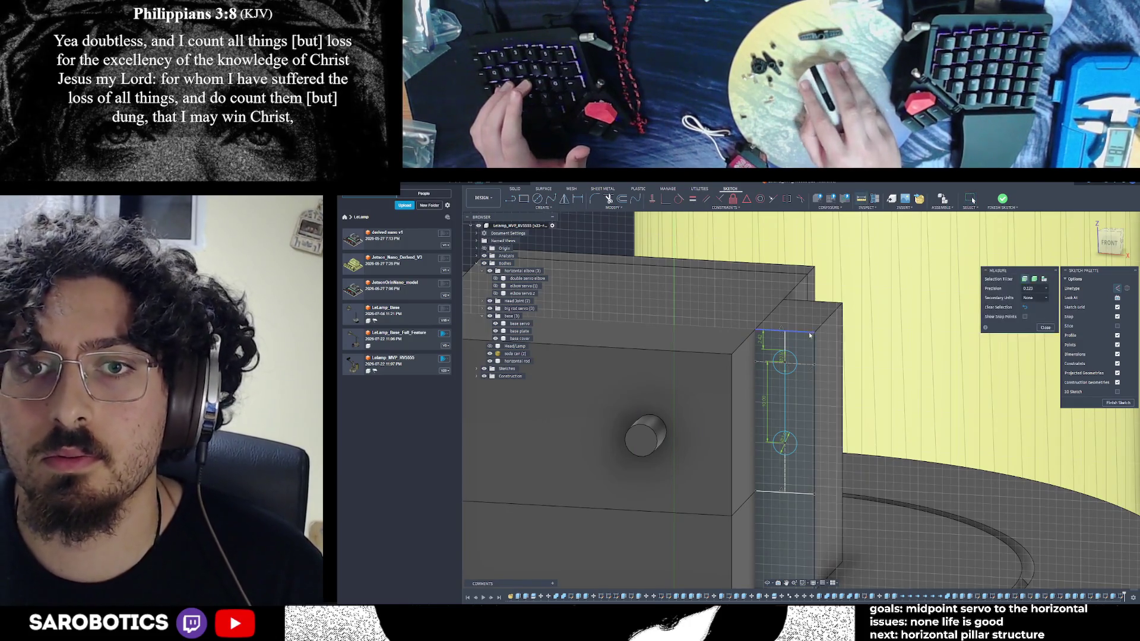
{"action": "left_click", "coordinate": [785, 332]}
{"action": "left_click", "coordinate": [793, 492]}
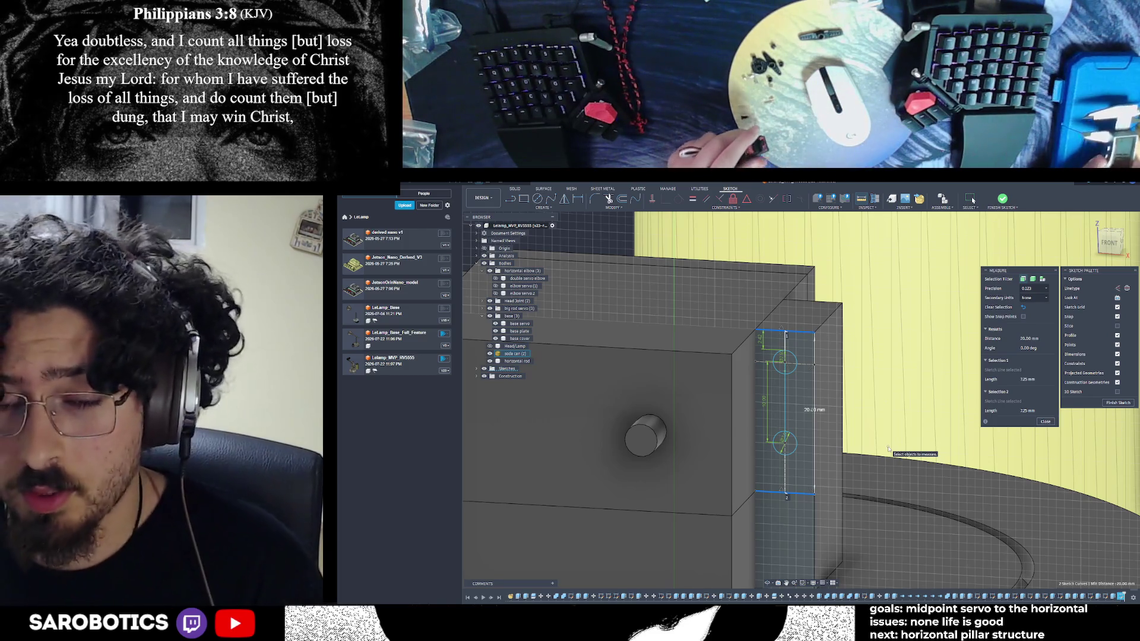
{"action": "left_click", "coordinate": [772, 588]}
{"action": "middle_click_drag", "start_coordinate": [772, 588], "coordinate": [798, 514], "text": "shift"}
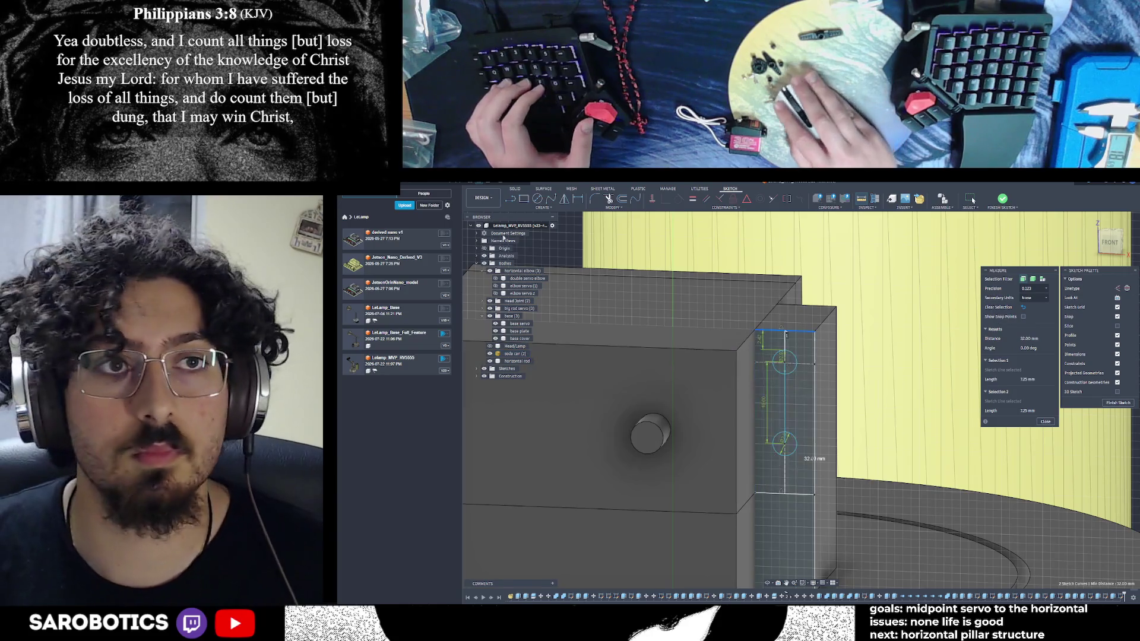
{"action": "key", "text": "l"}
{"action": "scroll", "coordinate": [781, 516], "scroll_direction": "up", "scroll_amount": 3}
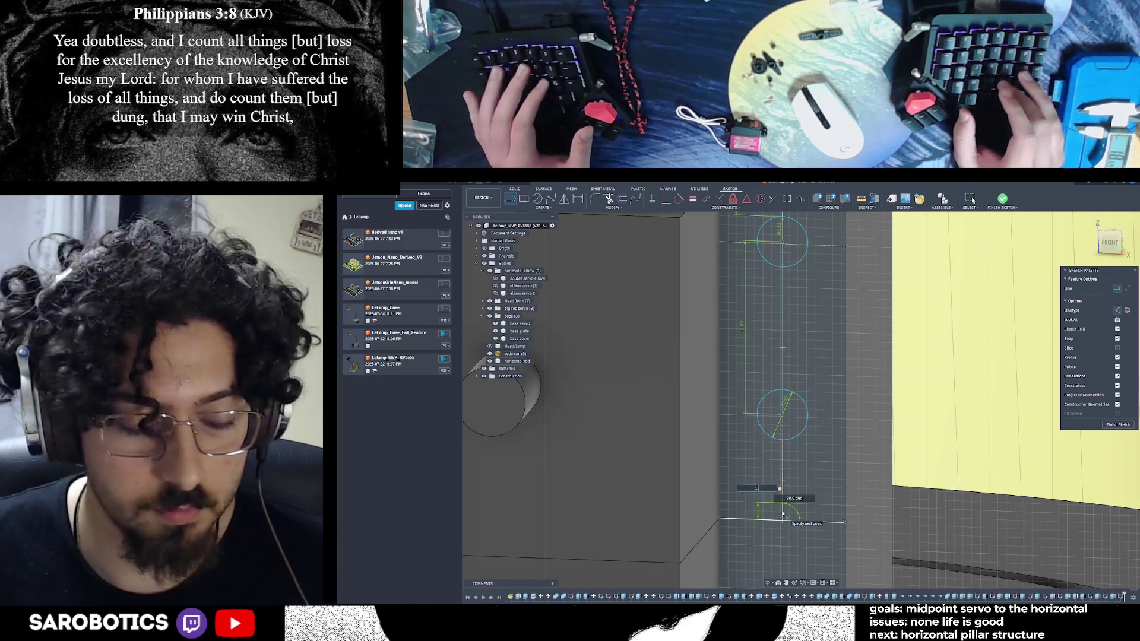
{"action": "type", "text": "5436"}
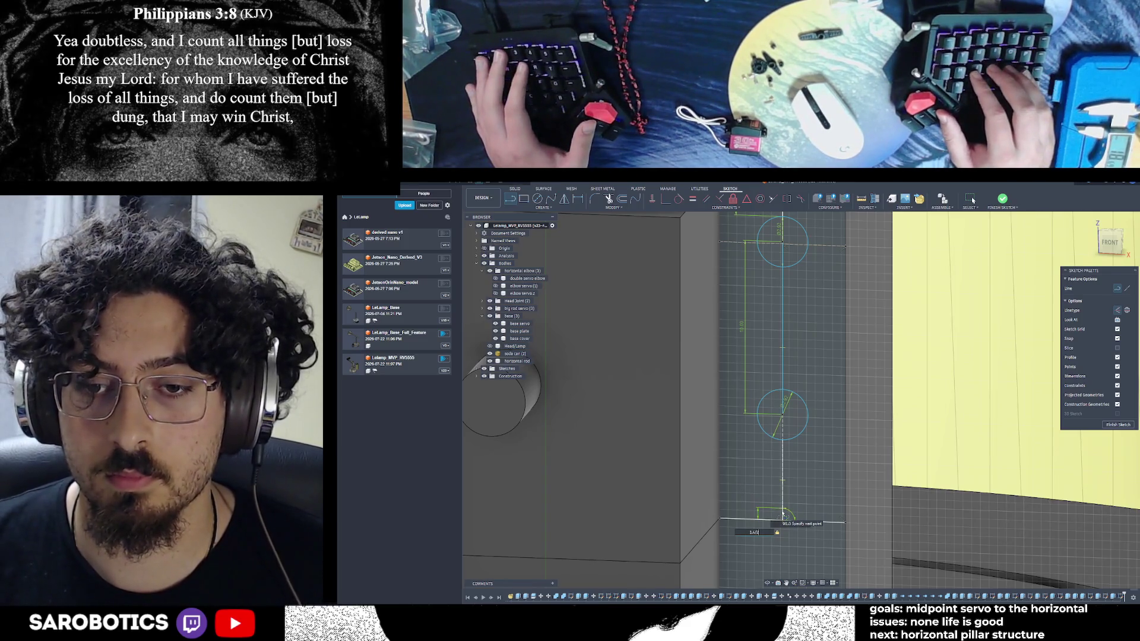
Commit the short line below the lower hole circle and orbit to a perspective view for the next line
{"action": "key", "text": "Return"}
{"action": "key", "text": "Escape"}
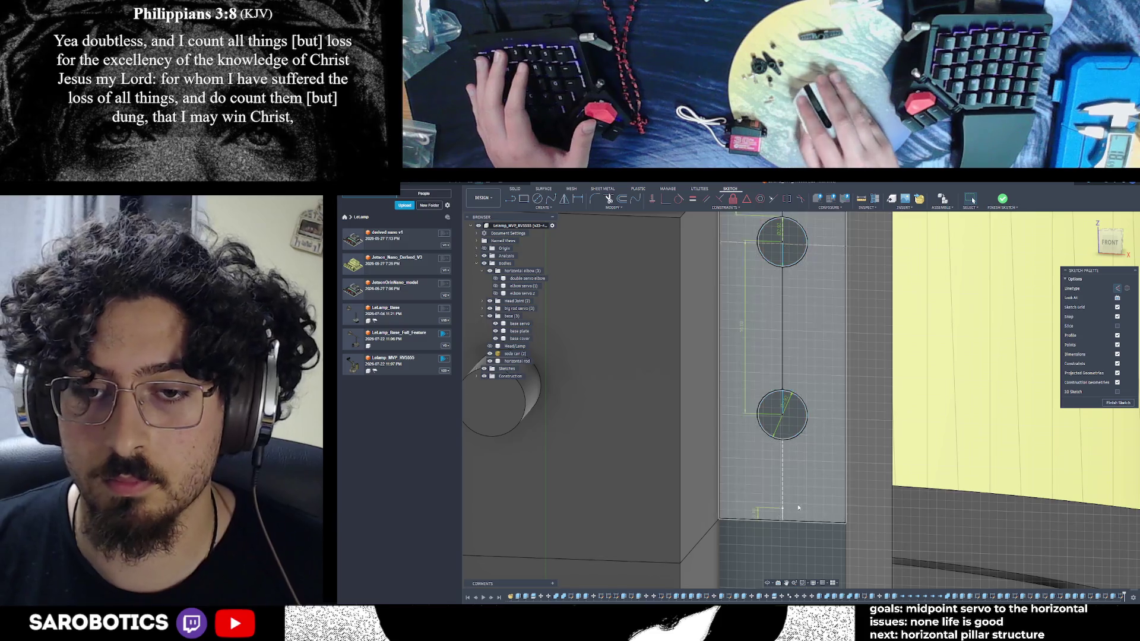
{"action": "key", "text": "l"}
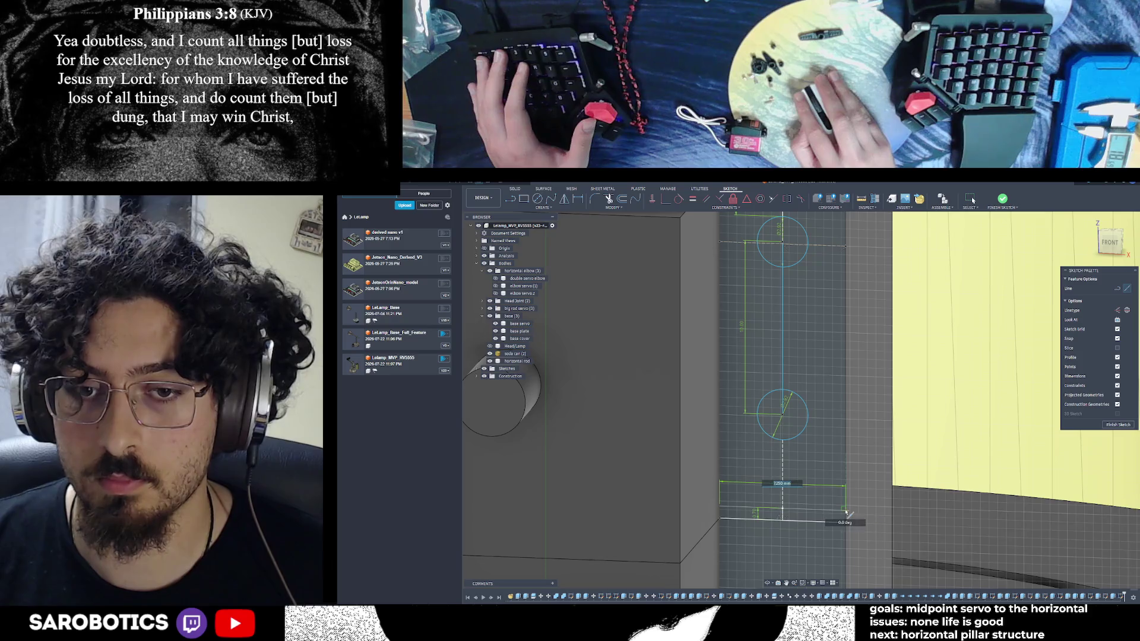
{"action": "middle_click_drag", "start_coordinate": [821, 483], "coordinate": [797, 400], "text": "shift"}
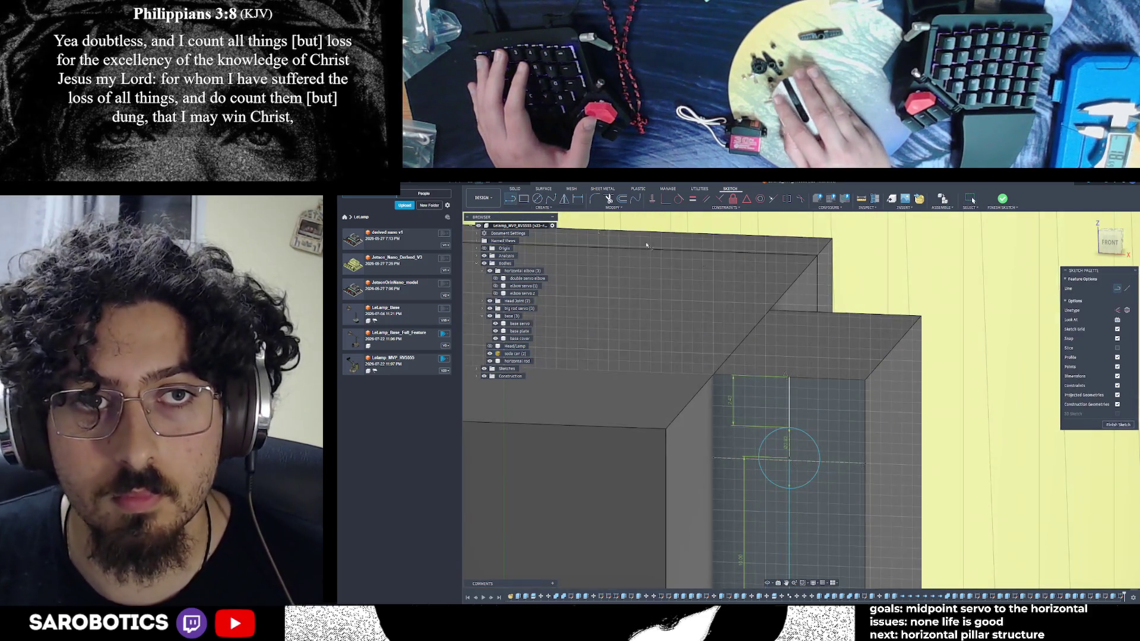
Draw a short locked-length line from the top edge above the upper hole circle
{"action": "left_click", "coordinate": [789, 385]}
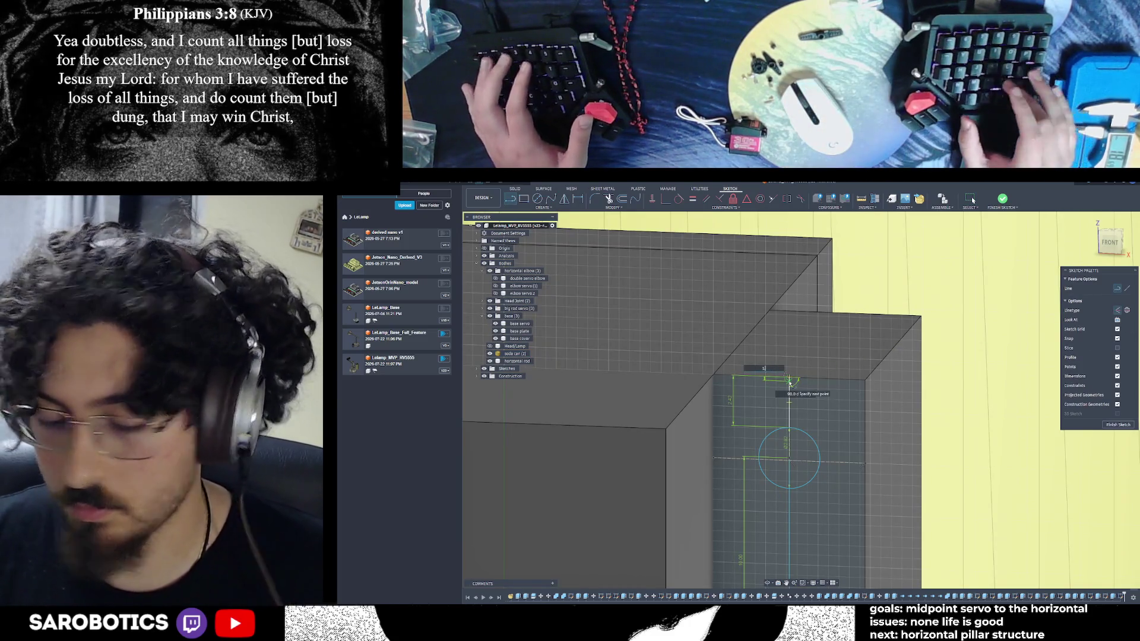
{"action": "key", "text": "Tab"}
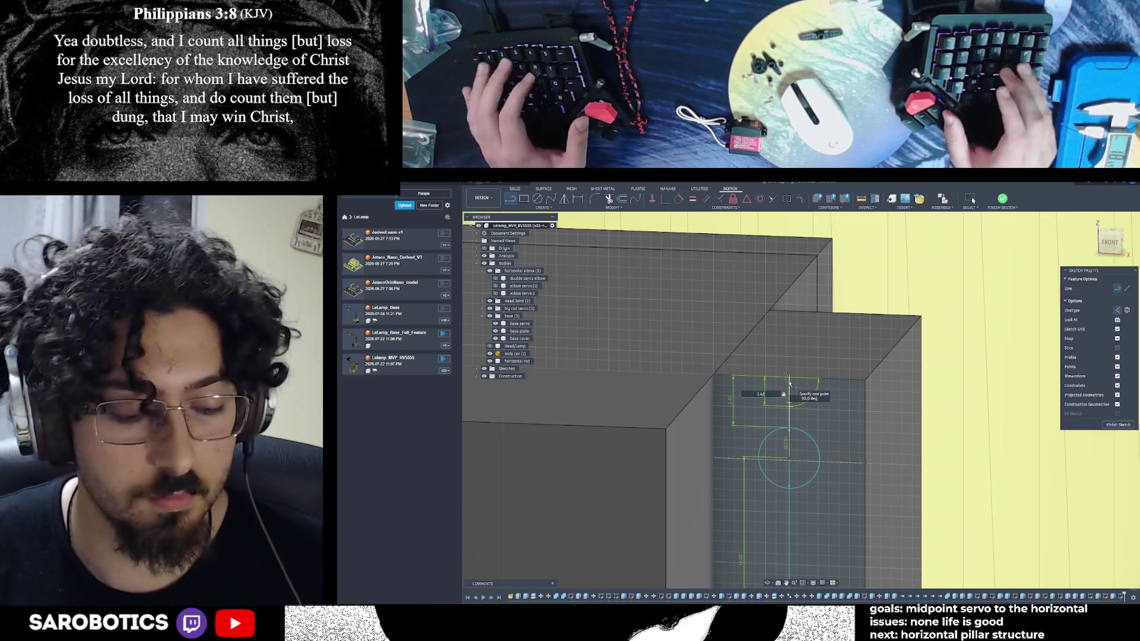
{"action": "key", "text": "Escape"}
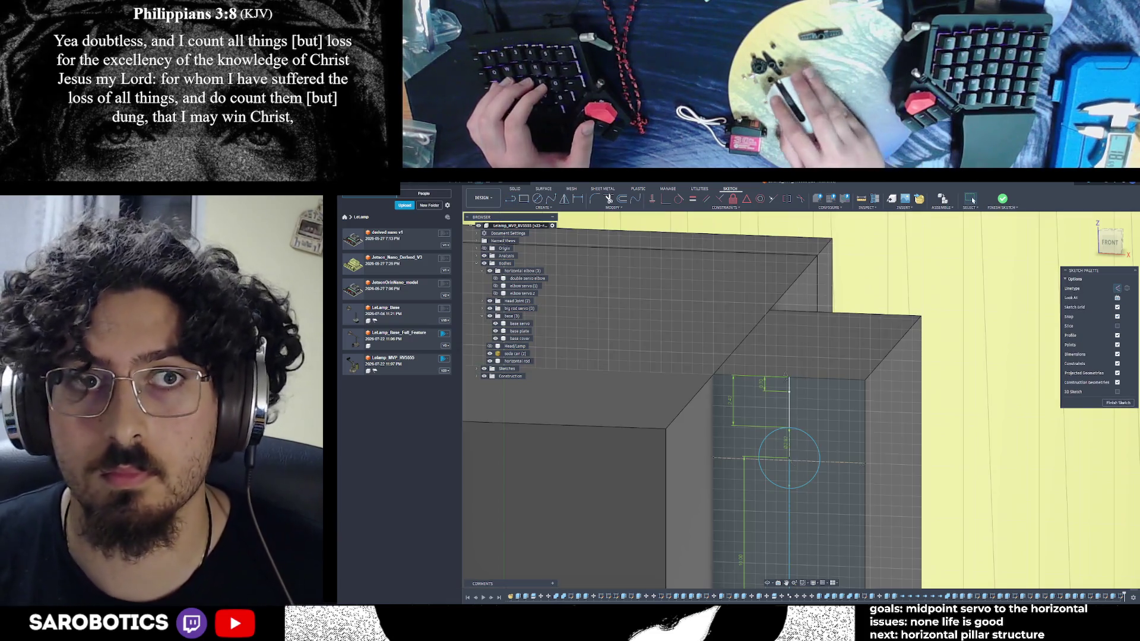
{"action": "key", "text": "l"}
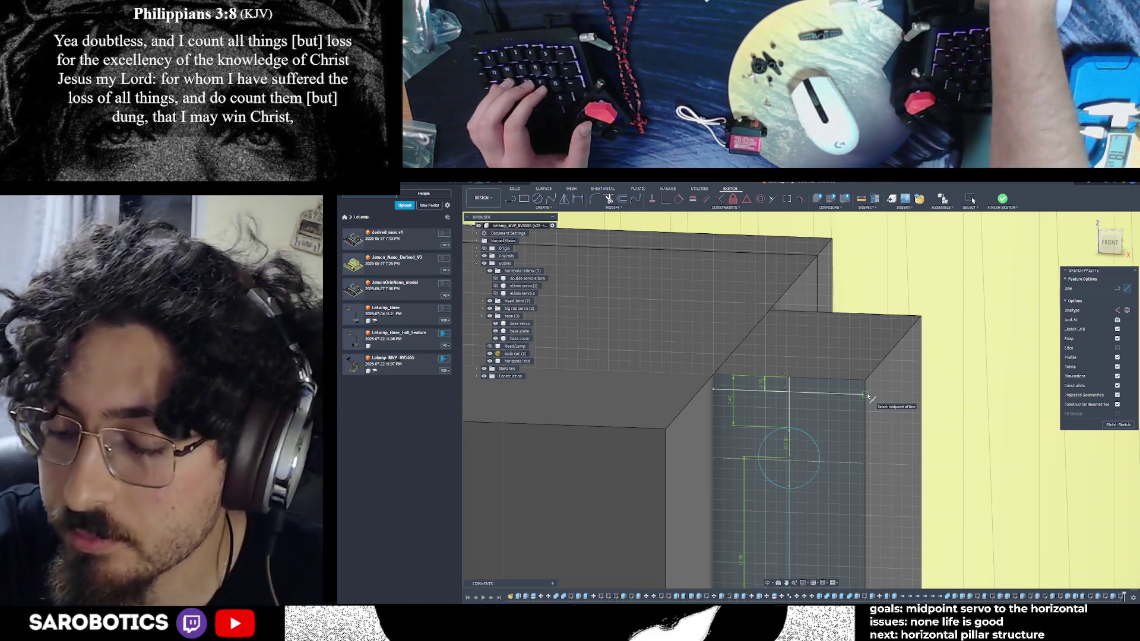
{"action": "scroll", "coordinate": [837, 459], "scroll_direction": "down", "scroll_amount": 3}
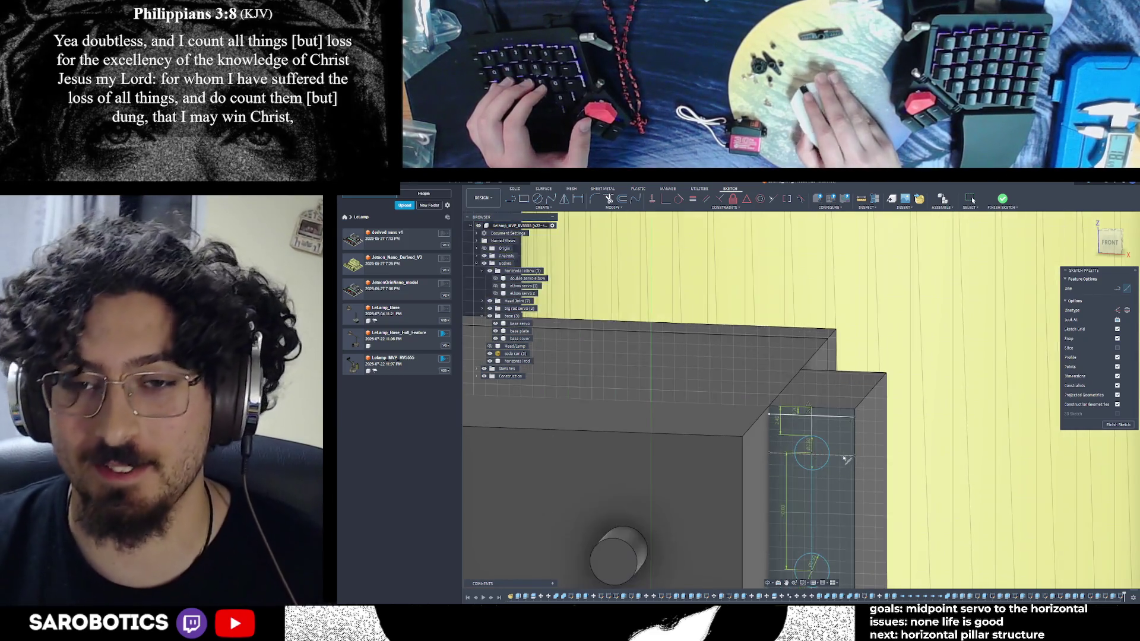
Exit the Line tool, select the sketch lines and circles to review them, then clear the selection
{"action": "middle_click_drag", "start_coordinate": [833, 464], "coordinate": [827, 383], "text": "shift"}
{"action": "left_click", "coordinate": [846, 448]}
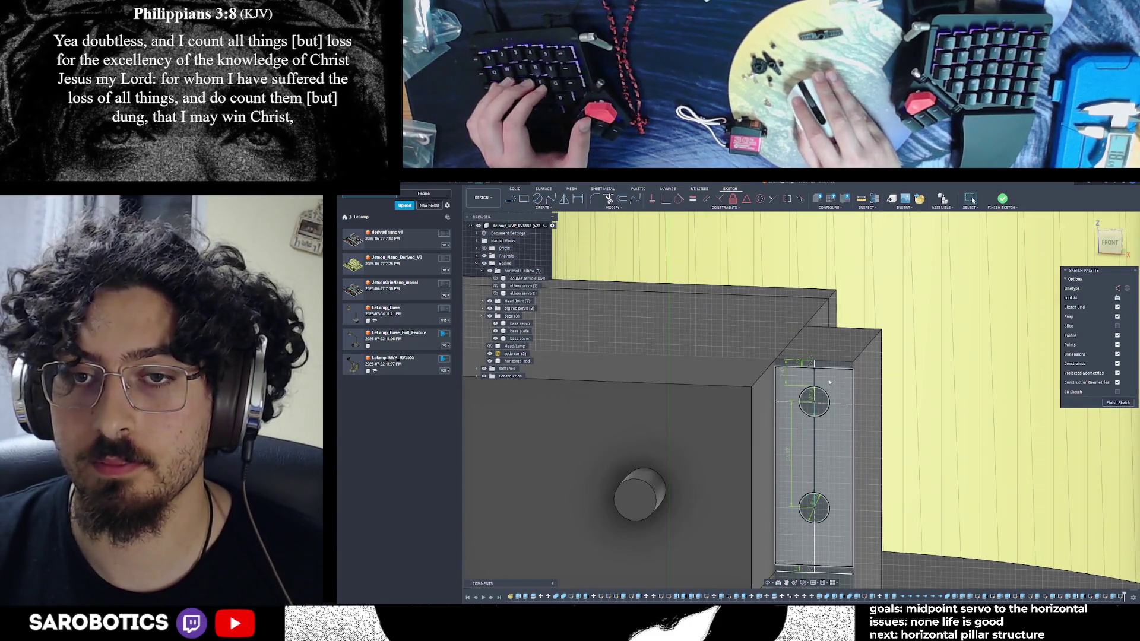
{"action": "scroll", "coordinate": [827, 384], "scroll_direction": "down", "scroll_amount": 2}
{"action": "scroll", "coordinate": [832, 396], "scroll_direction": "down", "scroll_amount": 1}
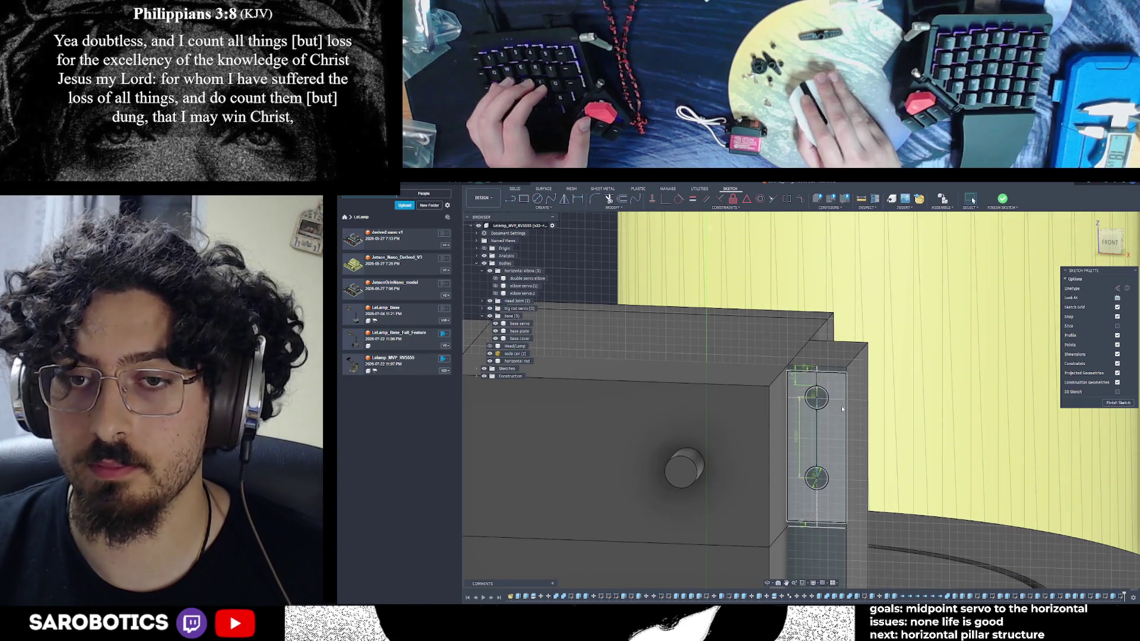
{"action": "left_click", "coordinate": [796, 379]}
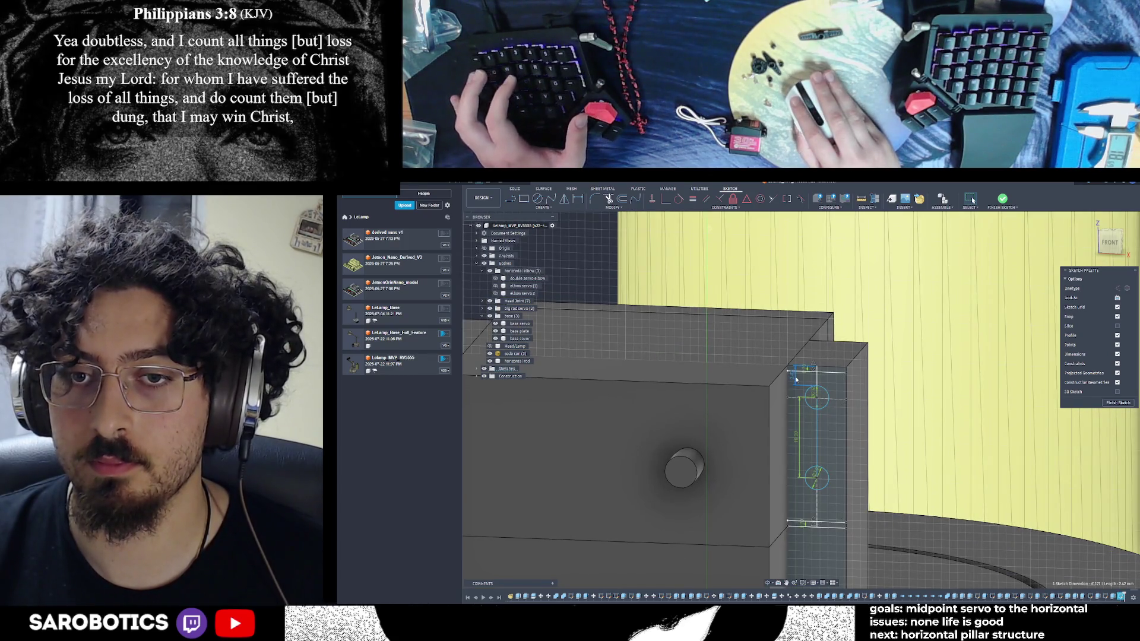
{"action": "left_click", "coordinate": [1040, 454]}
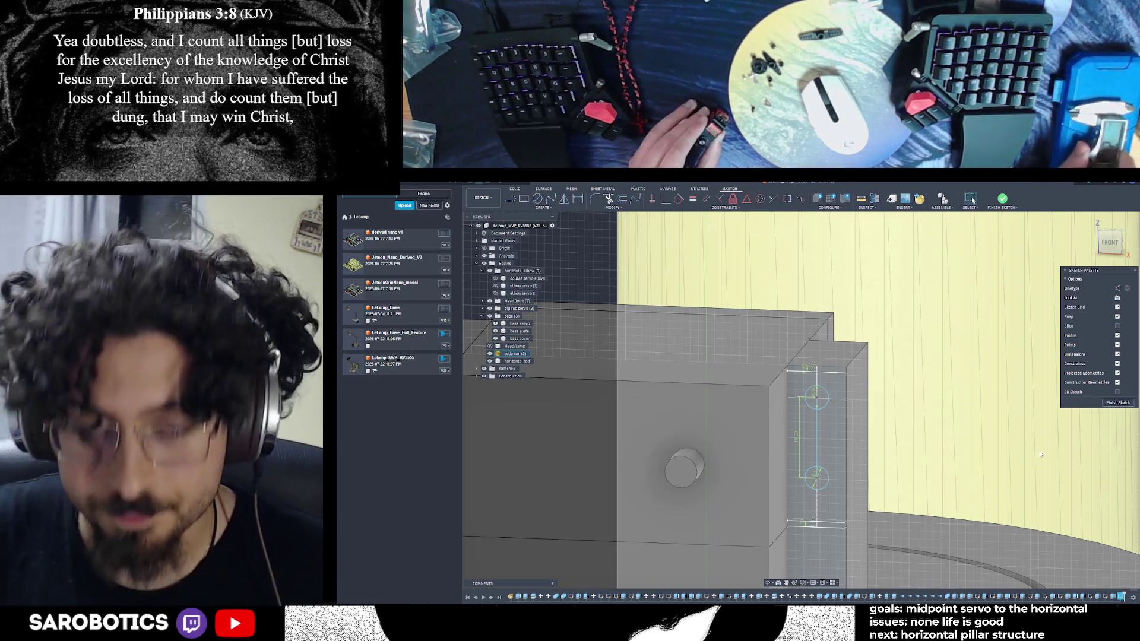
View the sketch face straight on with its top edge visible and begin a new line there
{"action": "middle_click_drag", "start_coordinate": [1040, 454], "coordinate": [824, 384], "text": "shift"}
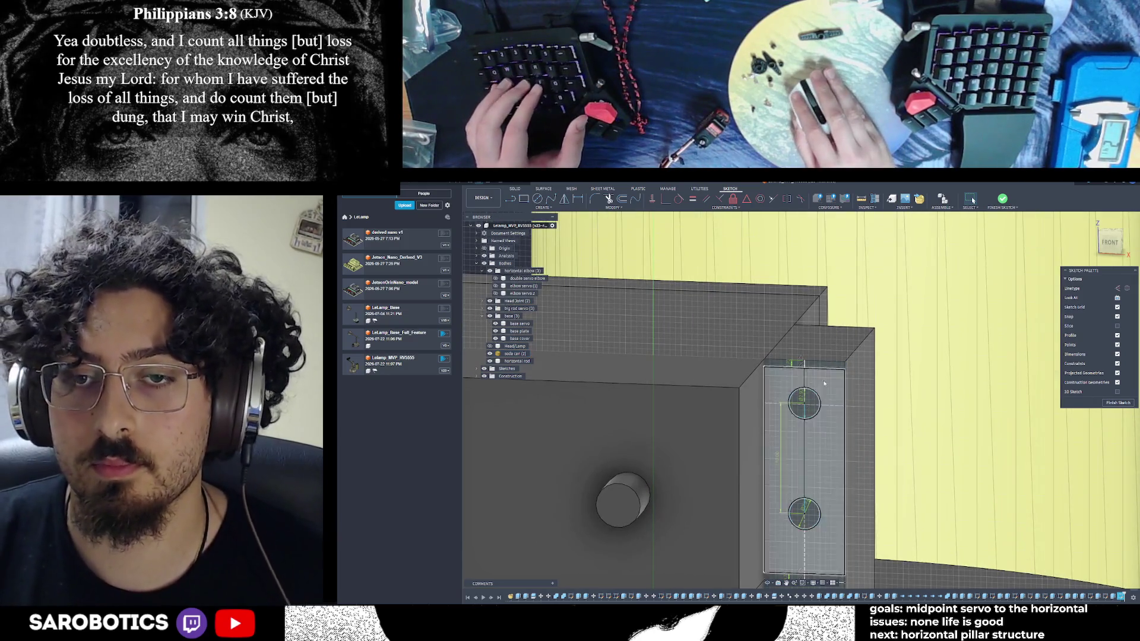
{"action": "left_click", "coordinate": [1109, 241]}
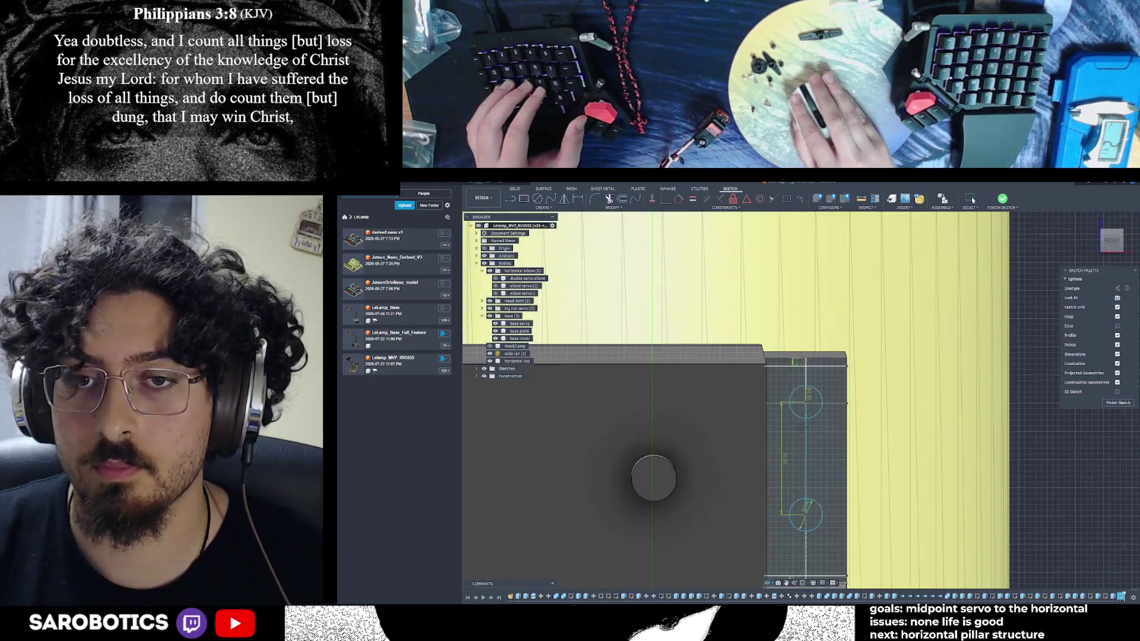
{"action": "scroll", "coordinate": [806, 363], "scroll_direction": "up", "scroll_amount": 2}
{"action": "scroll", "coordinate": [806, 365], "scroll_direction": "up", "scroll_amount": 2}
{"action": "scroll", "coordinate": [808, 367], "scroll_direction": "up", "scroll_amount": 2}
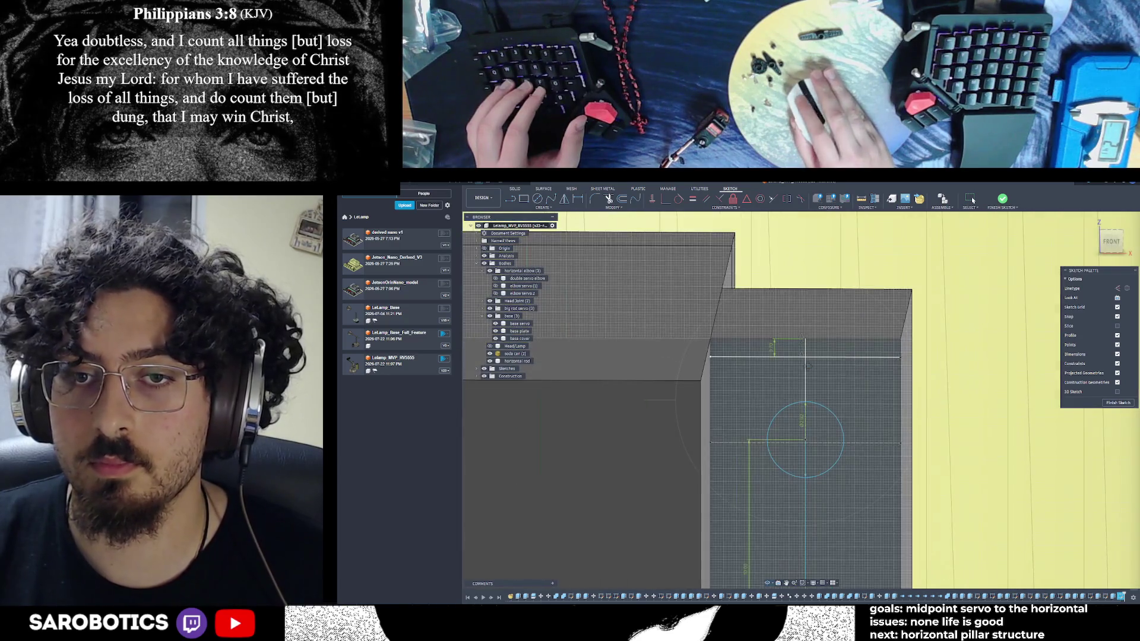
{"action": "scroll", "coordinate": [806, 367], "scroll_direction": "up", "scroll_amount": 1}
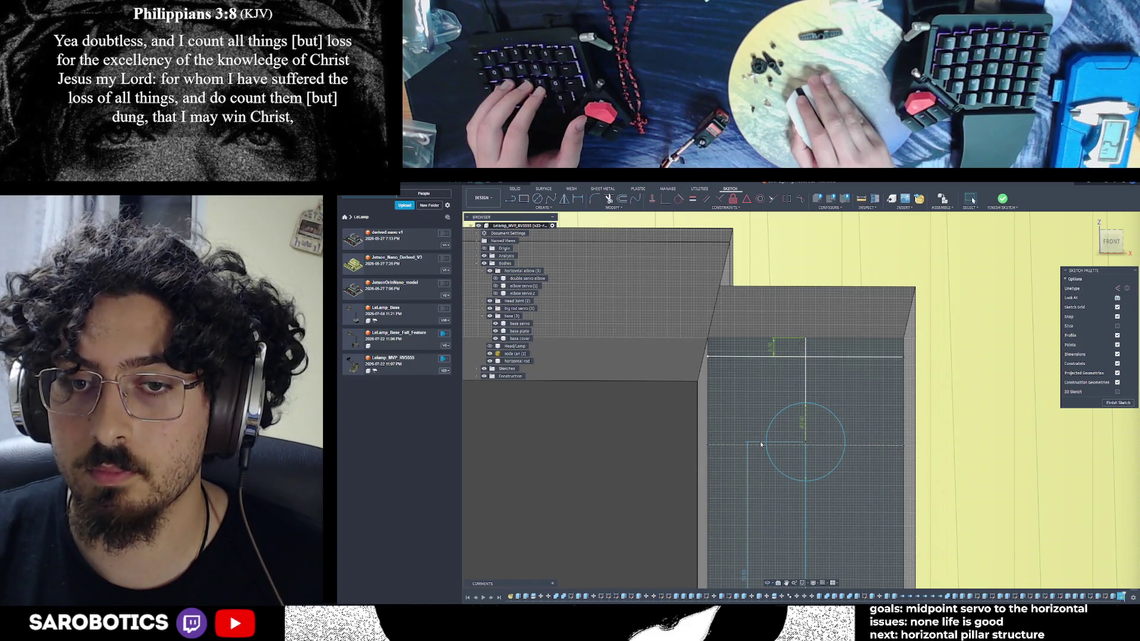
{"action": "scroll", "coordinate": [761, 443], "scroll_direction": "down", "scroll_amount": 3}
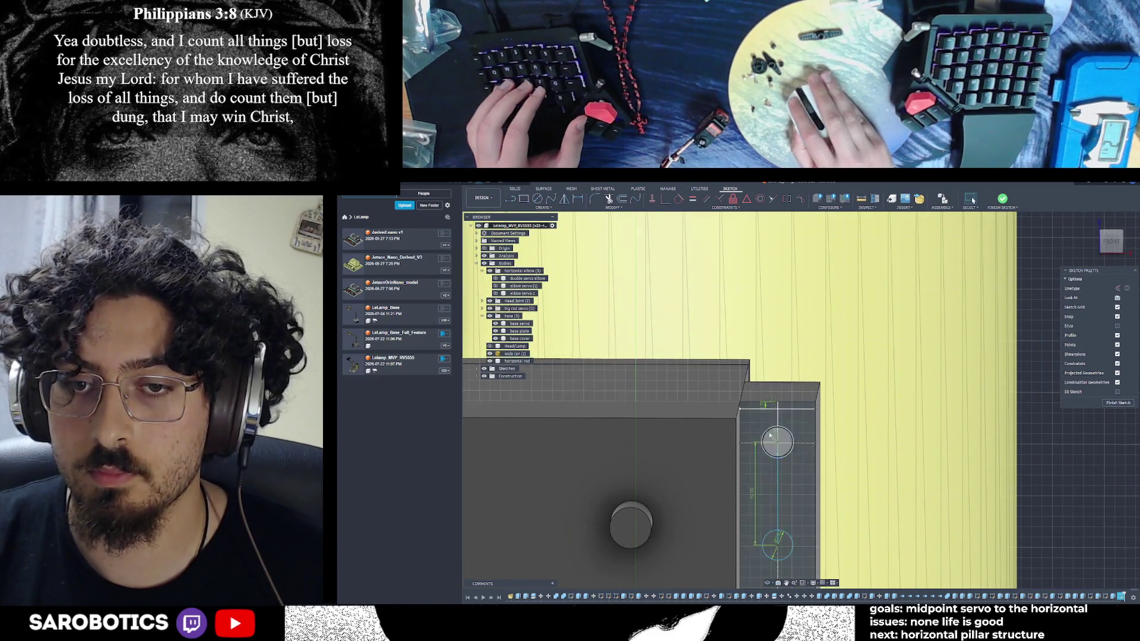
{"action": "scroll", "coordinate": [756, 446], "scroll_direction": "up", "scroll_amount": 2}
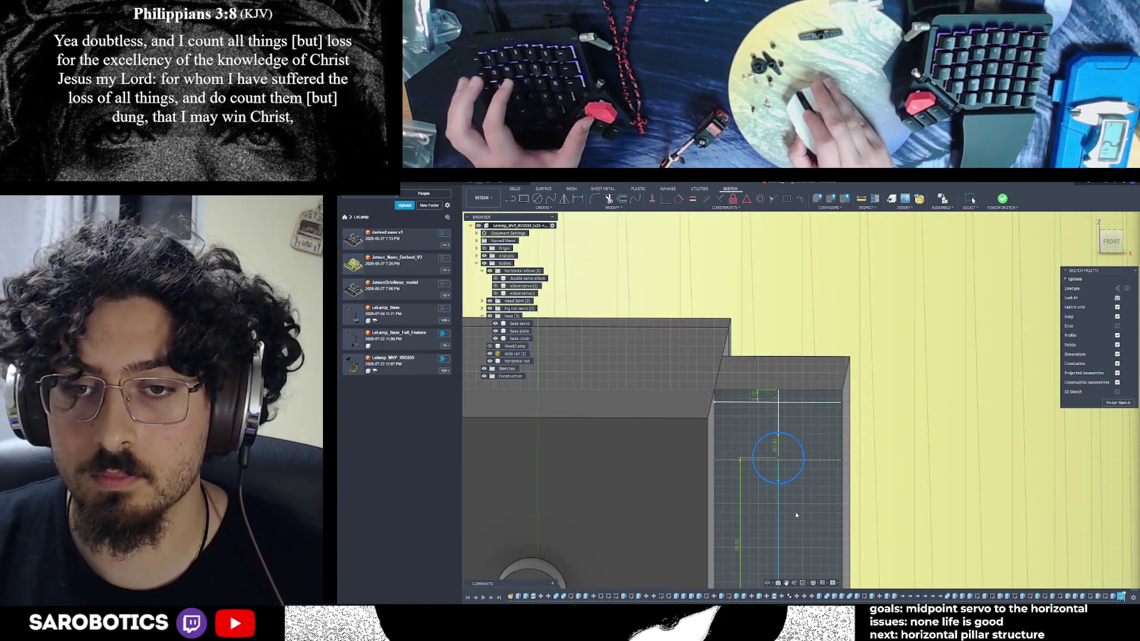
{"action": "scroll", "coordinate": [798, 535], "scroll_direction": "down", "scroll_amount": 2}
{"action": "middle_click_drag", "start_coordinate": [796, 535], "coordinate": [785, 428]}
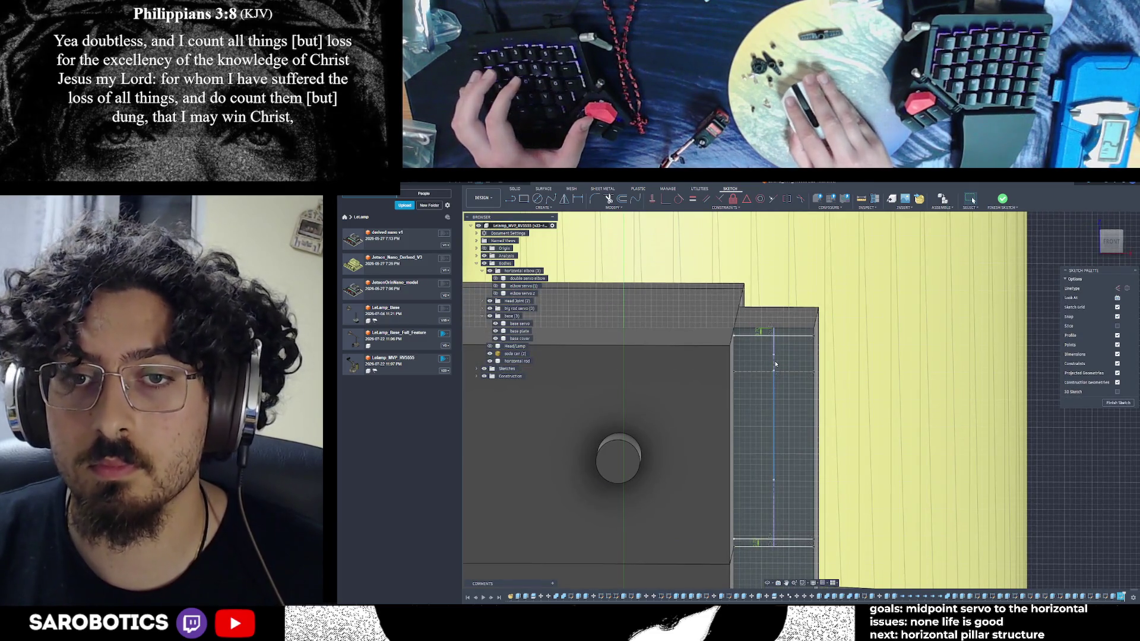
{"action": "scroll", "coordinate": [773, 338], "scroll_direction": "up", "scroll_amount": 3}
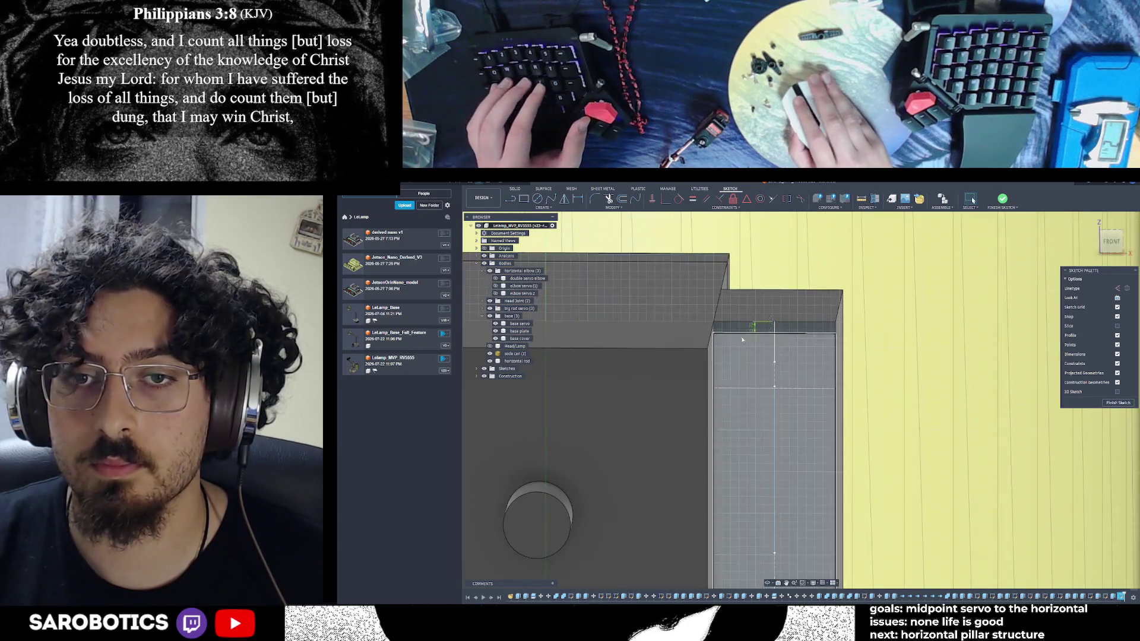
{"action": "key", "text": "l"}
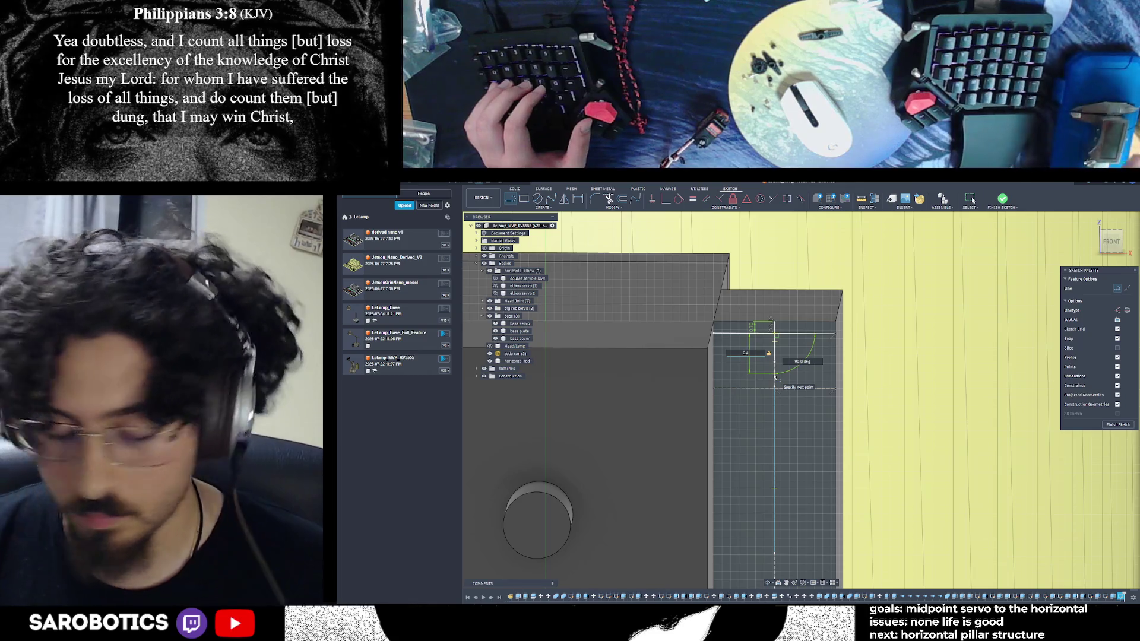
{"action": "left_click", "coordinate": [812, 358]}
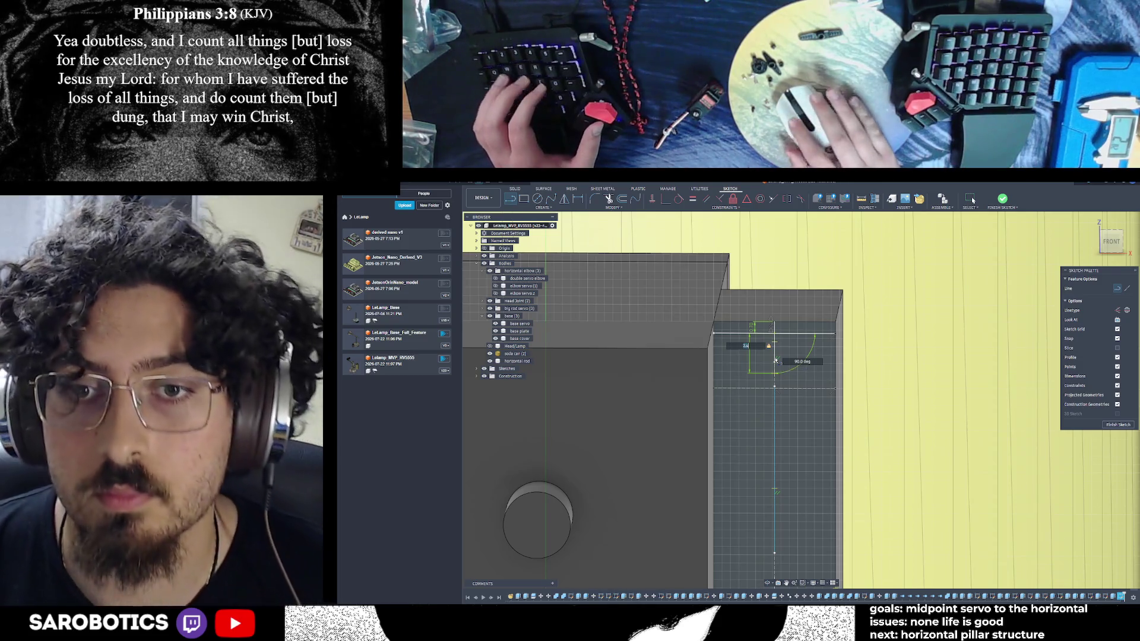
{"action": "key", "text": "Escape"}
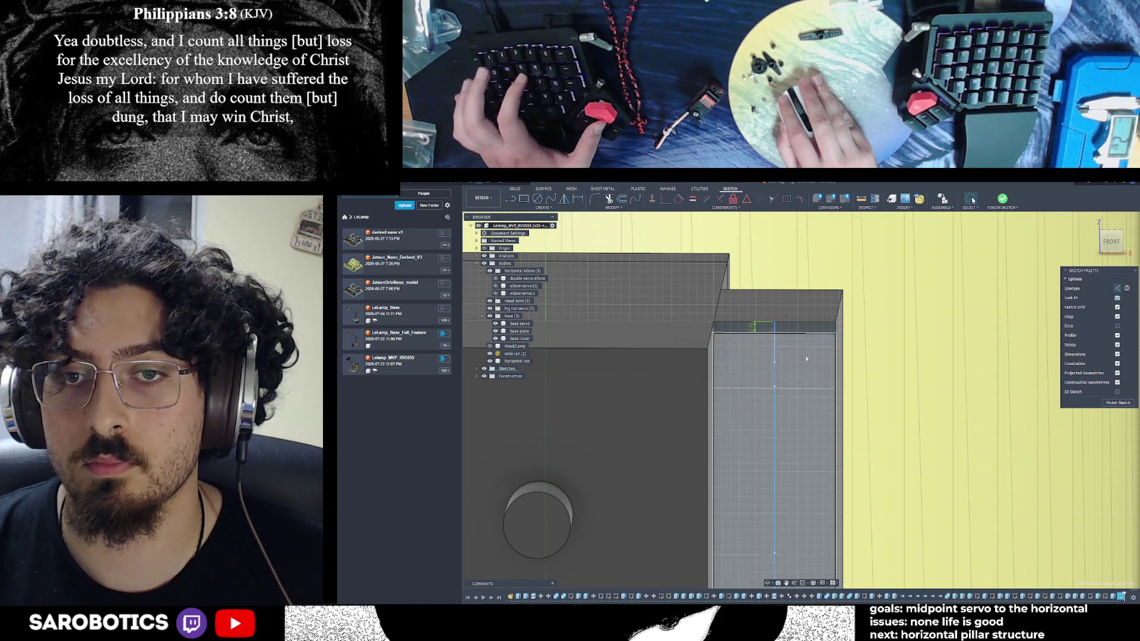
{"action": "scroll", "coordinate": [842, 331], "scroll_direction": "down", "scroll_amount": 3}
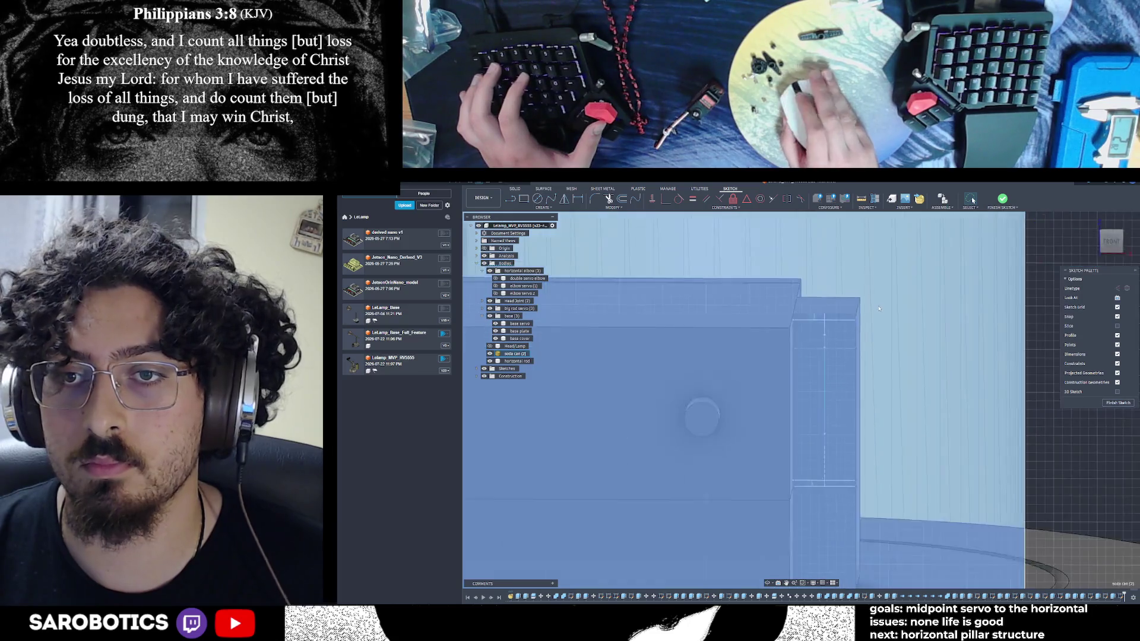
{"action": "scroll", "coordinate": [841, 331], "scroll_direction": "up", "scroll_amount": 3}
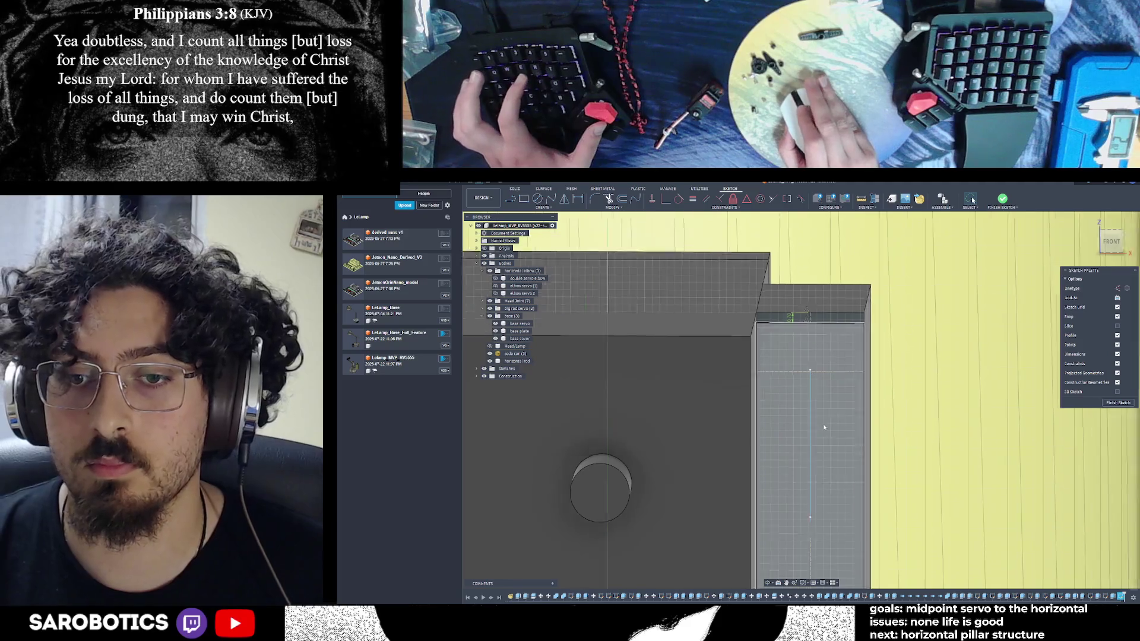
{"action": "scroll", "coordinate": [819, 417], "scroll_direction": "down", "scroll_amount": 1}
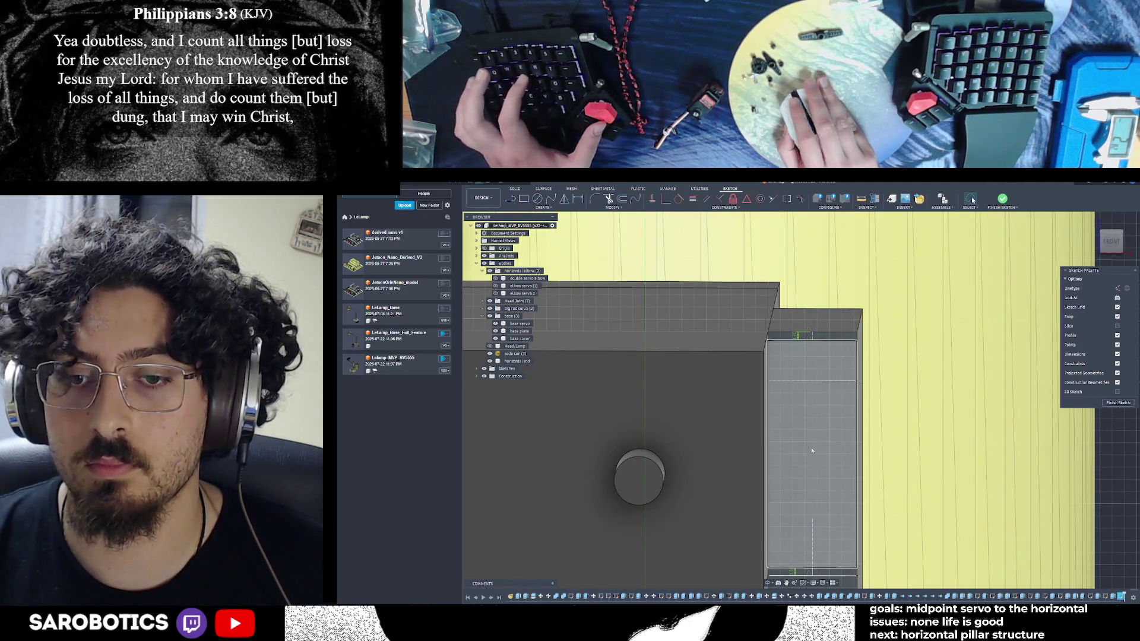
{"action": "scroll", "coordinate": [816, 383], "scroll_direction": "up", "scroll_amount": 2}
{"action": "scroll", "coordinate": [818, 368], "scroll_direction": "down", "scroll_amount": 2}
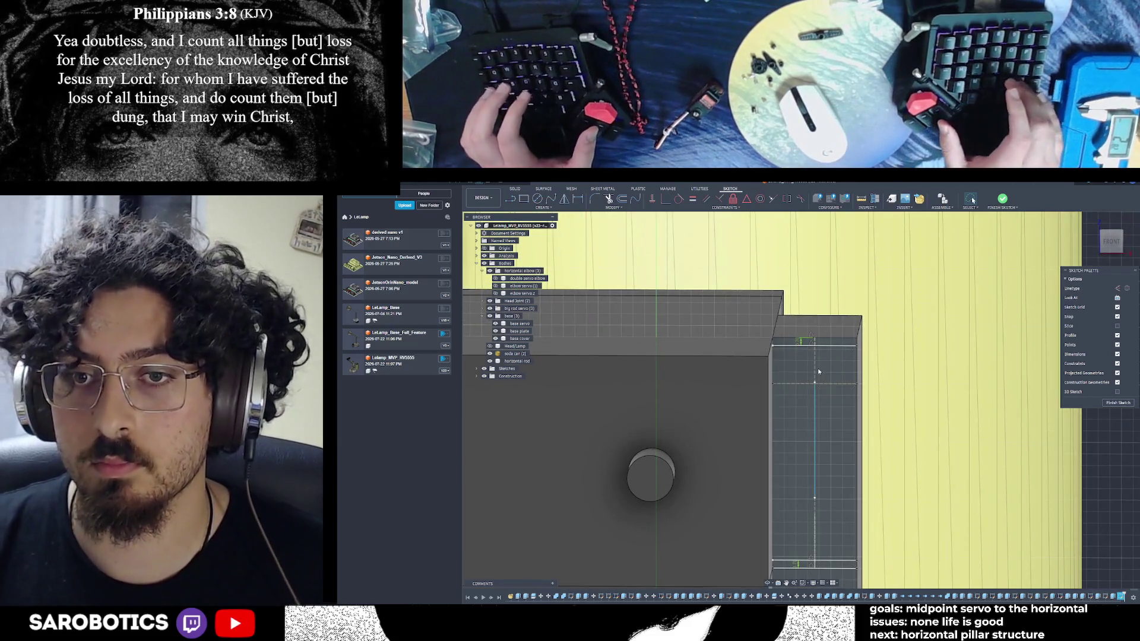
Check the face profile, horizontal line and centre line, then draw a short locked-length line down from the top edge
{"action": "left_click", "coordinate": [814, 402]}
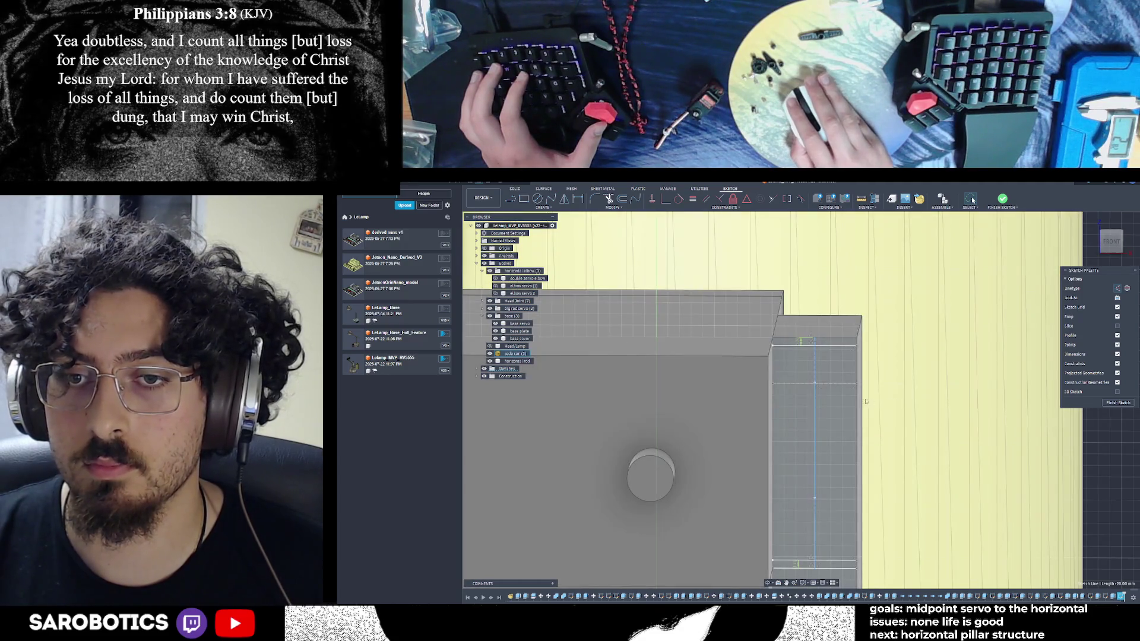
{"action": "left_click", "coordinate": [851, 383]}
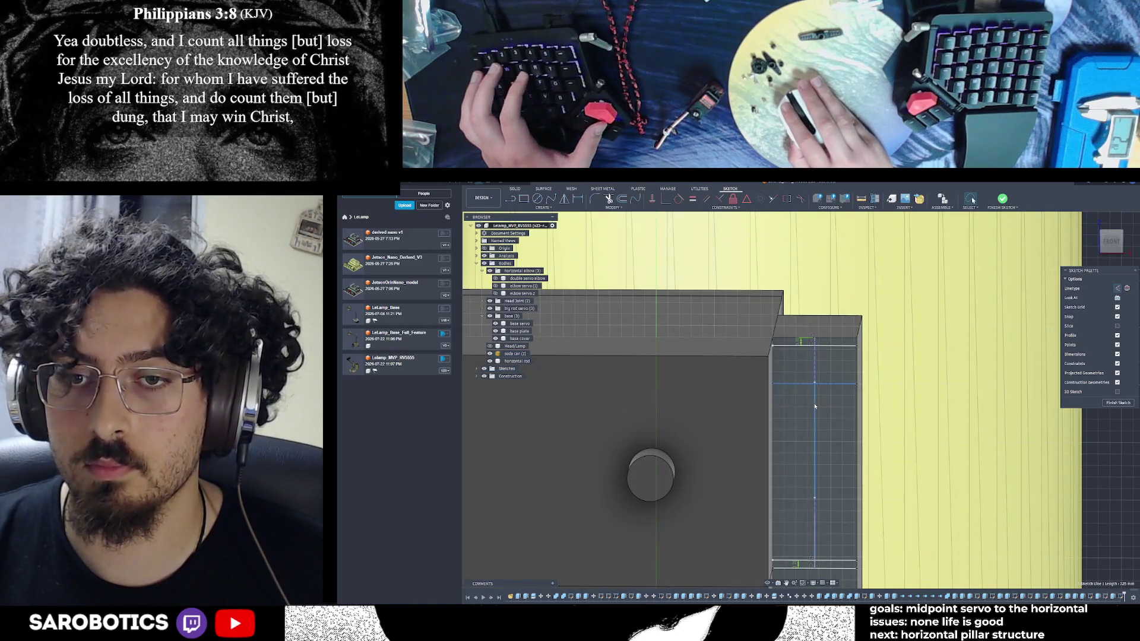
{"action": "scroll", "coordinate": [815, 407], "scroll_direction": "up", "scroll_amount": 3}
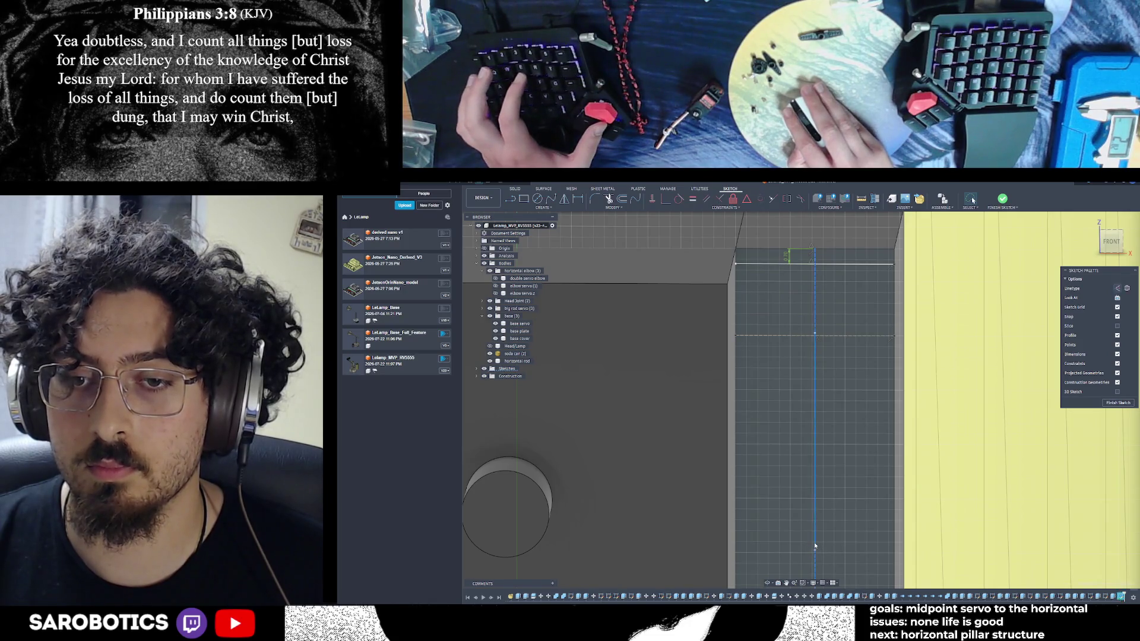
{"action": "left_click", "coordinate": [813, 542]}
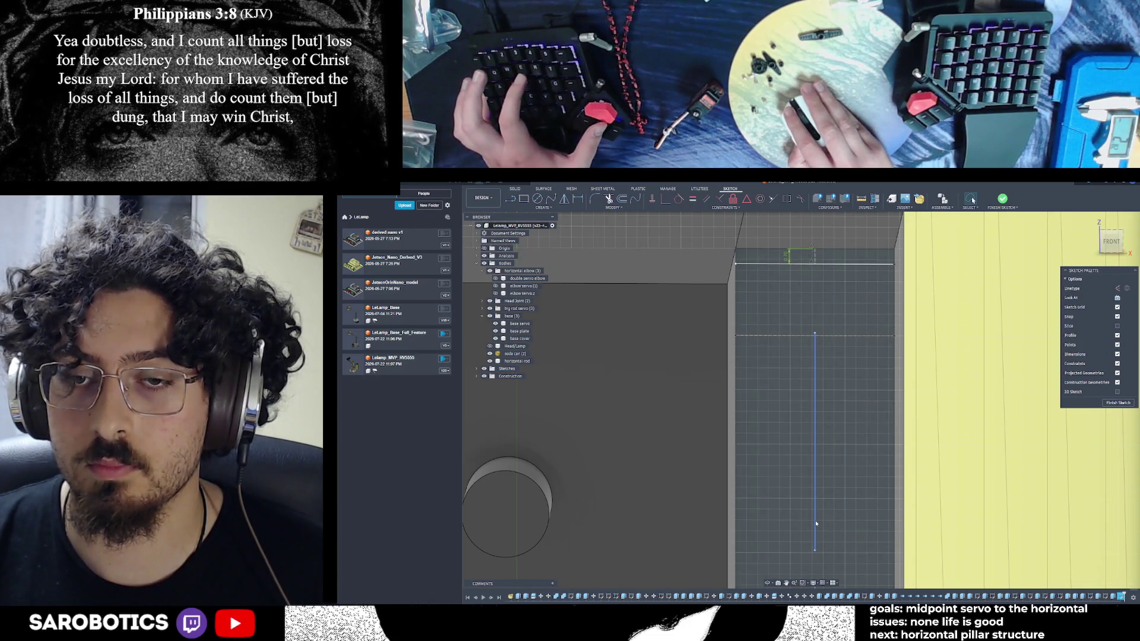
{"action": "key", "text": "Escape"}
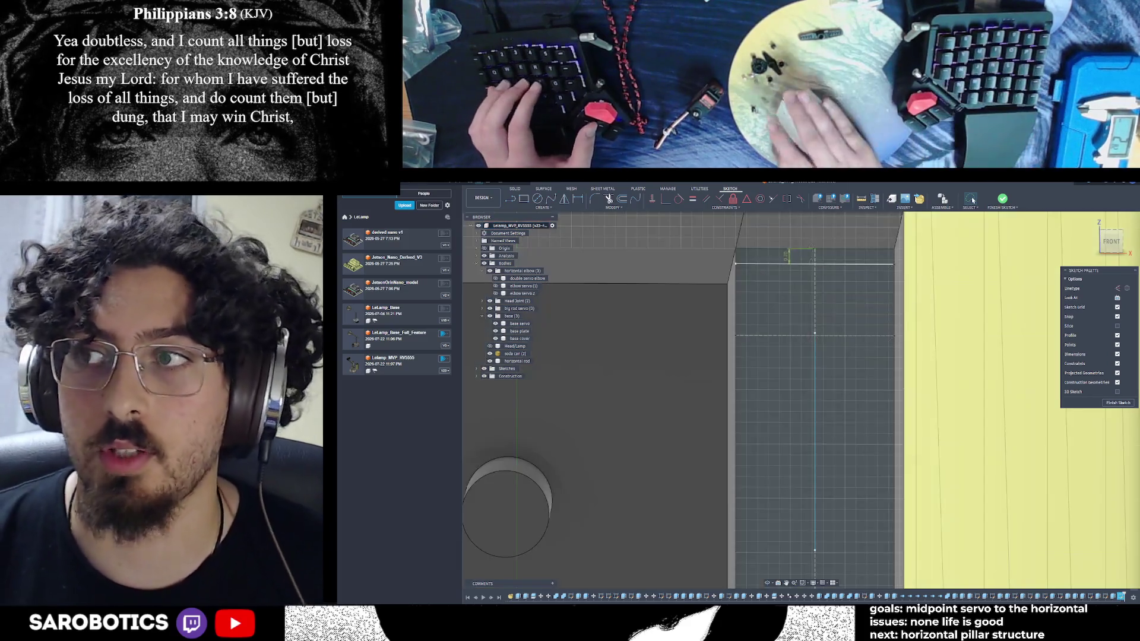
{"action": "scroll", "coordinate": [904, 419], "scroll_direction": "down", "scroll_amount": 2}
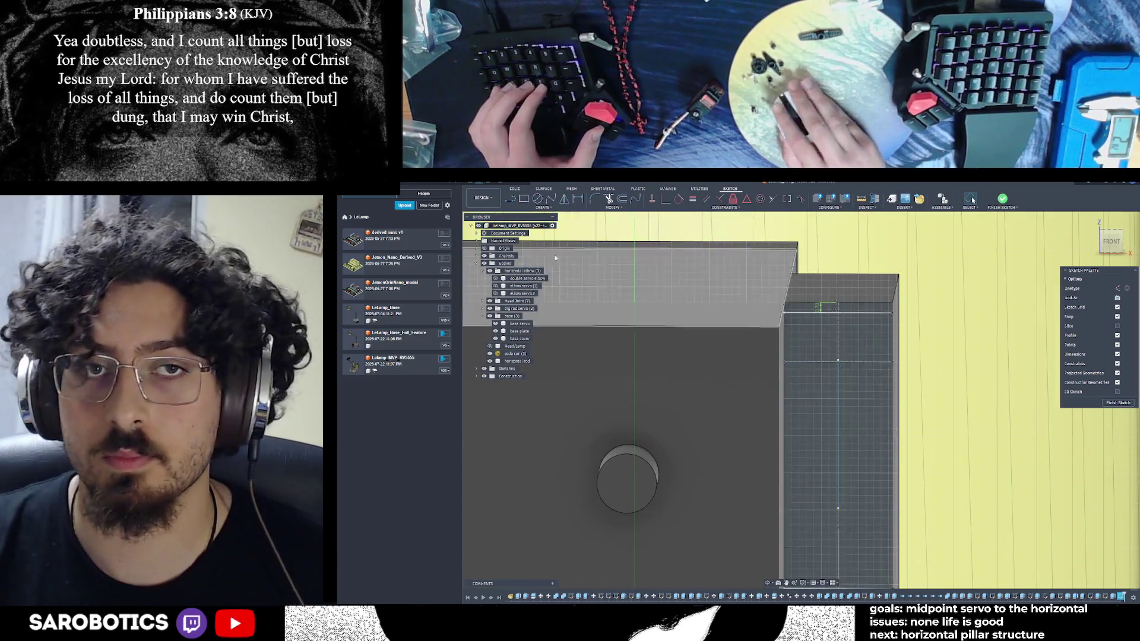
{"action": "key", "text": "l"}
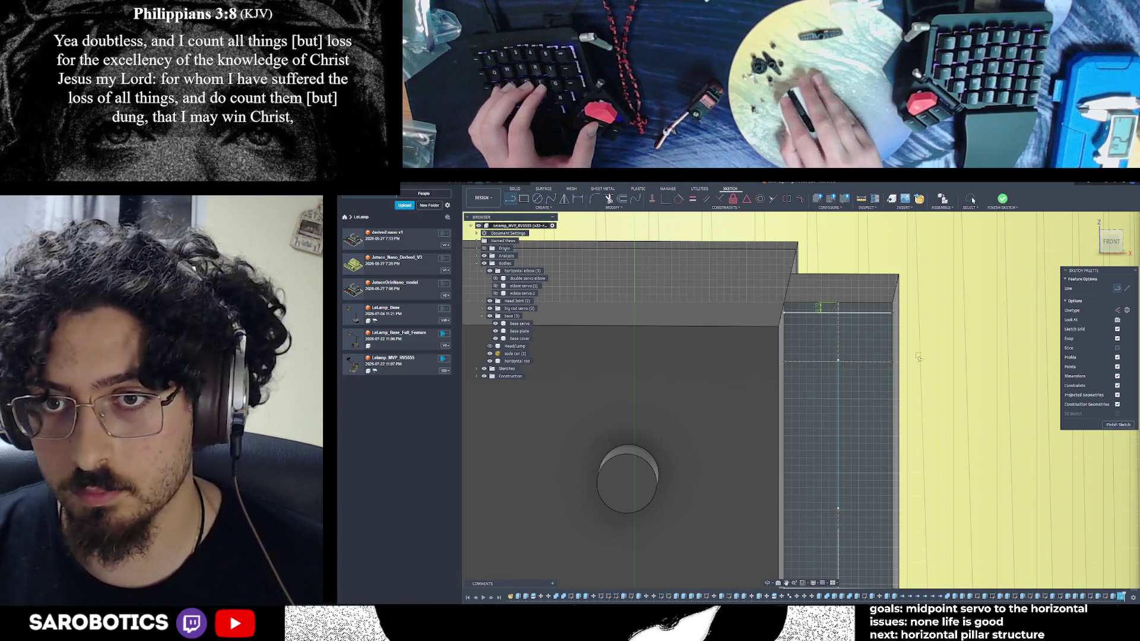
{"action": "scroll", "coordinate": [860, 358], "scroll_direction": "up", "scroll_amount": 1}
{"action": "scroll", "coordinate": [846, 338], "scroll_direction": "up", "scroll_amount": 1}
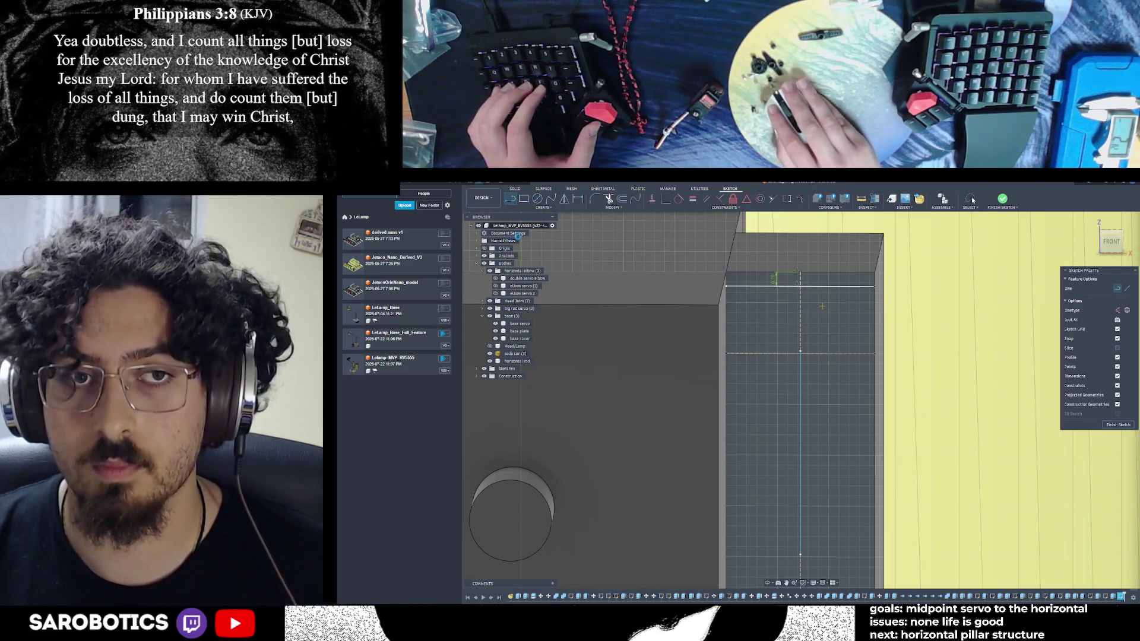
{"action": "left_click", "coordinate": [800, 276]}
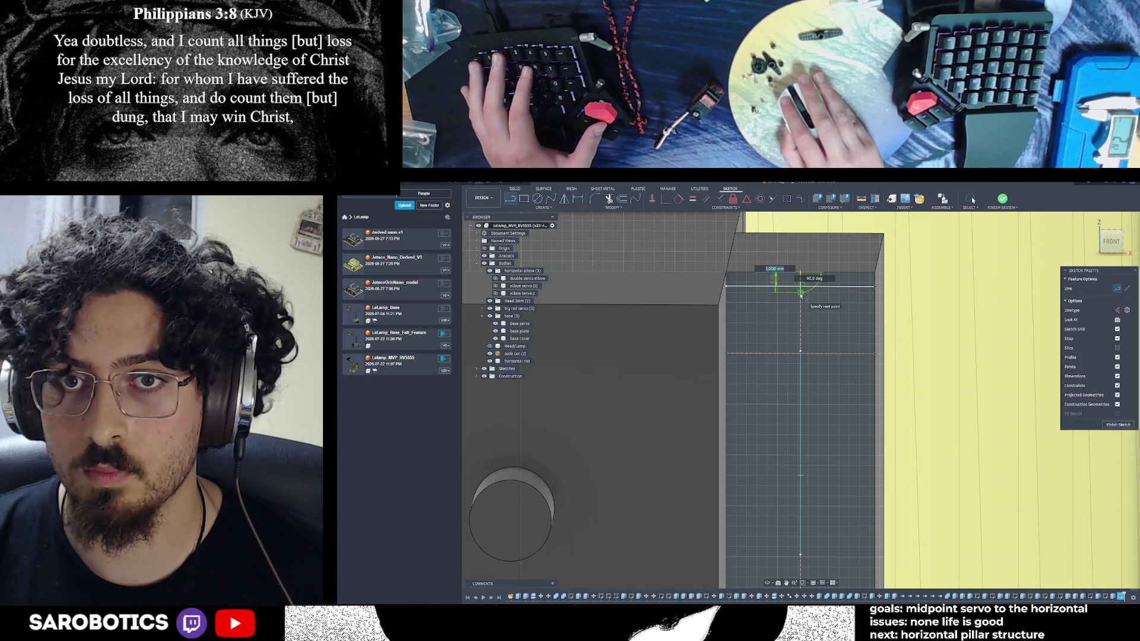
{"action": "type", "text": "2.5"}
{"action": "key", "text": "Tab"}
{"action": "key", "text": "Return"}
Place the first hole circle at the set diameter and run a line down from its centre
{"action": "key", "text": "c"}
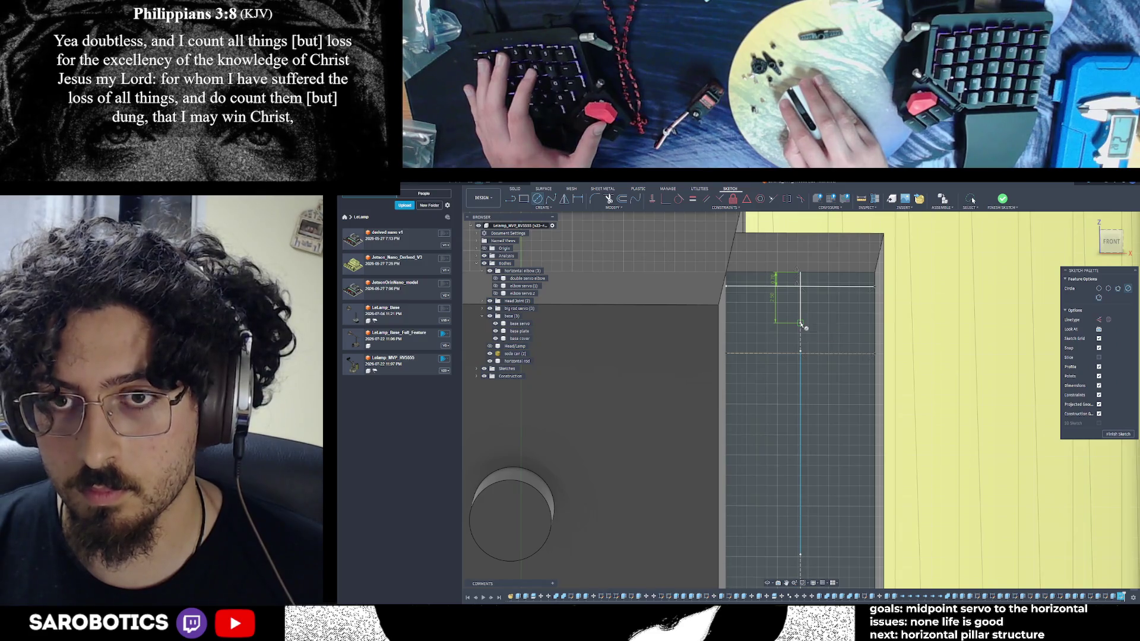
{"action": "key", "text": "Escape"}
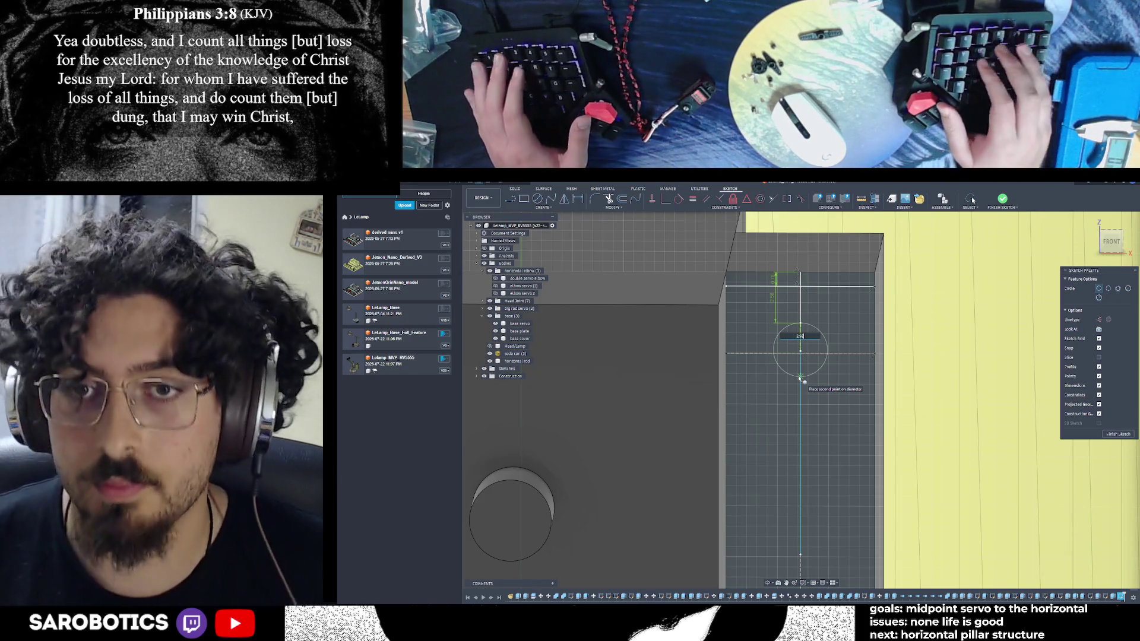
{"action": "type", "text": "18"}
{"action": "key", "text": "Return"}
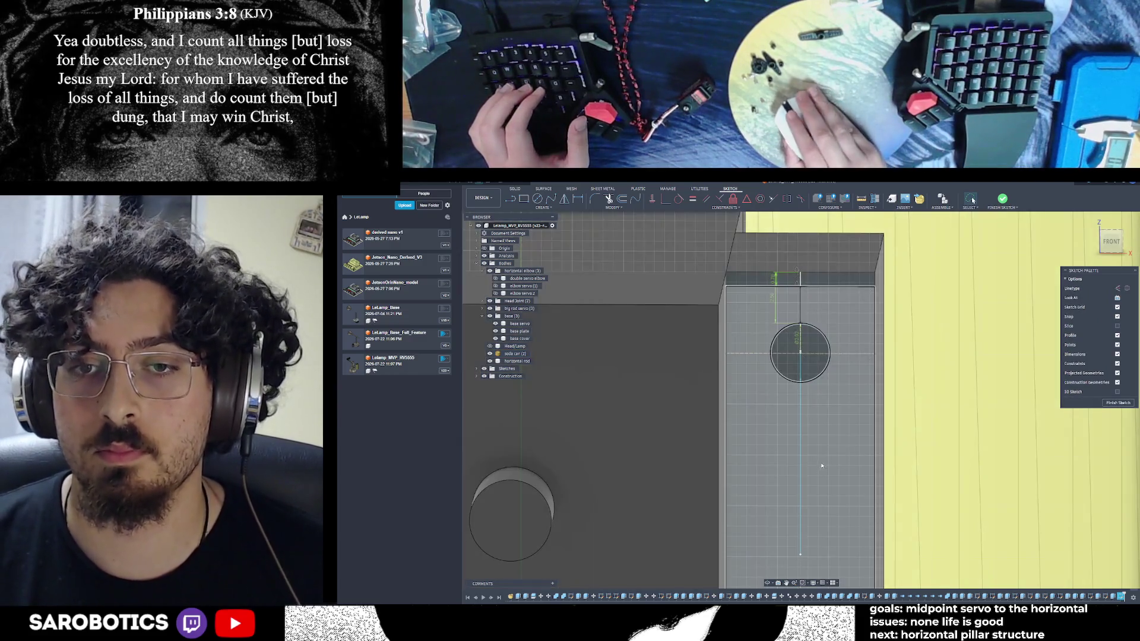
{"action": "scroll", "coordinate": [822, 395], "scroll_direction": "down", "scroll_amount": 1}
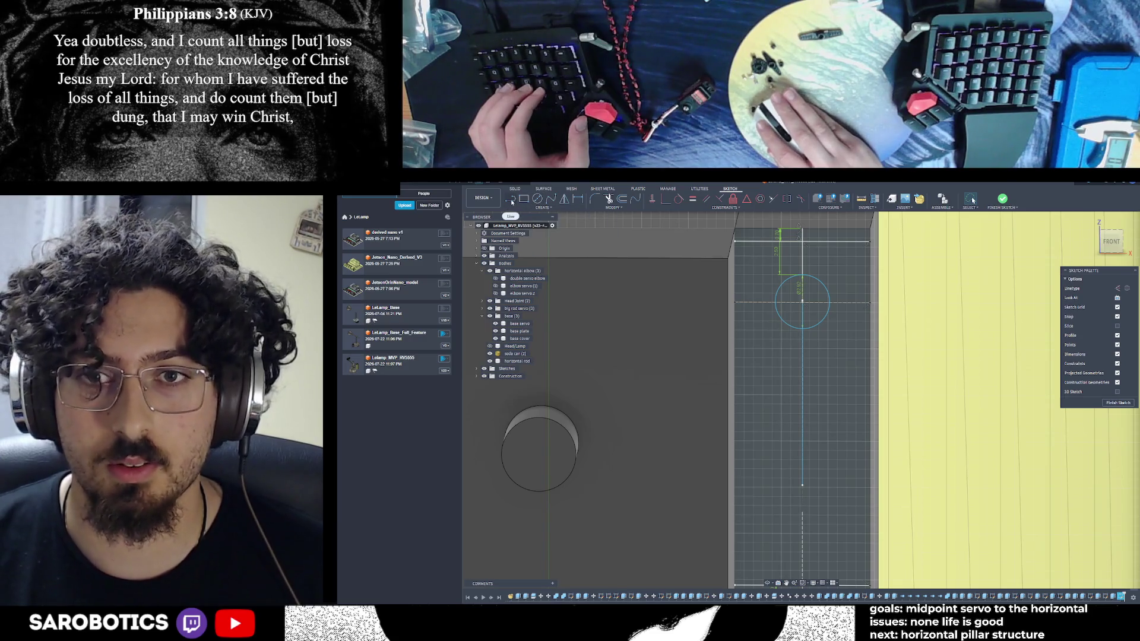
{"action": "key", "text": "l"}
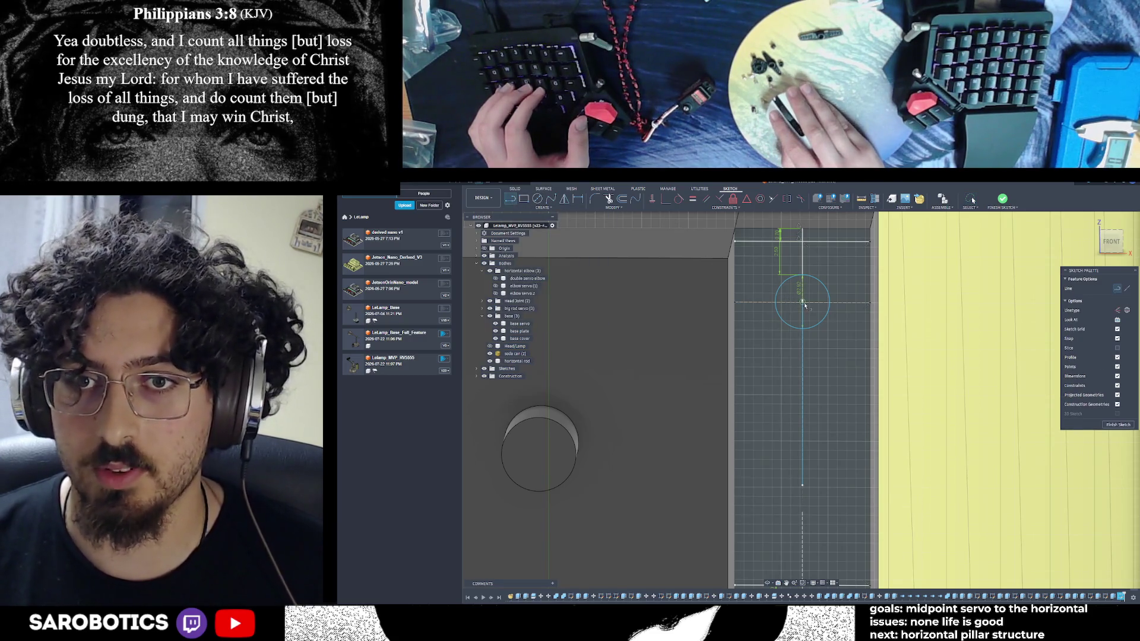
{"action": "scroll", "coordinate": [803, 303], "scroll_direction": "up", "scroll_amount": 3}
{"action": "left_click", "coordinate": [801, 304]}
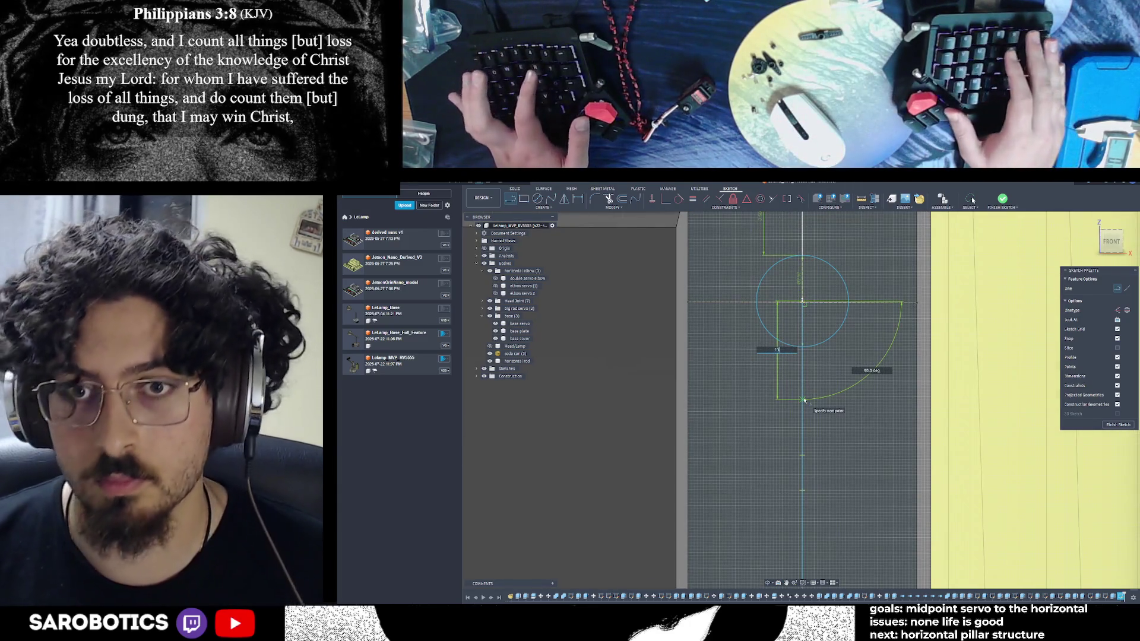
{"action": "type", "text": "16"}
{"action": "key", "text": "Return"}
{"action": "key", "text": "Escape"}
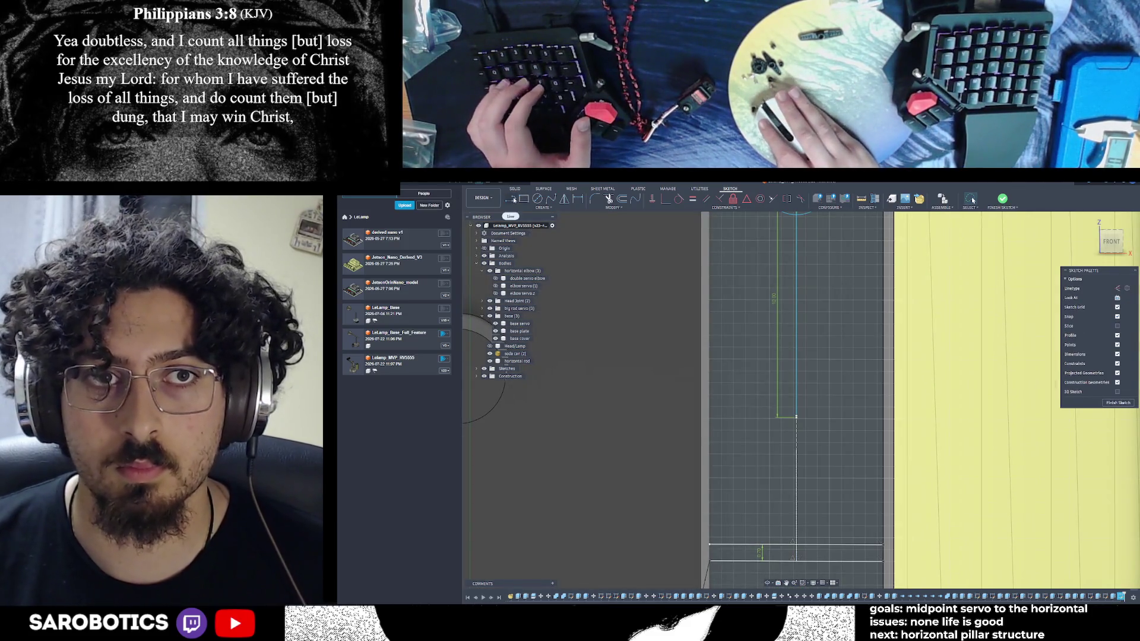
Place the second hole circle below at the same diameter, then view the sketch plane straight on
{"action": "key", "text": "c"}
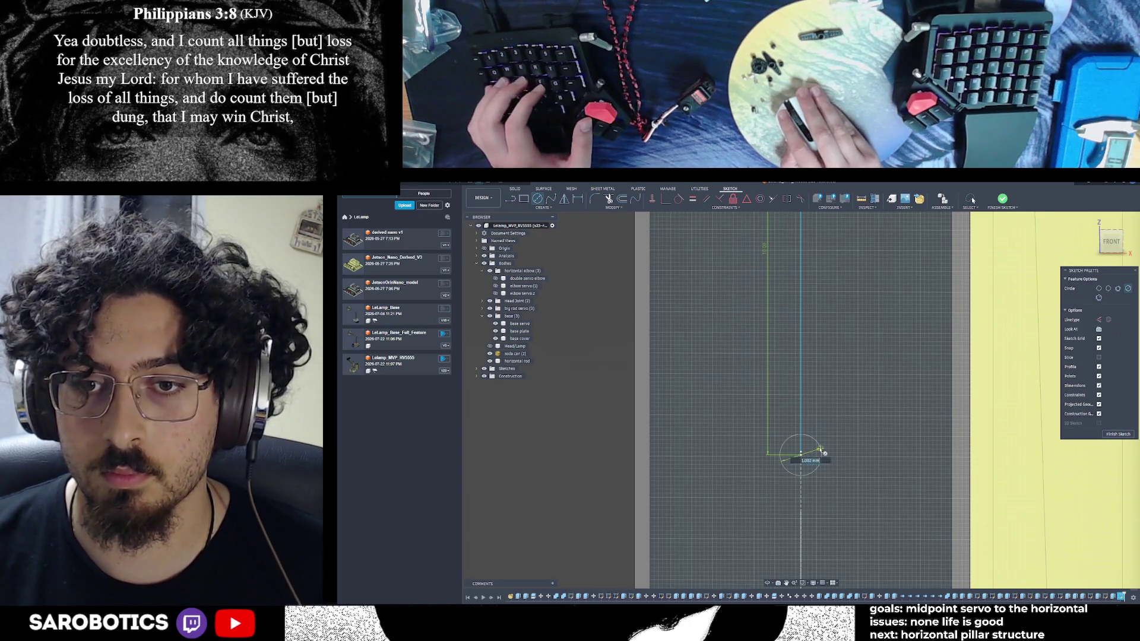
{"action": "type", "text": "105"}
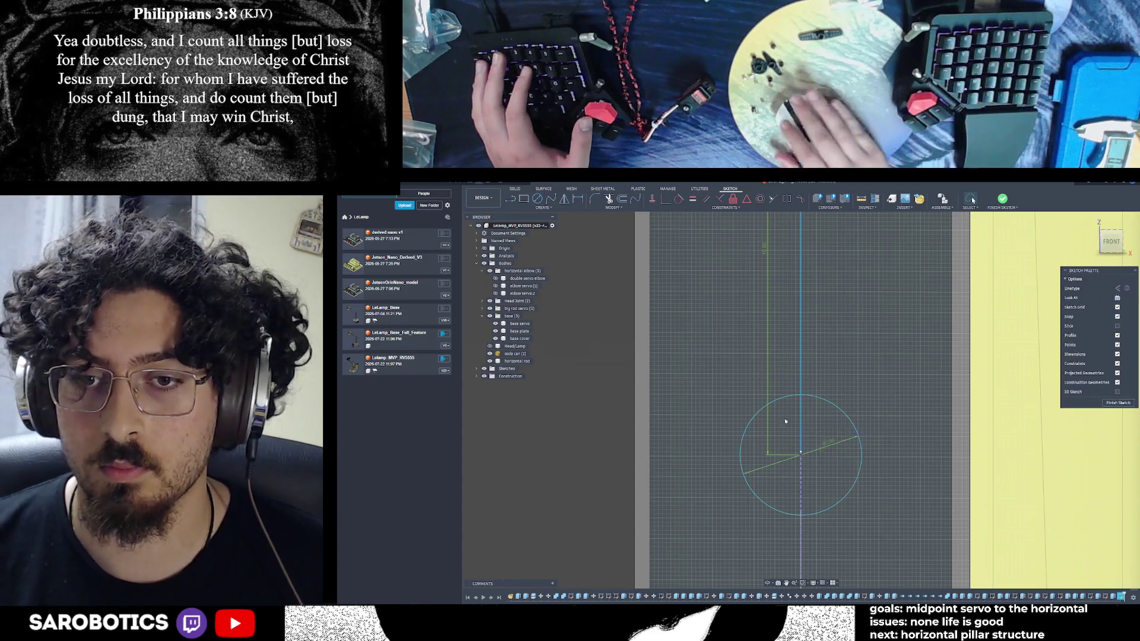
{"action": "key", "text": "Return"}
{"action": "key", "text": "Escape"}
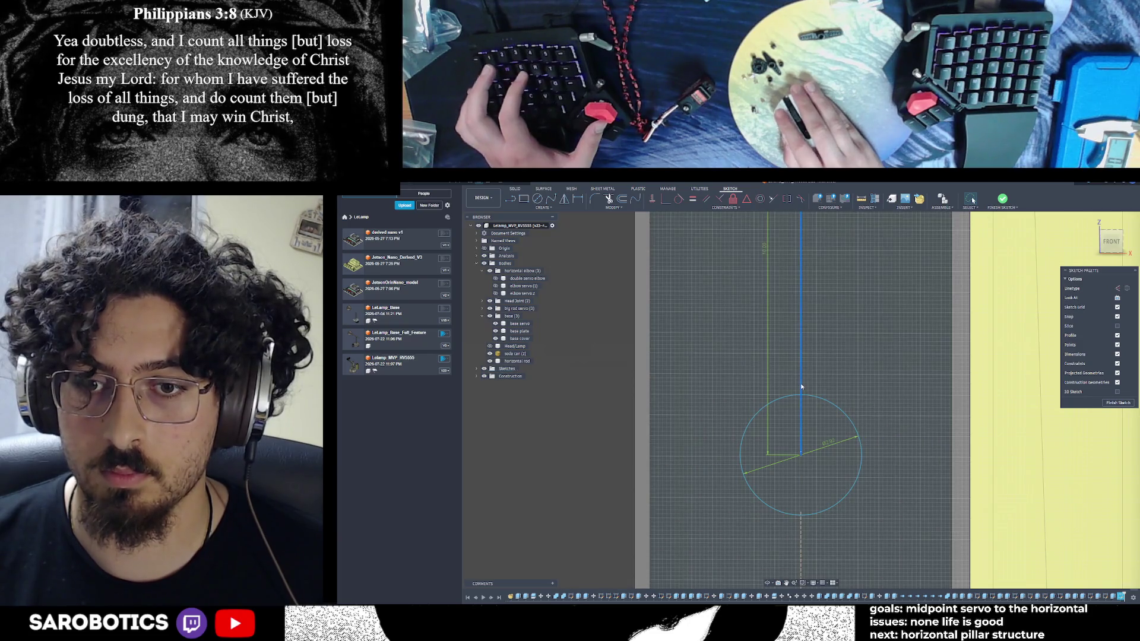
{"action": "scroll", "coordinate": [801, 383], "scroll_direction": "down", "scroll_amount": 3}
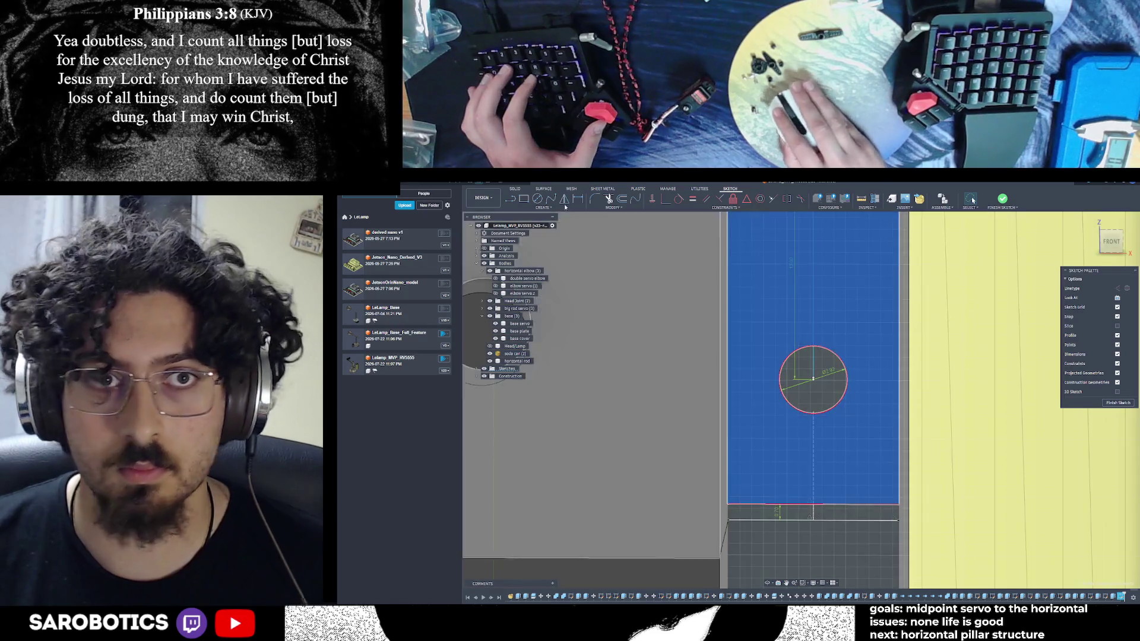
{"action": "key", "text": "l"}
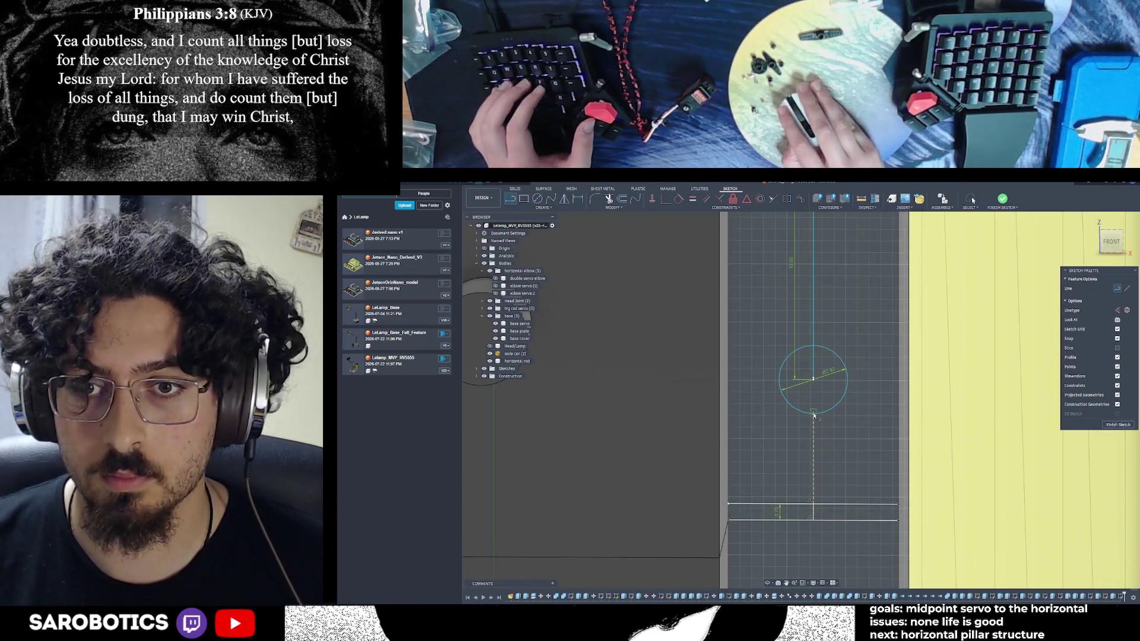
{"action": "scroll", "coordinate": [812, 415], "scroll_direction": "up", "scroll_amount": 2}
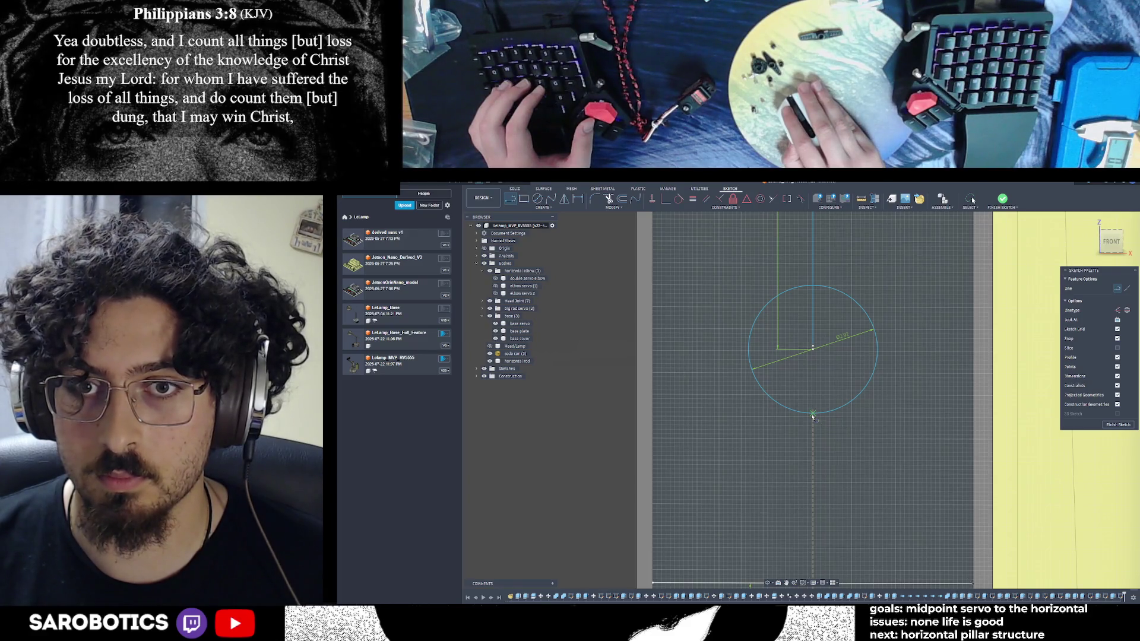
{"action": "left_click", "coordinate": [812, 415]}
{"action": "scroll", "coordinate": [813, 416], "scroll_direction": "down", "scroll_amount": 2}
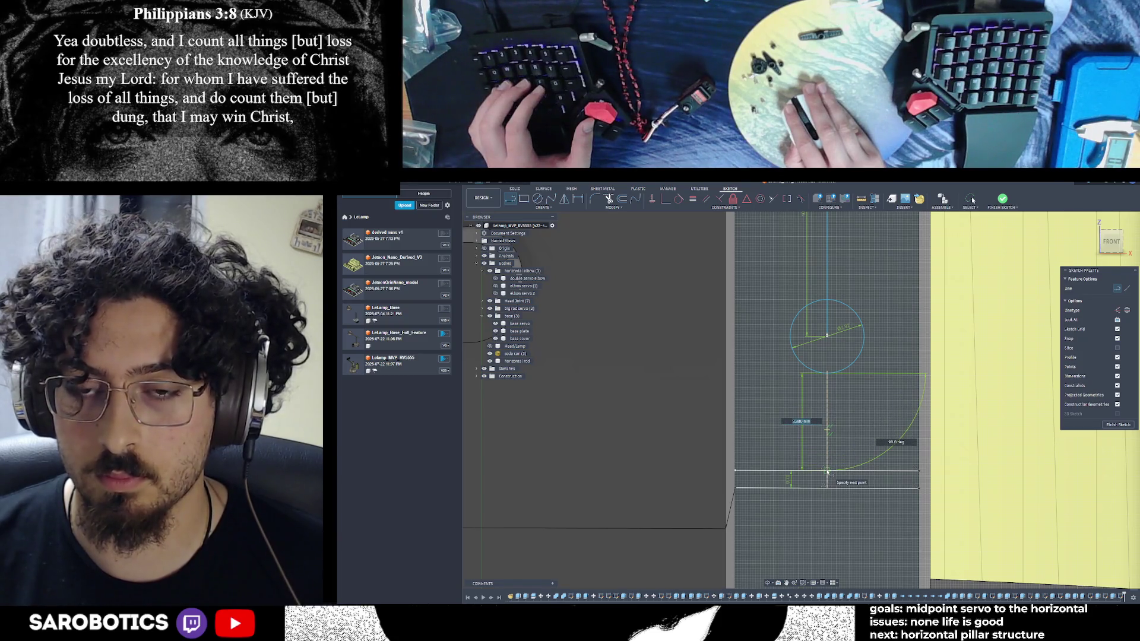
{"action": "key", "text": "Escape"}
{"action": "mouse_move", "coordinate": [827, 470]}
{"action": "middle_mouse_down", "text": "shift"}
{"action": "mouse_move", "coordinate": [829, 433]}
{"action": "mouse_move", "coordinate": [825, 462]}
{"action": "middle_mouse_up", "text": "shift"}
{"action": "key", "text": "F6"}
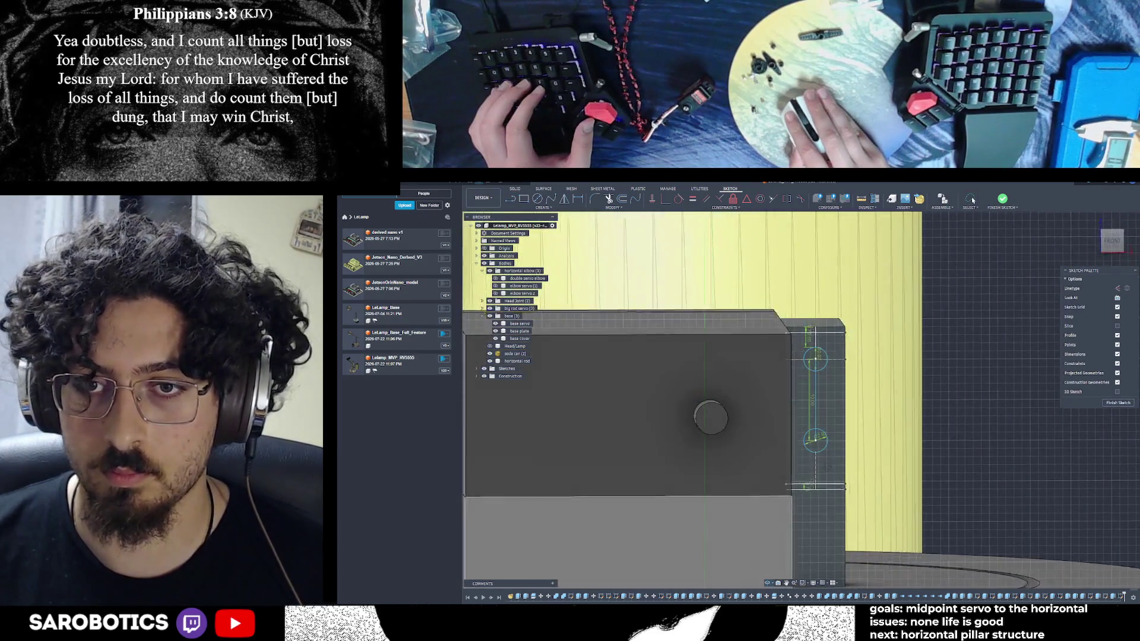
{"action": "middle_click_drag", "start_coordinate": [825, 462], "coordinate": [828, 450], "text": "shift"}
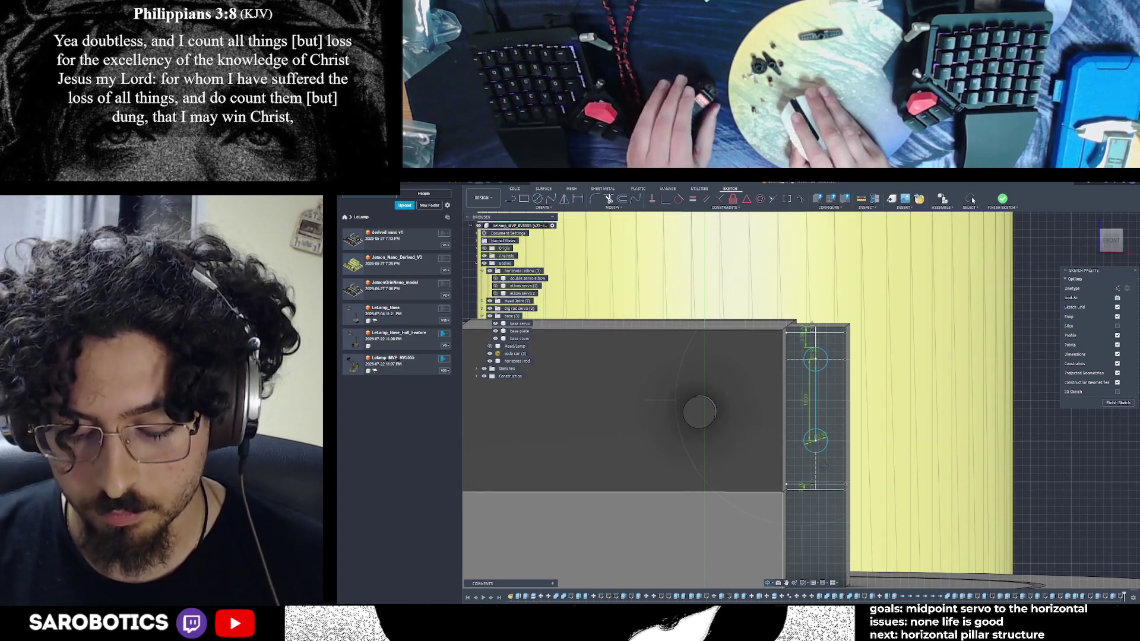
{"action": "middle_click_drag", "start_coordinate": [825, 465], "coordinate": [824, 465], "text": "shift"}
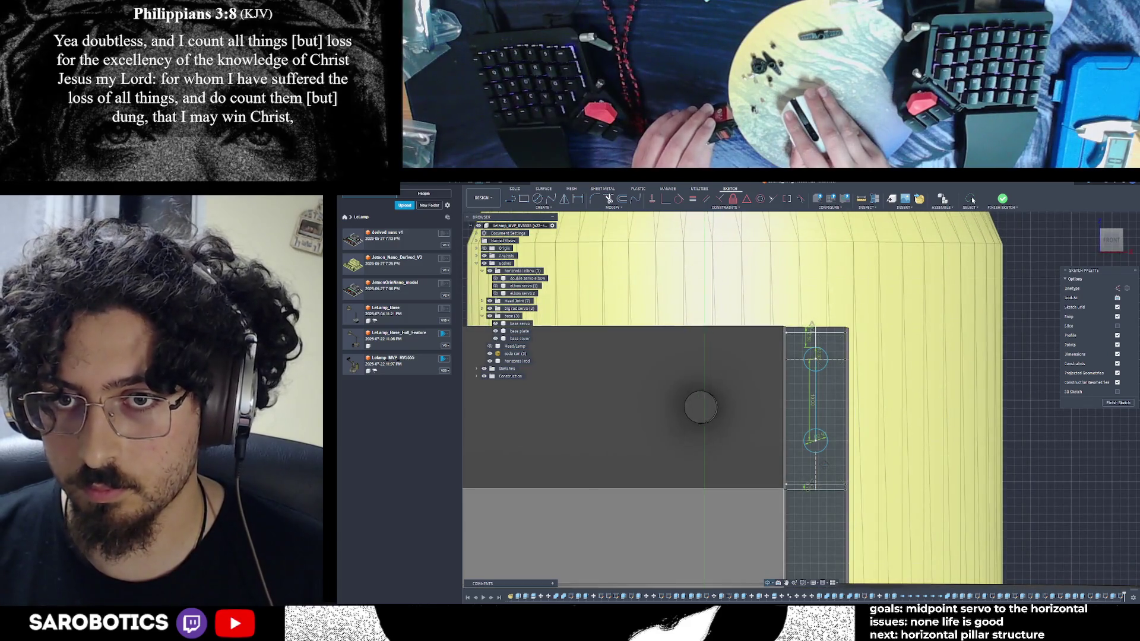
{"action": "scroll", "coordinate": [815, 401], "scroll_direction": "up", "scroll_amount": 3}
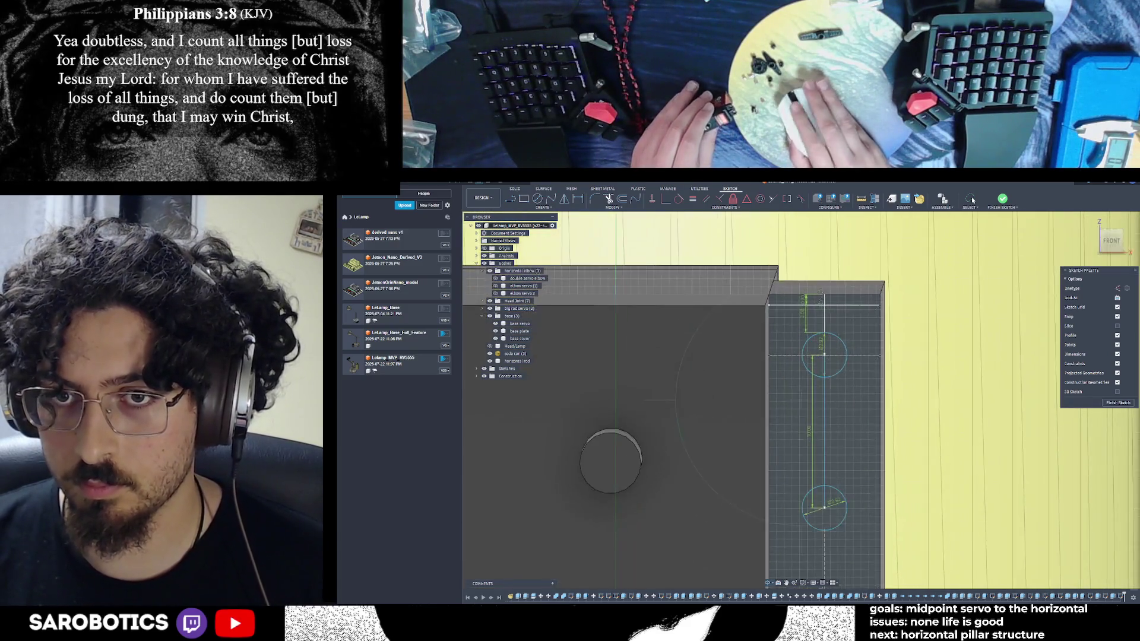
{"action": "middle_click_drag", "start_coordinate": [816, 401], "coordinate": [800, 386], "text": "shift"}
{"action": "scroll", "coordinate": [825, 311], "scroll_direction": "up", "scroll_amount": 1}
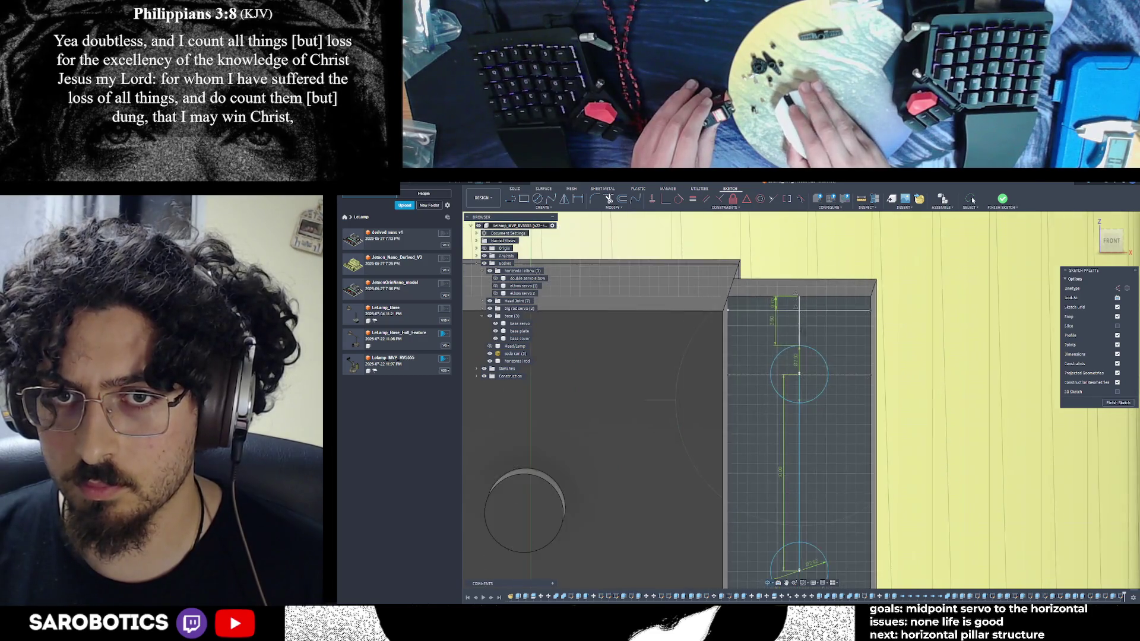
{"action": "scroll", "coordinate": [780, 310], "scroll_direction": "up", "scroll_amount": 4}
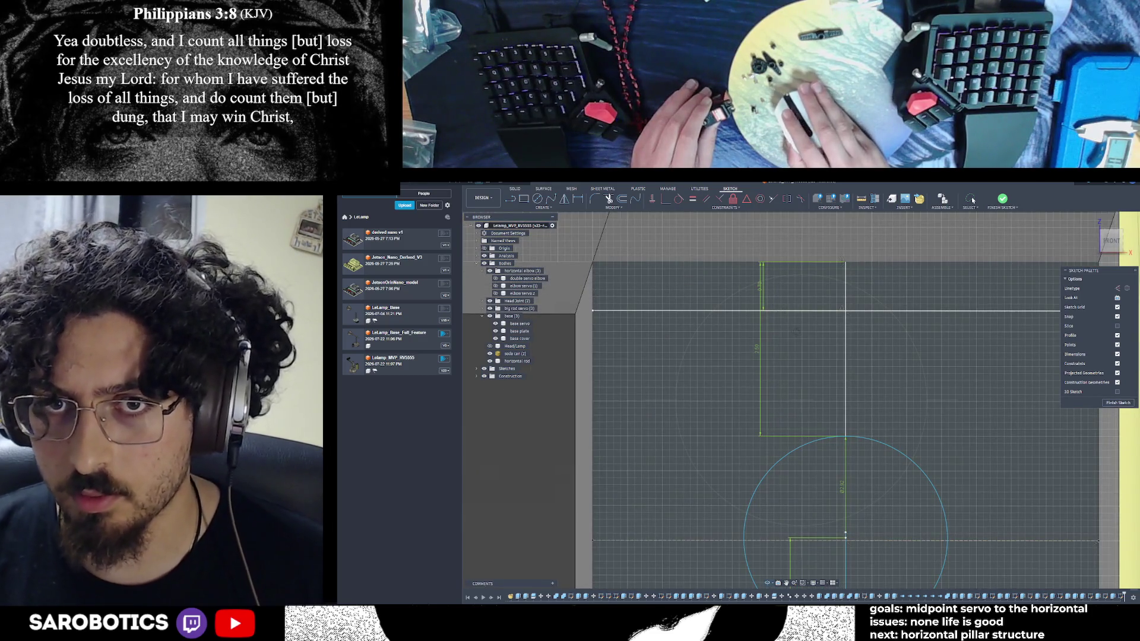
{"action": "left_click", "coordinate": [775, 337]}
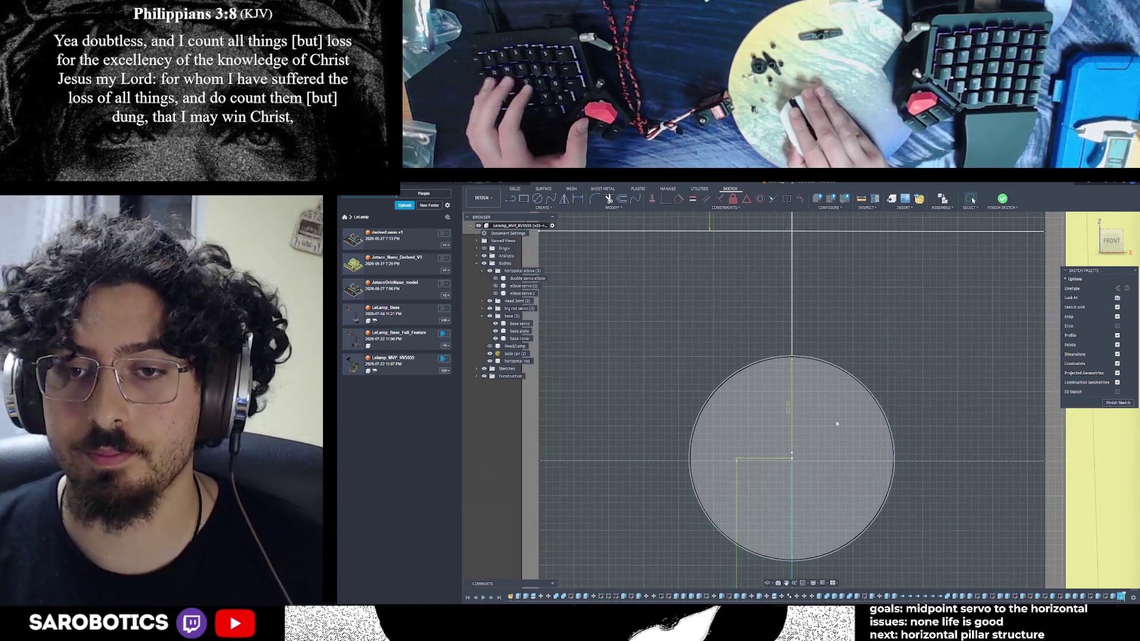
{"action": "scroll", "coordinate": [856, 382], "scroll_direction": "up", "scroll_amount": 5}
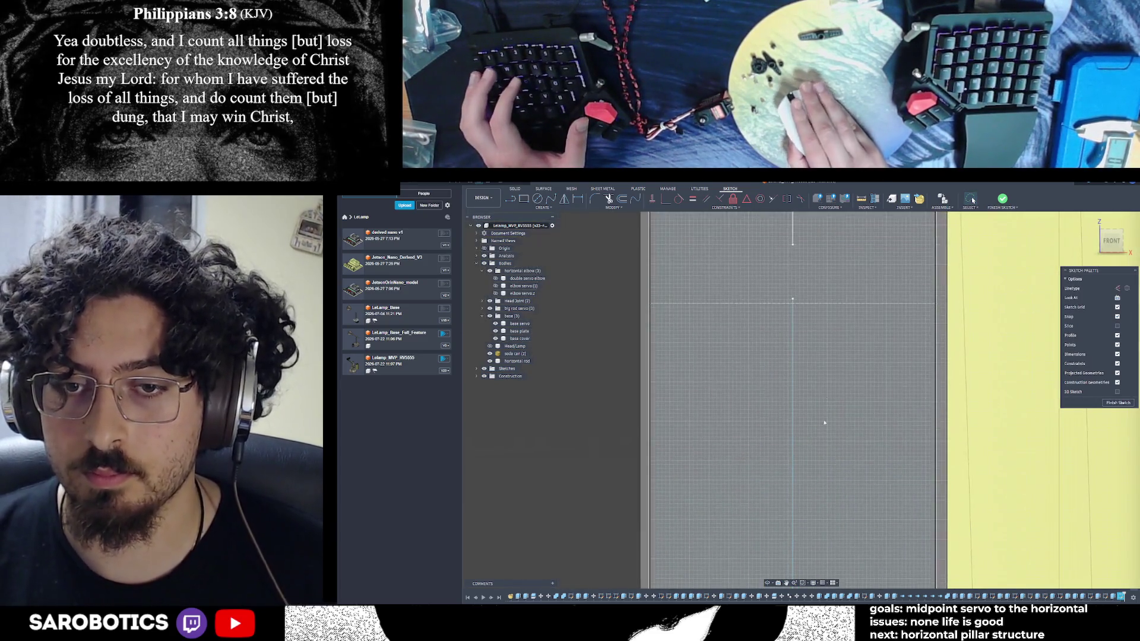
{"action": "scroll", "coordinate": [828, 466], "scroll_direction": "down", "scroll_amount": 5}
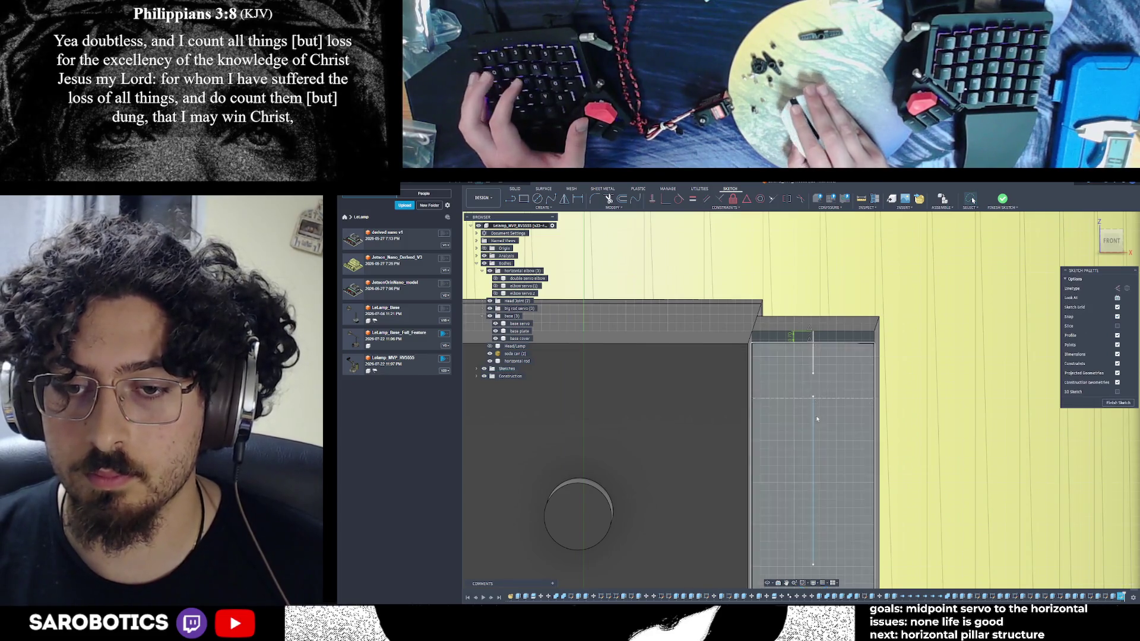
{"action": "scroll", "coordinate": [819, 375], "scroll_direction": "up", "scroll_amount": 2}
{"action": "scroll", "coordinate": [820, 375], "scroll_direction": "up", "scroll_amount": 2}
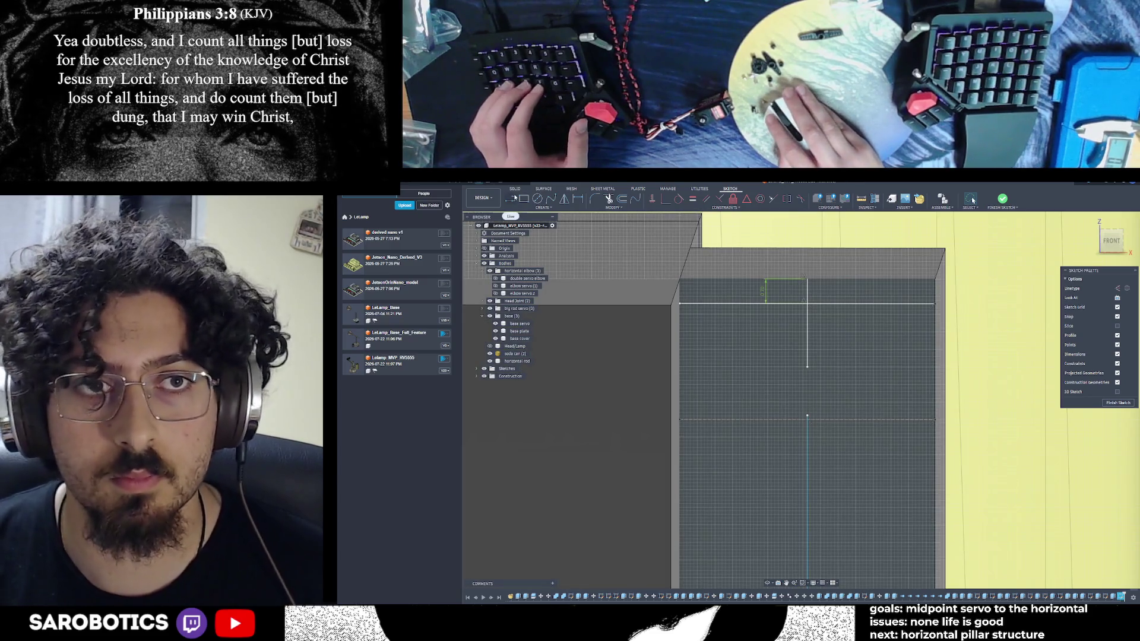
Draw a 2-point circle on the vertical centre line near the top of the face
{"action": "key", "text": "l"}
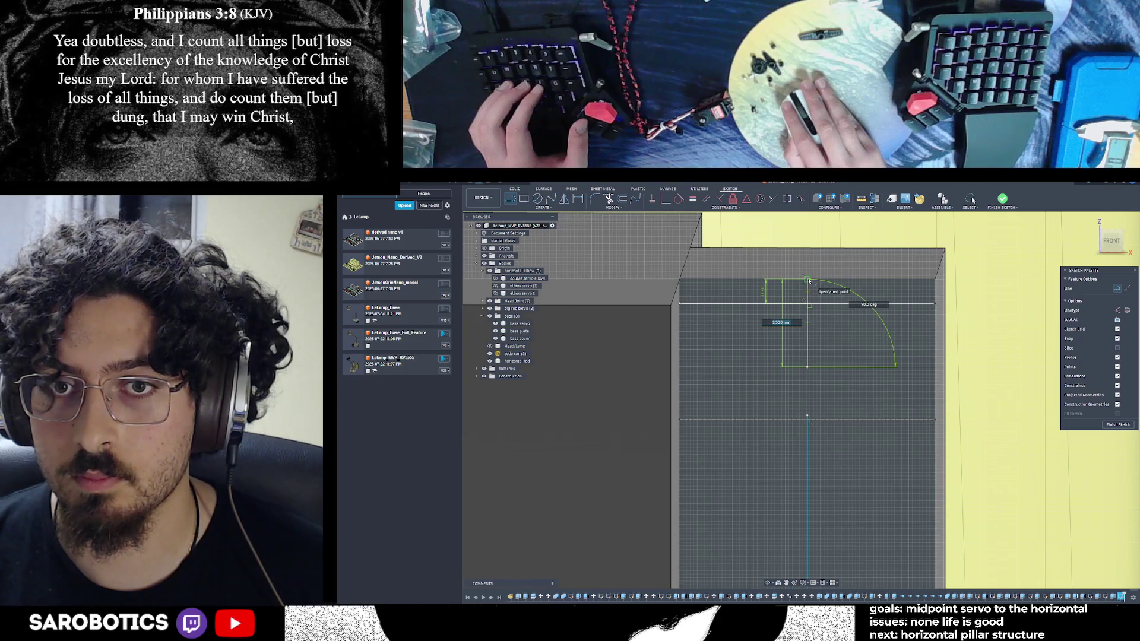
{"action": "key", "text": "Escape"}
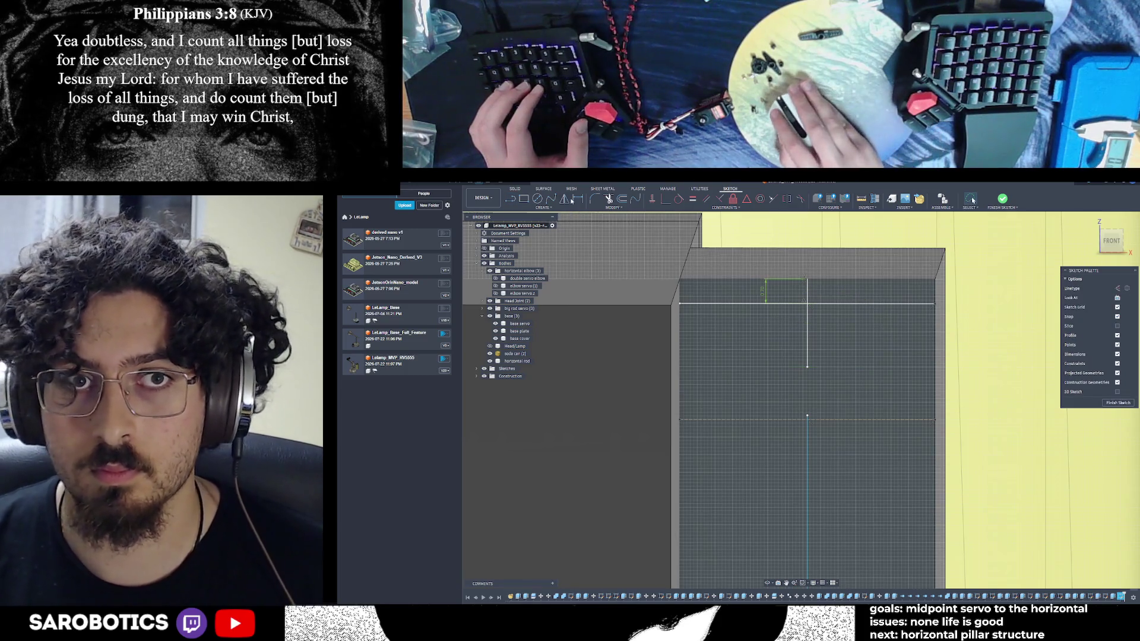
{"action": "left_click", "coordinate": [539, 200]}
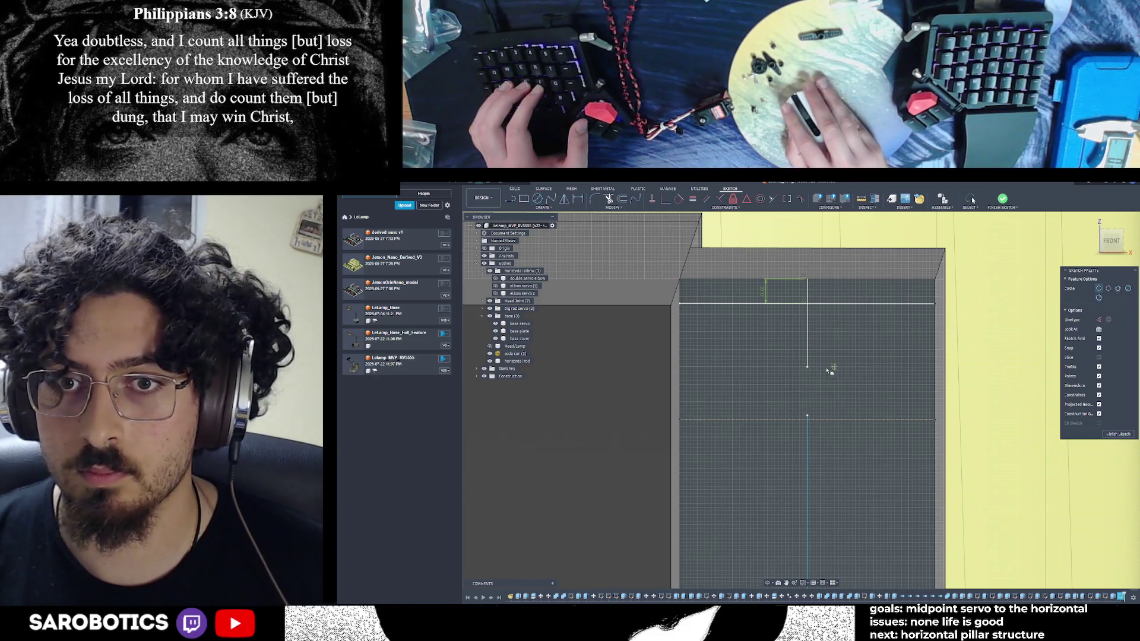
{"action": "left_click", "coordinate": [807, 371]}
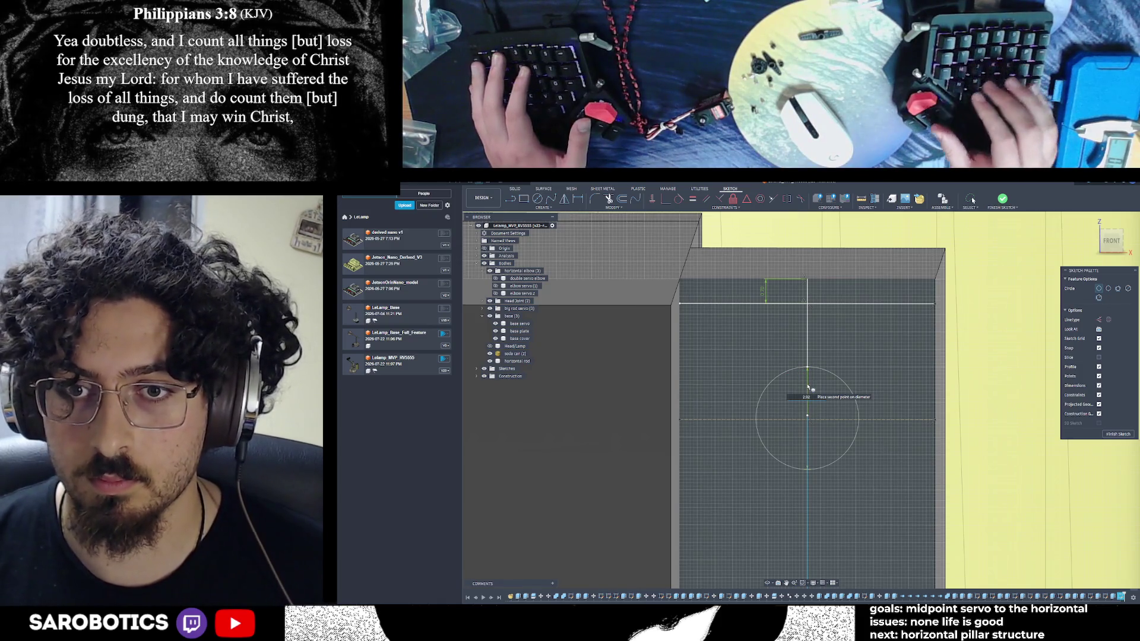
{"action": "key", "text": "Return"}
{"action": "scroll", "coordinate": [818, 532], "scroll_direction": "up", "scroll_amount": 3}
{"action": "scroll", "coordinate": [838, 541], "scroll_direction": "up", "scroll_amount": 3}
{"action": "scroll", "coordinate": [823, 411], "scroll_direction": "up", "scroll_amount": 3}
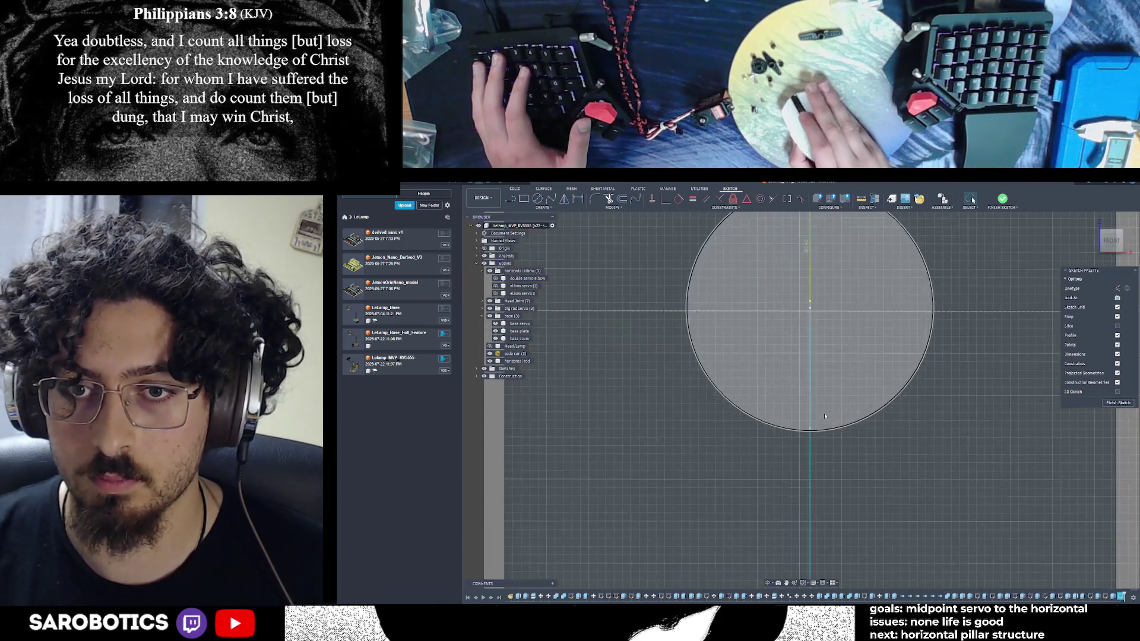
{"action": "key", "text": "l"}
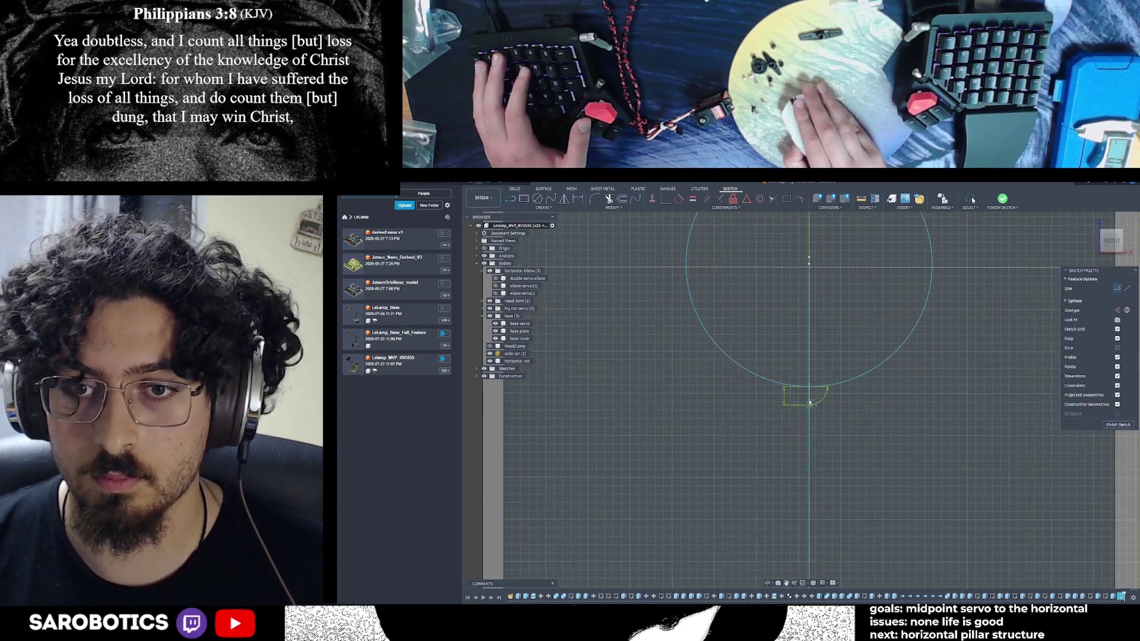
{"action": "scroll", "coordinate": [812, 454], "scroll_direction": "down", "scroll_amount": 3}
{"action": "left_click", "coordinate": [811, 412]}
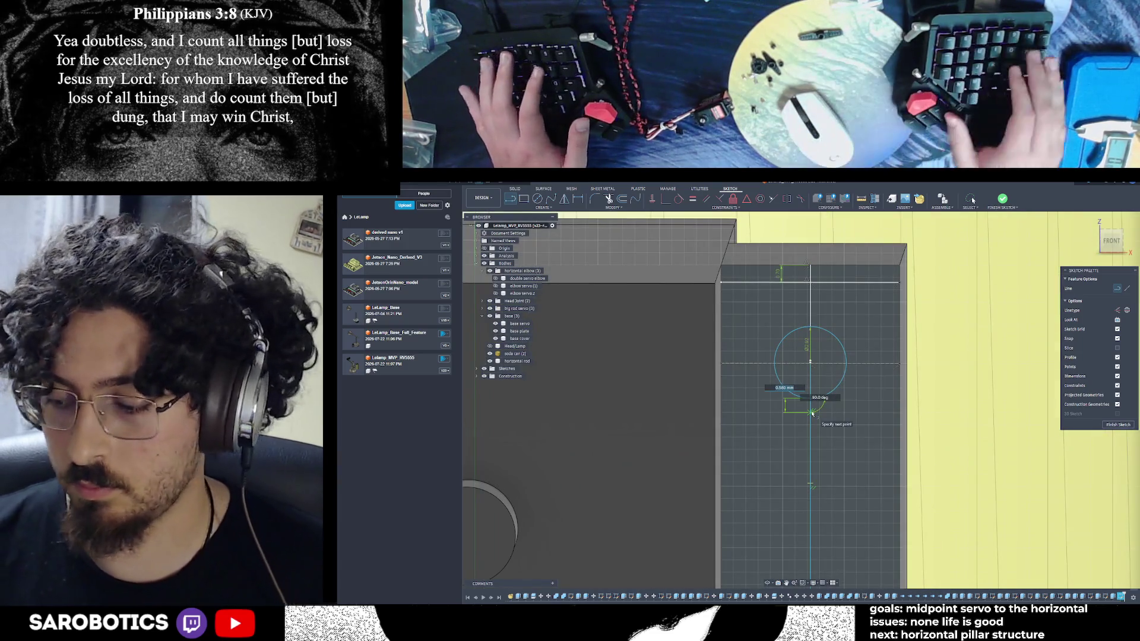
{"action": "key", "text": "Escape"}
{"action": "scroll", "coordinate": [812, 415], "scroll_direction": "down", "scroll_amount": 3}
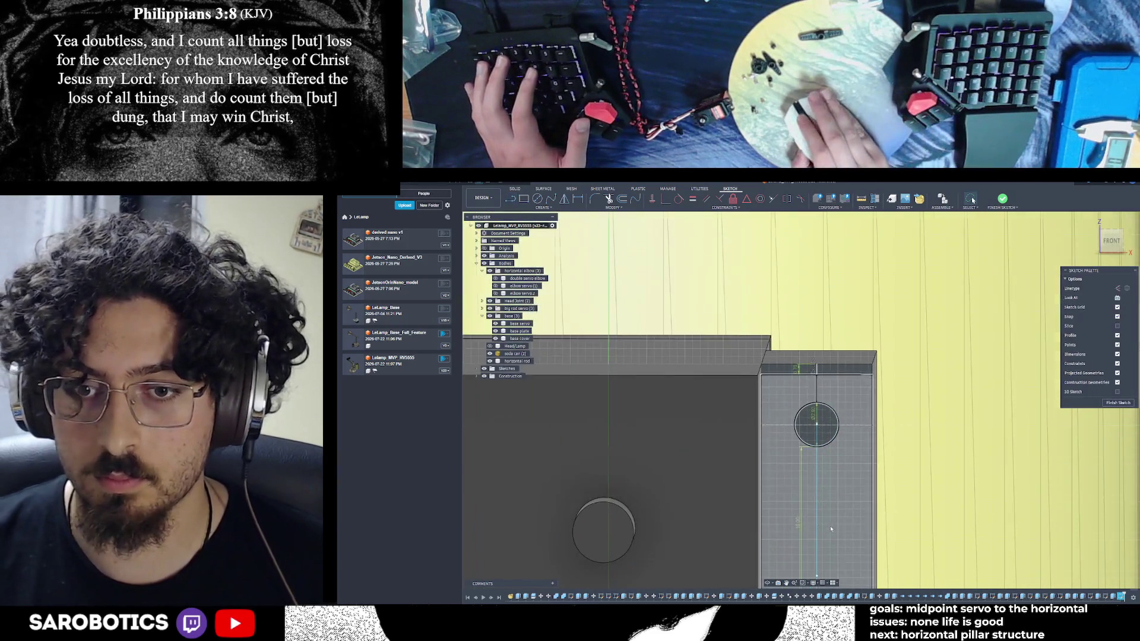
{"action": "scroll", "coordinate": [822, 469], "scroll_direction": "up", "scroll_amount": 3}
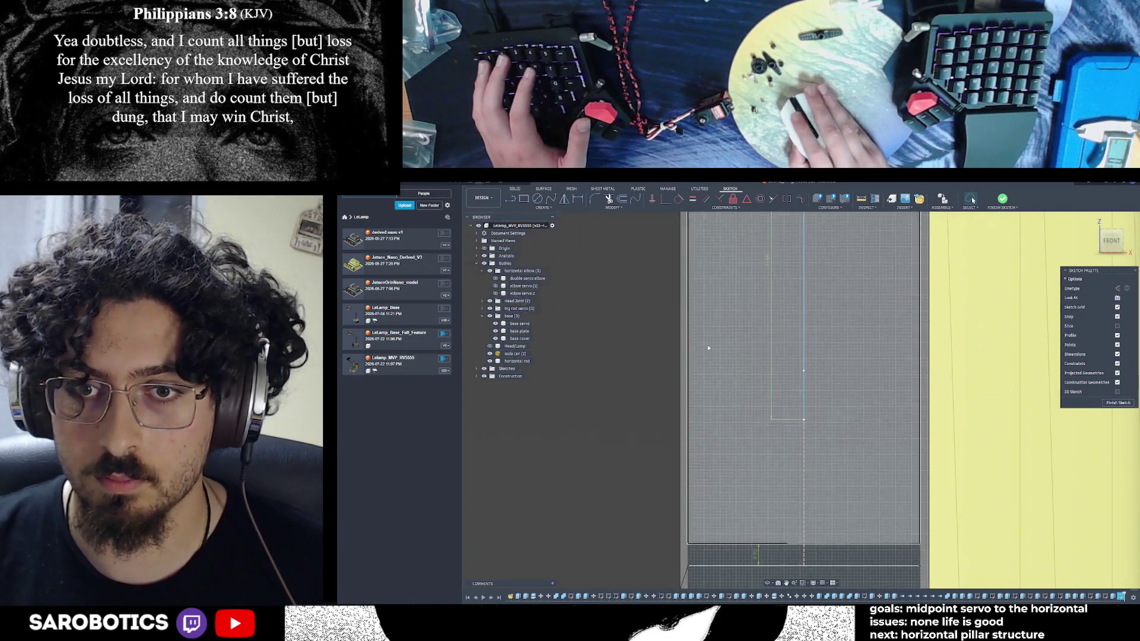
Place a second circle lower on the vertical guide at the set diameter
{"action": "key", "text": "c"}
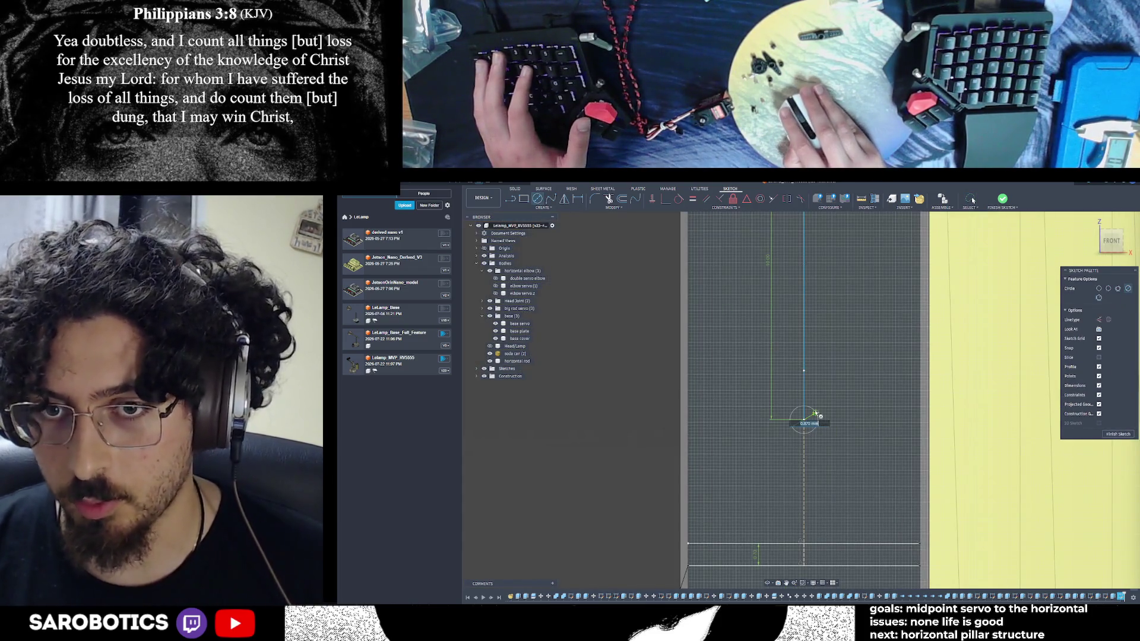
{"action": "left_click", "coordinate": [804, 419]}
{"action": "type", "text": "23"}
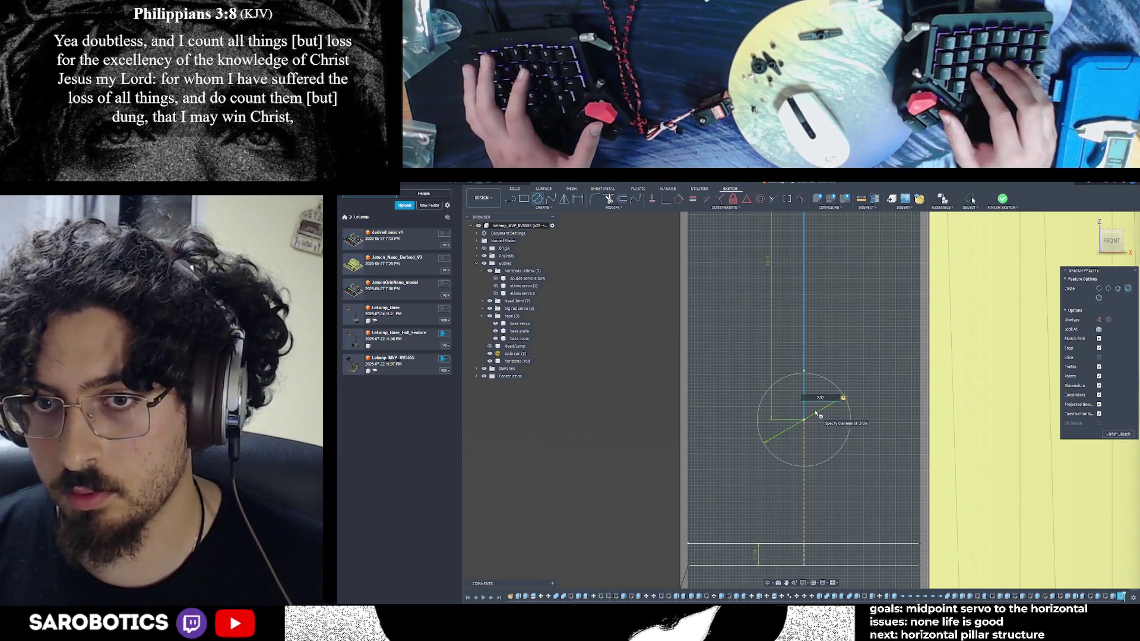
{"action": "key", "text": "Return"}
{"action": "key", "text": "Escape"}
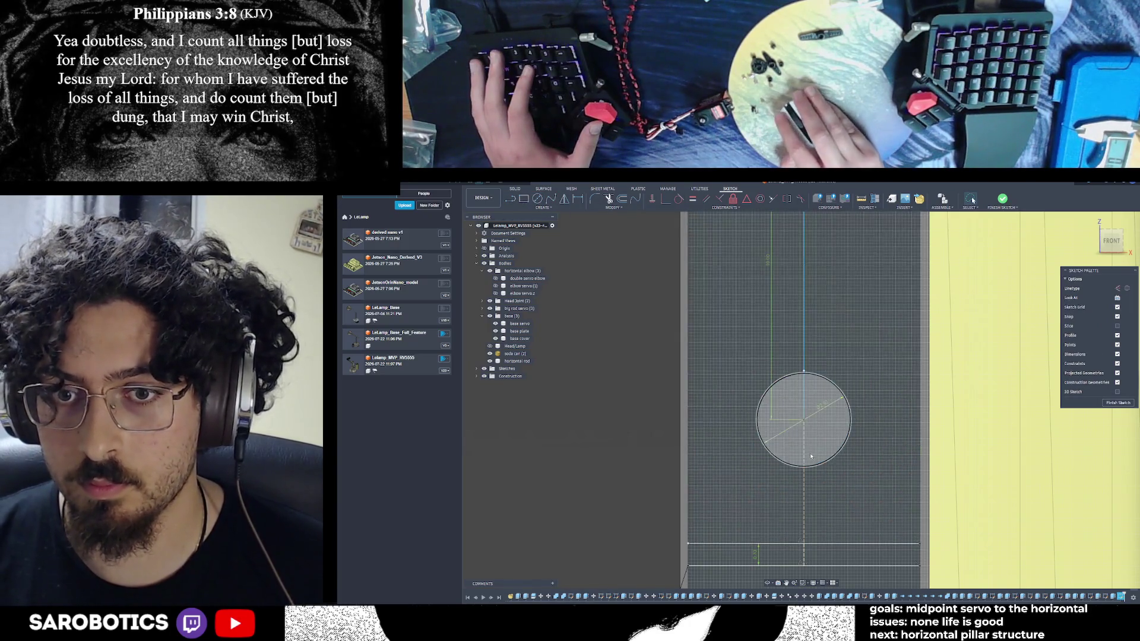
{"action": "key", "text": "l"}
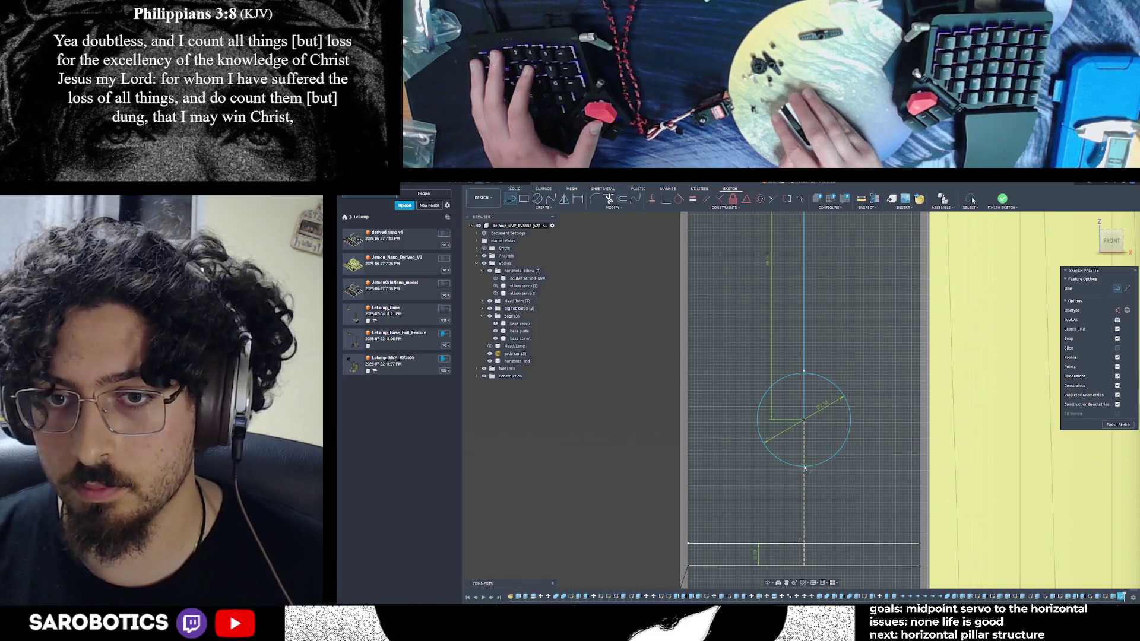
{"action": "key", "text": "Escape"}
{"action": "scroll", "coordinate": [804, 534], "scroll_direction": "down", "scroll_amount": 2}
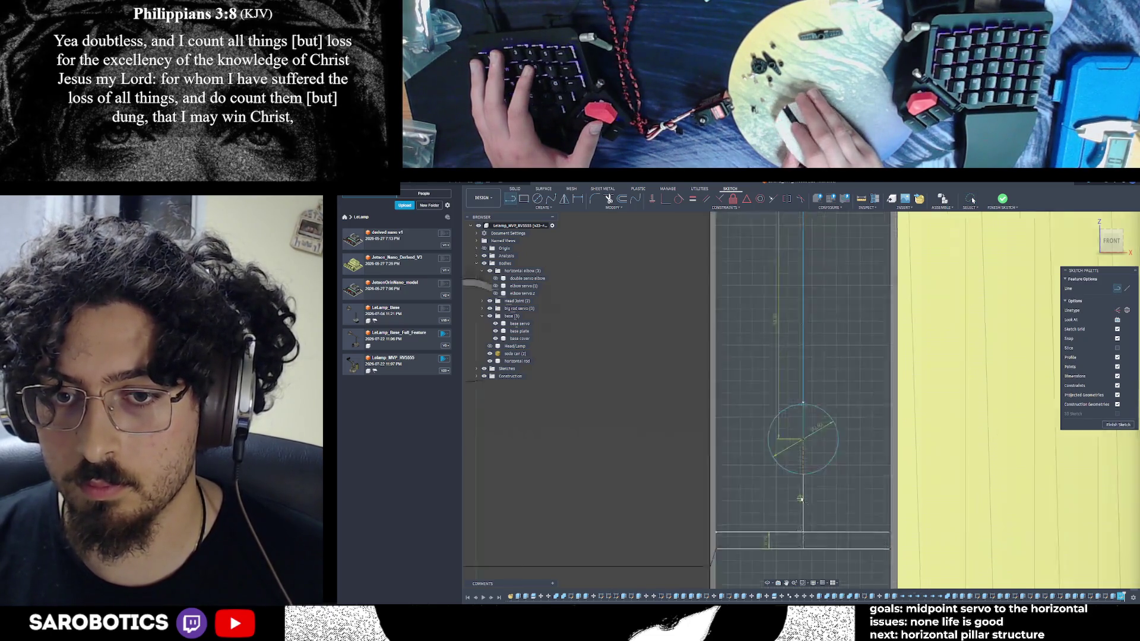
{"action": "scroll", "coordinate": [806, 481], "scroll_direction": "down", "scroll_amount": 2}
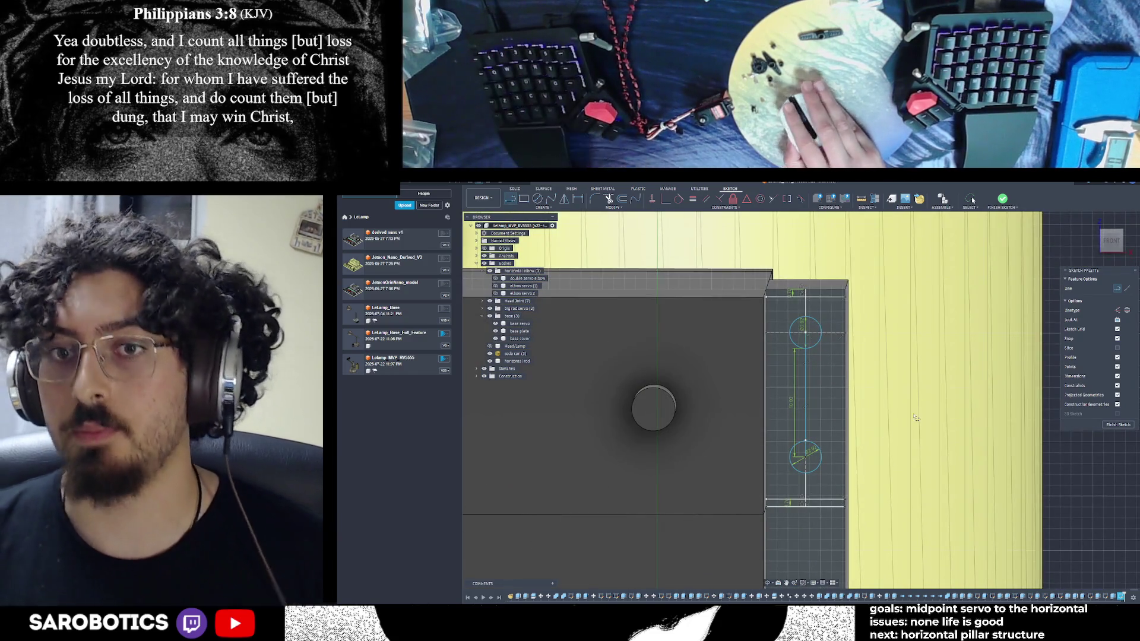
Finish the sketch with the two stacked hole circles on the pillar's side face
{"action": "middle_click_drag", "start_coordinate": [801, 400], "coordinate": [855, 406], "text": "shift"}
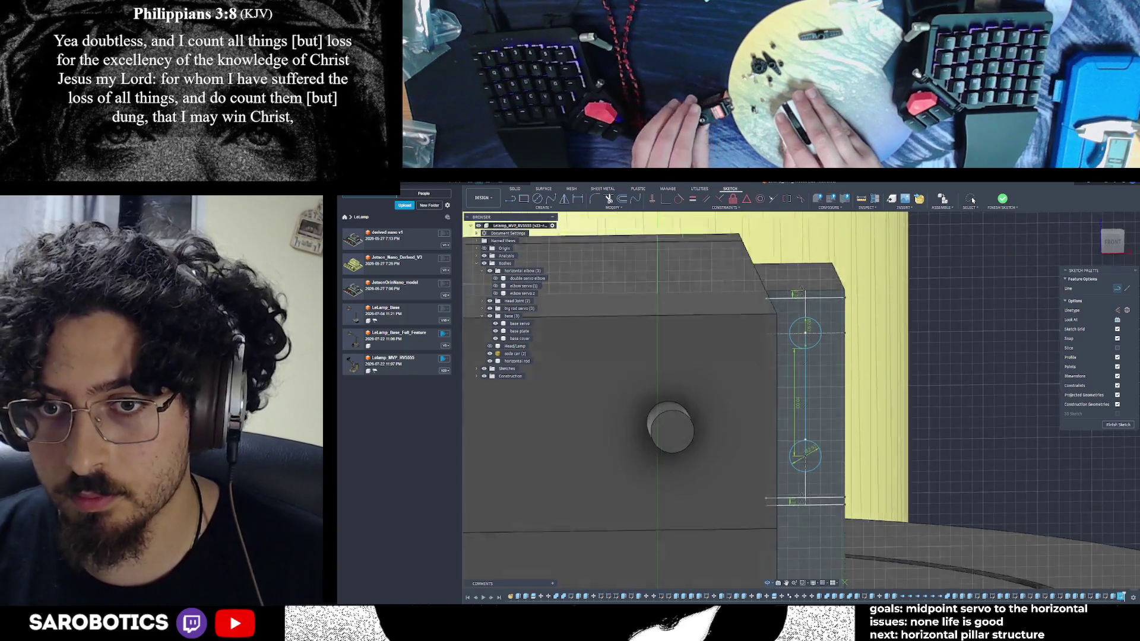
{"action": "mouse_move", "coordinate": [854, 406]}
{"action": "middle_mouse_down", "text": "shift"}
{"action": "mouse_move", "coordinate": [866, 466]}
{"action": "mouse_move", "coordinate": [833, 470]}
{"action": "middle_mouse_up", "text": "shift"}
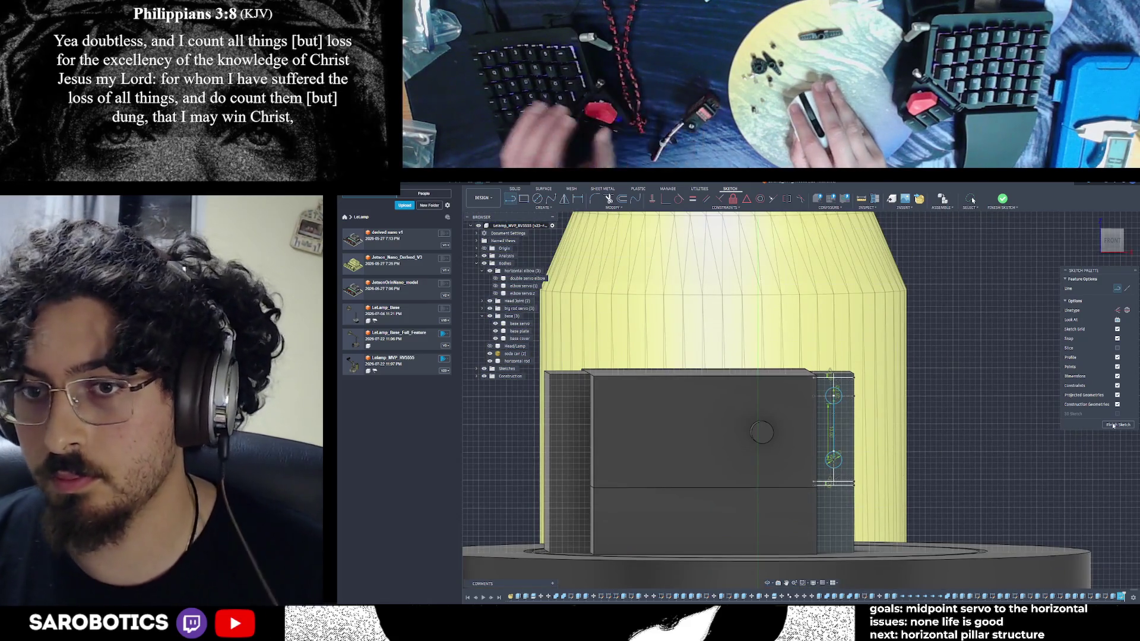
{"action": "left_click", "coordinate": [1115, 425]}
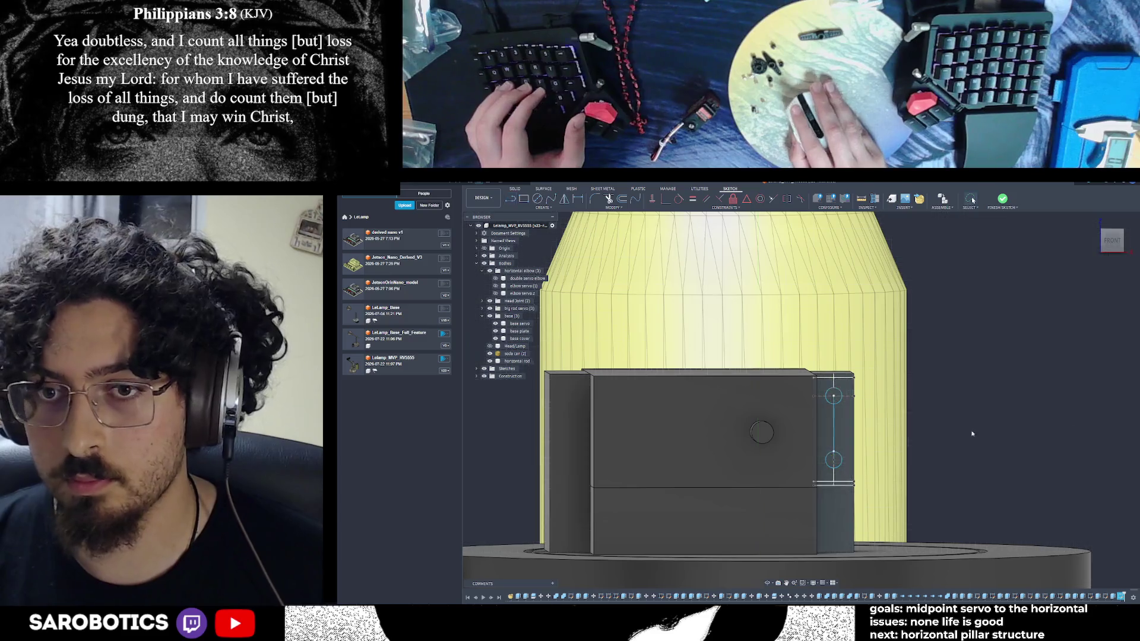
{"action": "middle_click_drag", "start_coordinate": [801, 463], "coordinate": [839, 441], "text": "shift"}
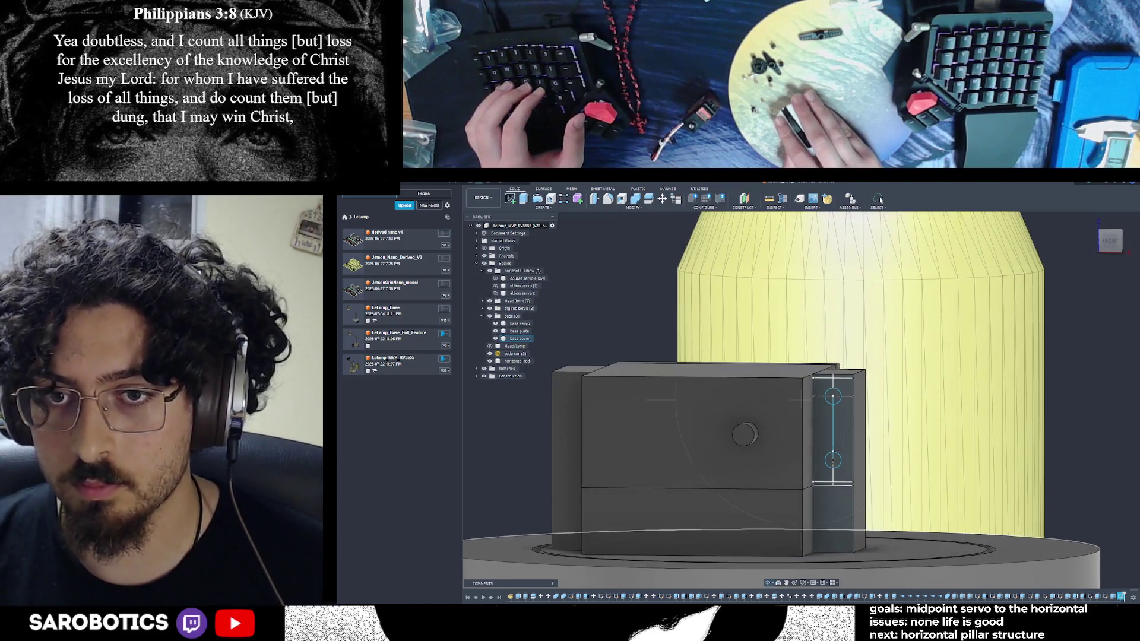
{"action": "scroll", "coordinate": [839, 441], "scroll_direction": "up", "scroll_amount": 3}
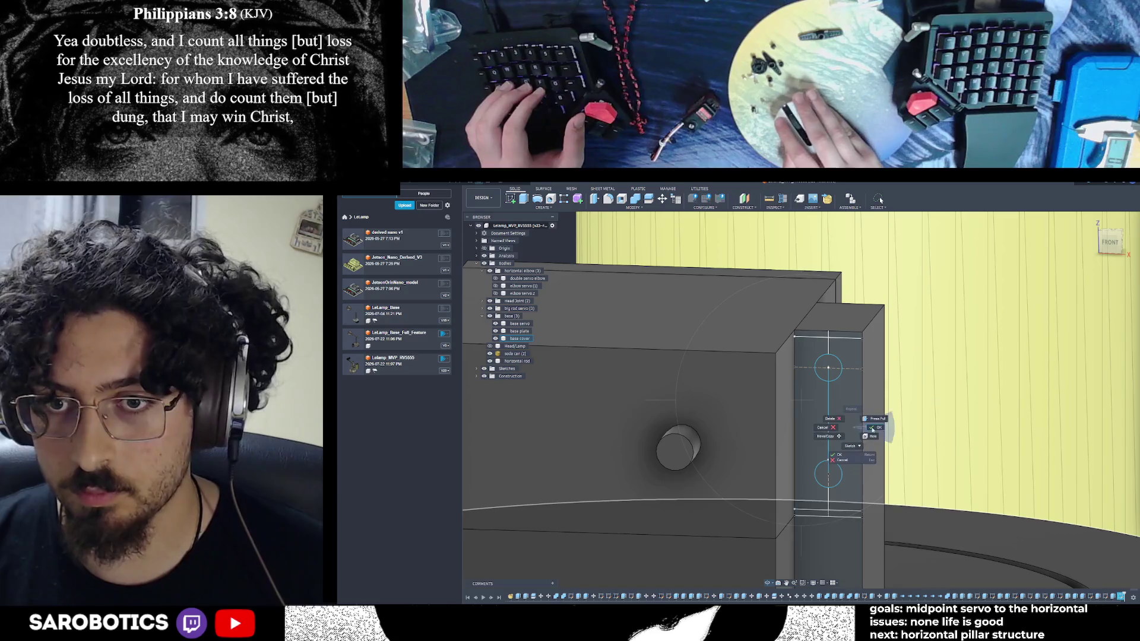
Cut a single hole from one circle with a negative extrude, then undo it
{"action": "key", "text": "e"}
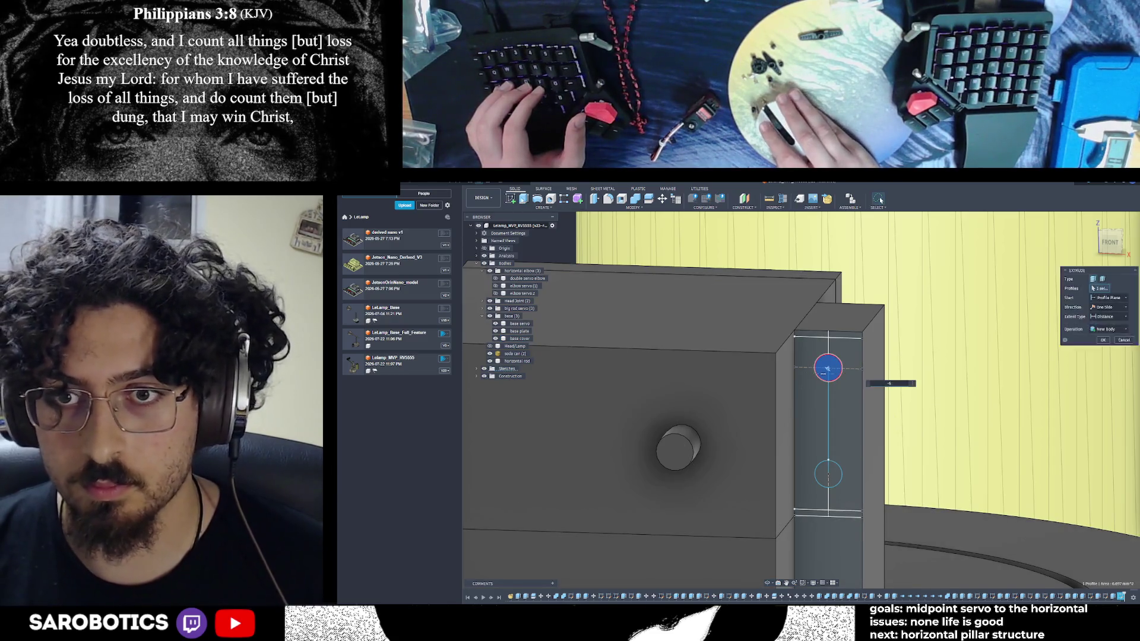
{"action": "type", "text": "-"}
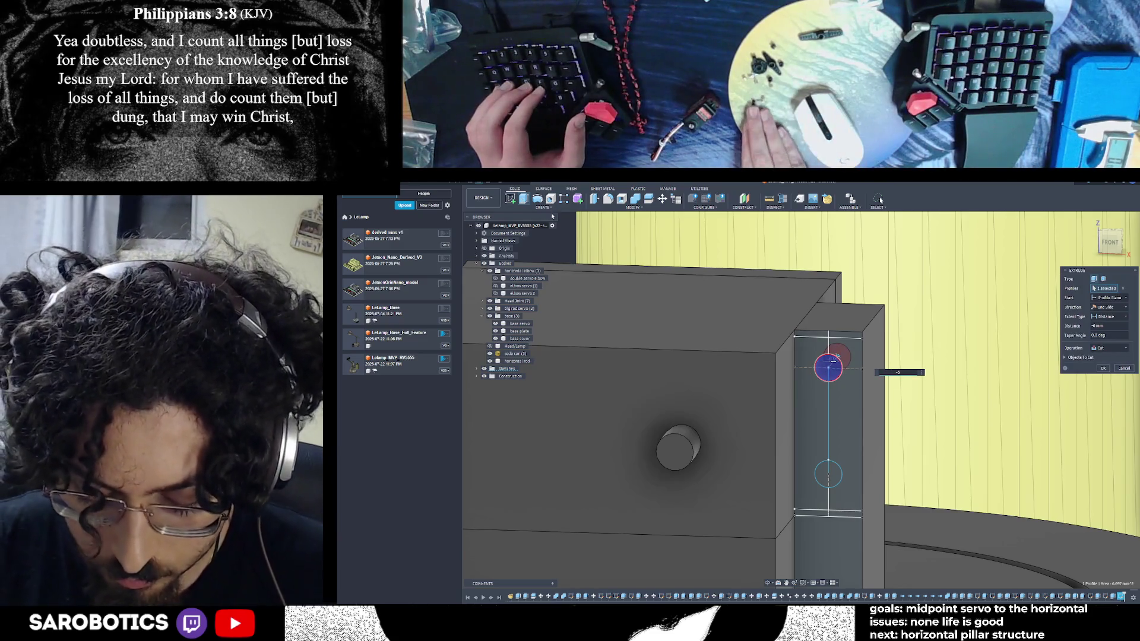
{"action": "key", "text": "Return"}
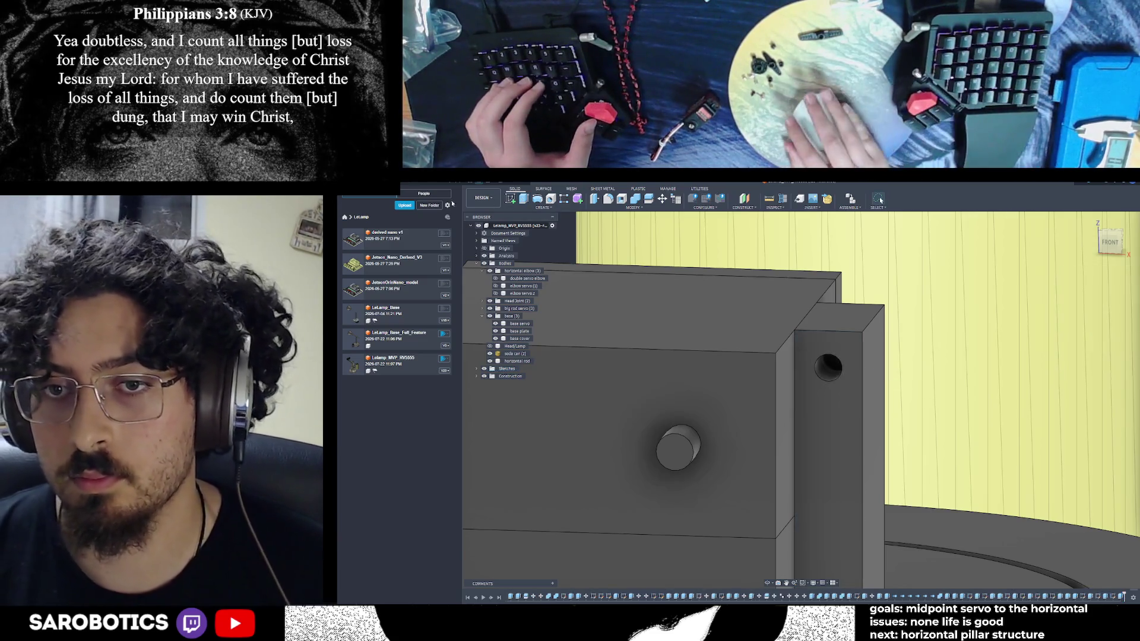
{"action": "mouse_move", "coordinate": [498, 370]}
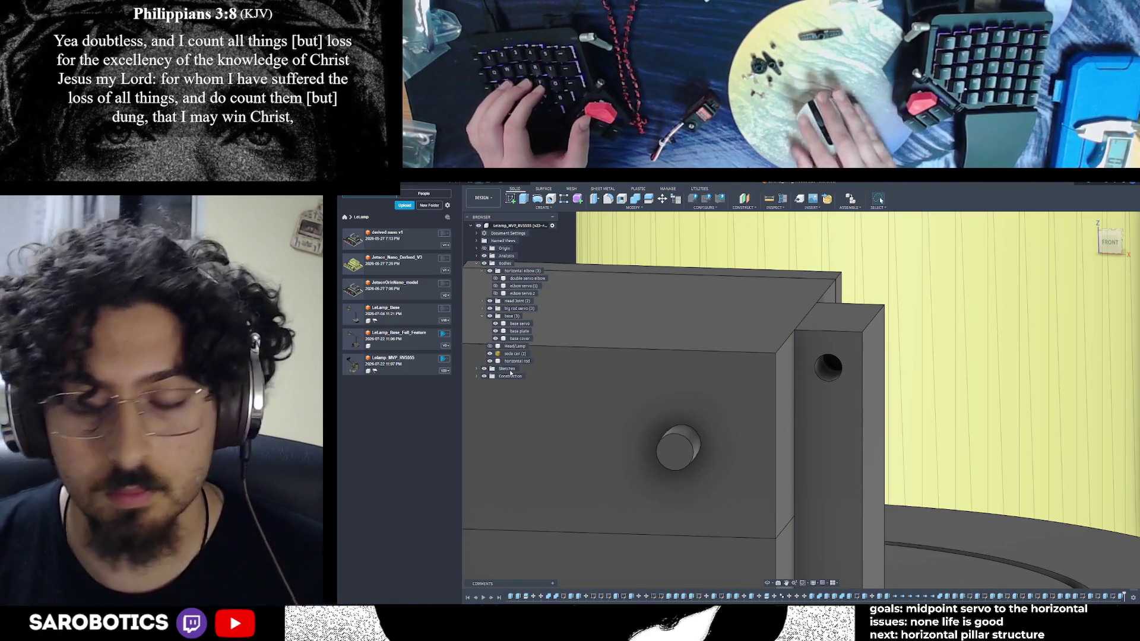
{"action": "key", "text": "ctrl+z"}
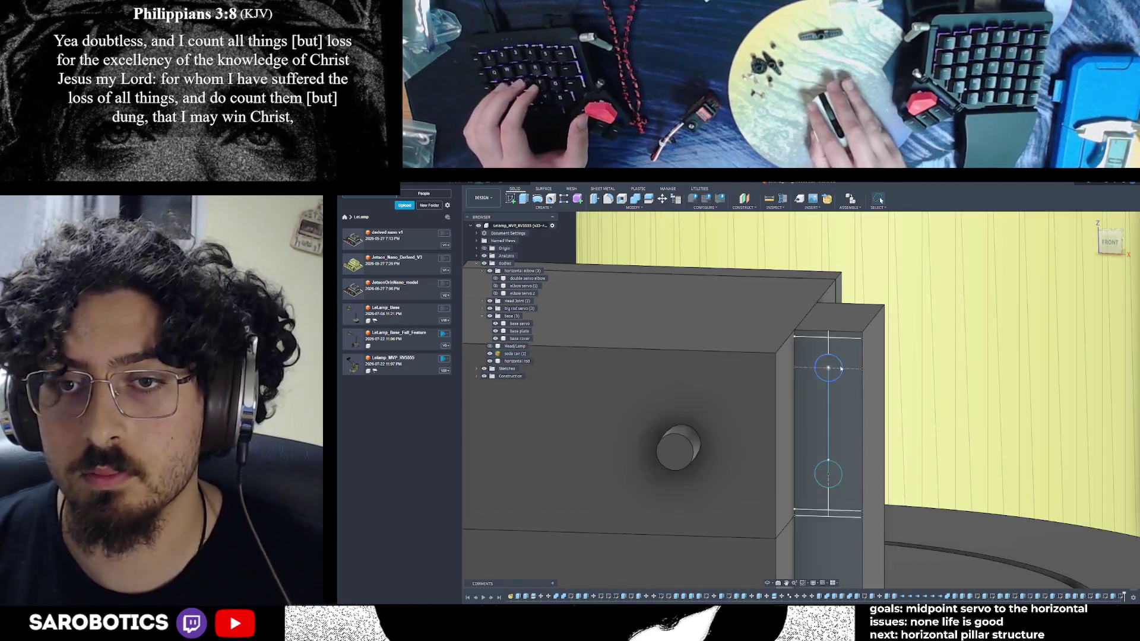
Extrude-cut both the top and bottom circle profiles into the pillar as mounting holes
{"action": "left_click", "coordinate": [838, 365]}
{"action": "key", "text": "e"}
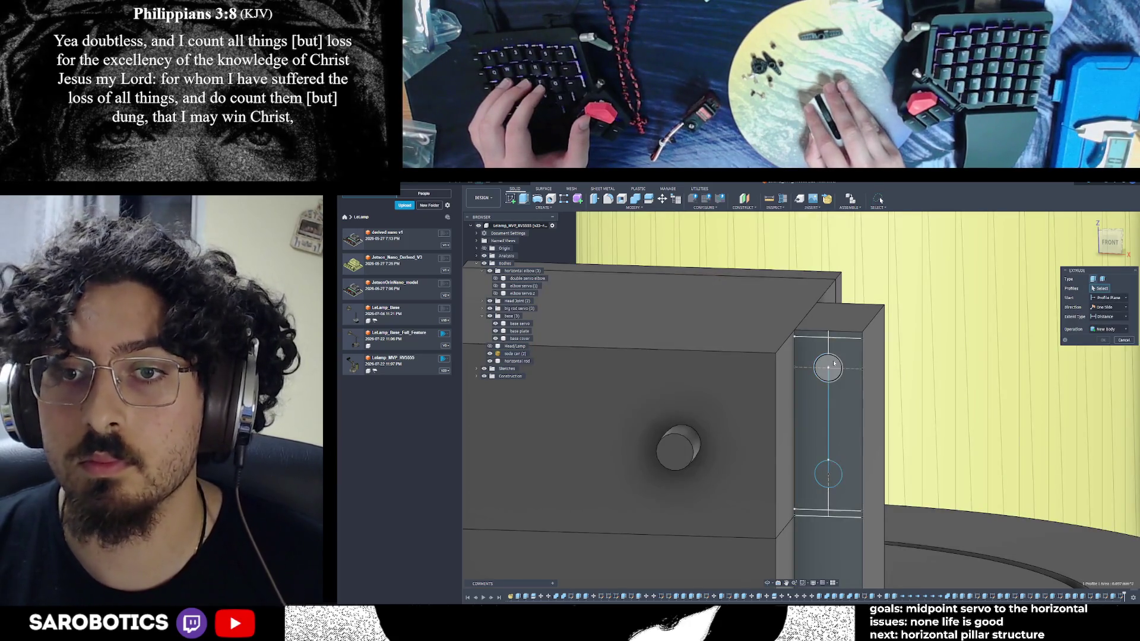
{"action": "left_click", "coordinate": [828, 365]}
{"action": "left_click", "coordinate": [827, 473]}
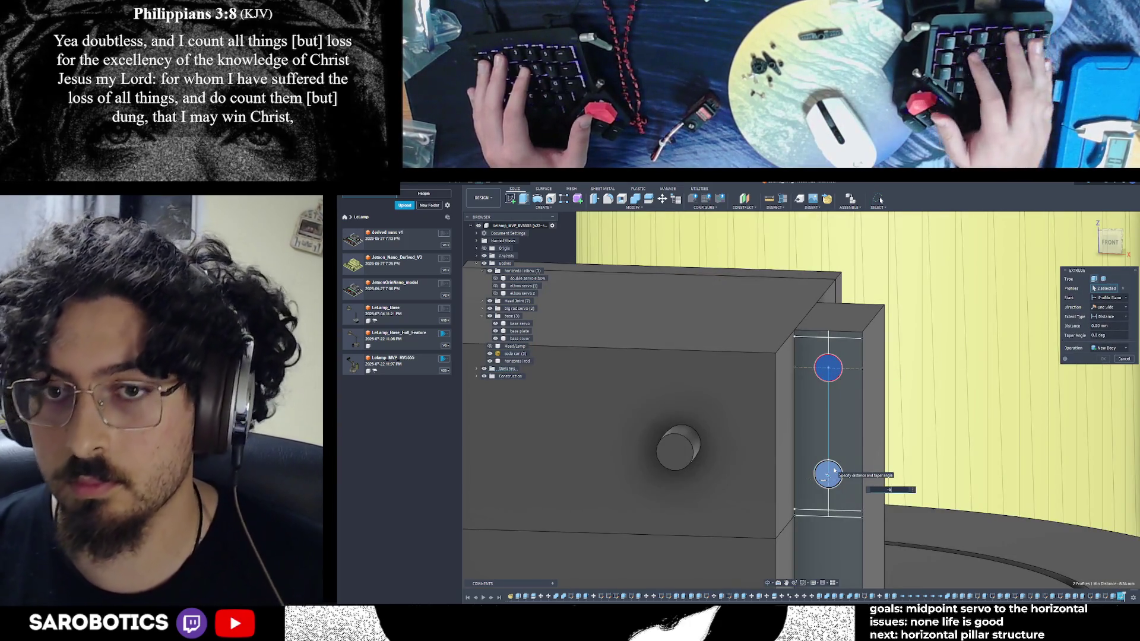
{"action": "key", "text": "Return"}
{"action": "scroll", "coordinate": [903, 522], "scroll_direction": "down", "scroll_amount": 5}
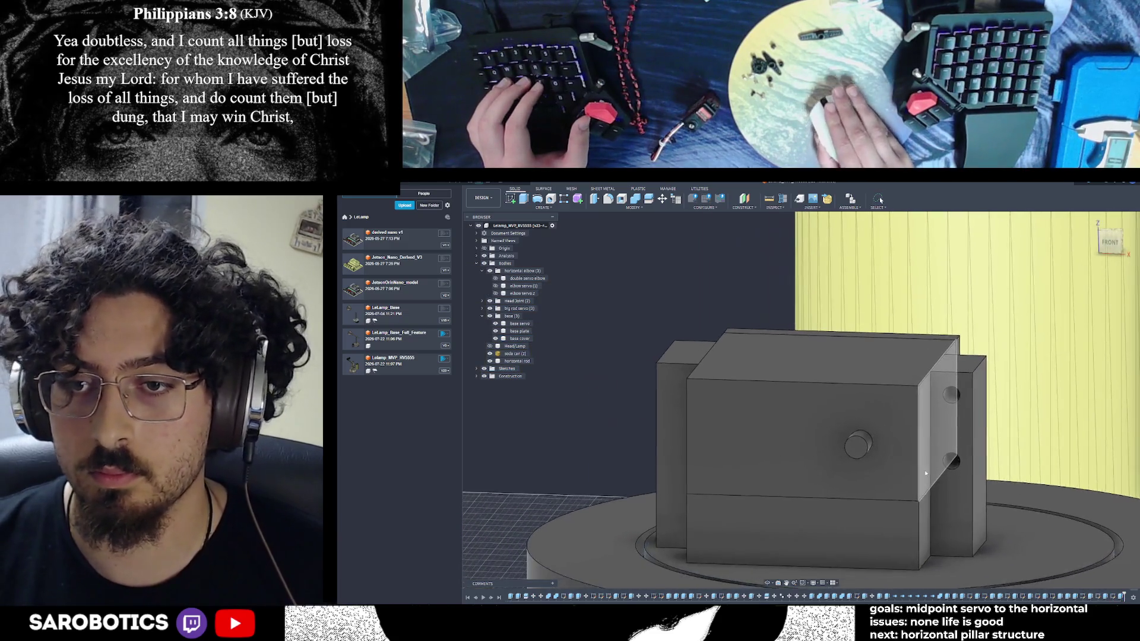
Start a new sketch on the elbow block's side face from a front-on view
{"action": "middle_click_drag", "start_coordinate": [801, 400], "coordinate": [802, 357], "text": "shift"}
{"action": "scroll", "coordinate": [801, 401], "scroll_direction": "up", "scroll_amount": 3}
{"action": "middle_click_drag", "start_coordinate": [731, 451], "coordinate": [743, 379], "text": "shift"}
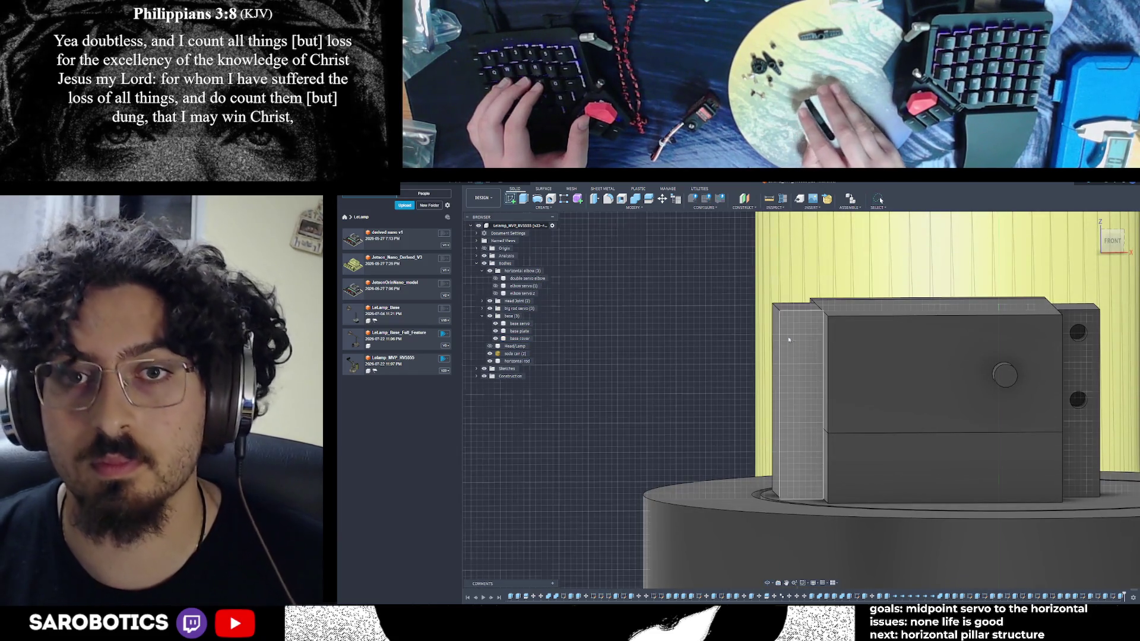
{"action": "left_click", "coordinate": [810, 354]}
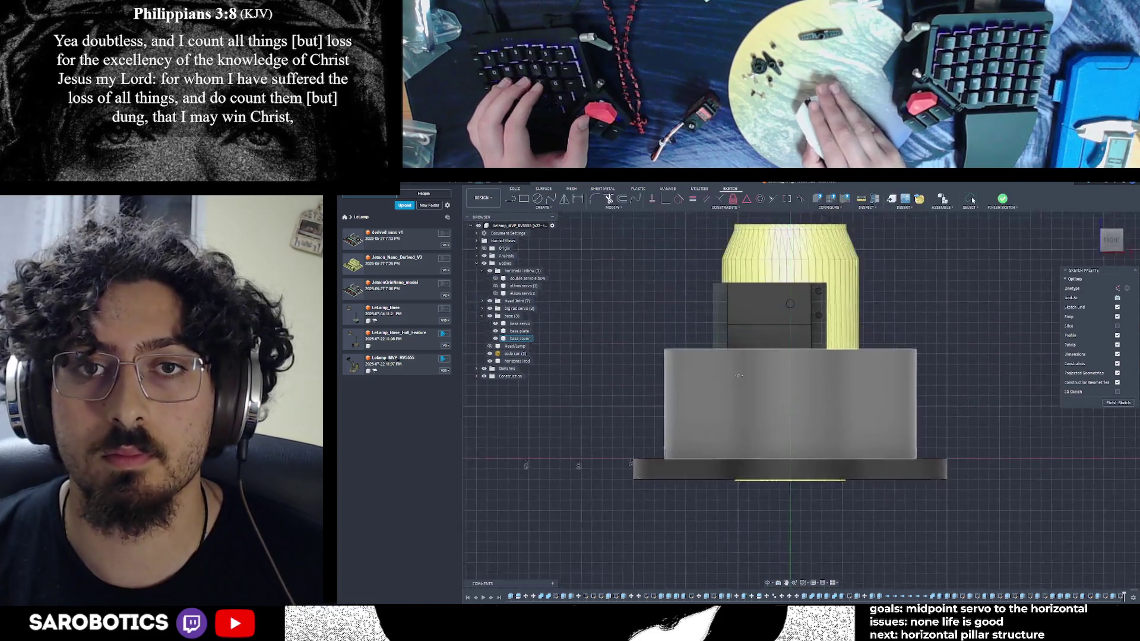
{"action": "scroll", "coordinate": [711, 319], "scroll_direction": "up", "scroll_amount": 5}
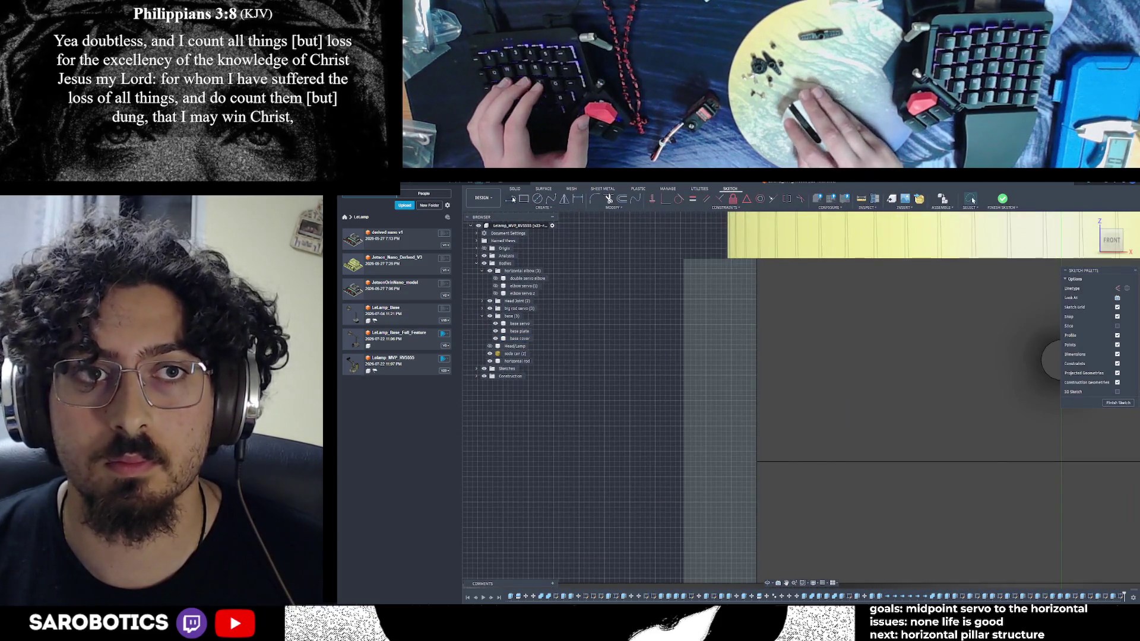
{"action": "key", "text": "l"}
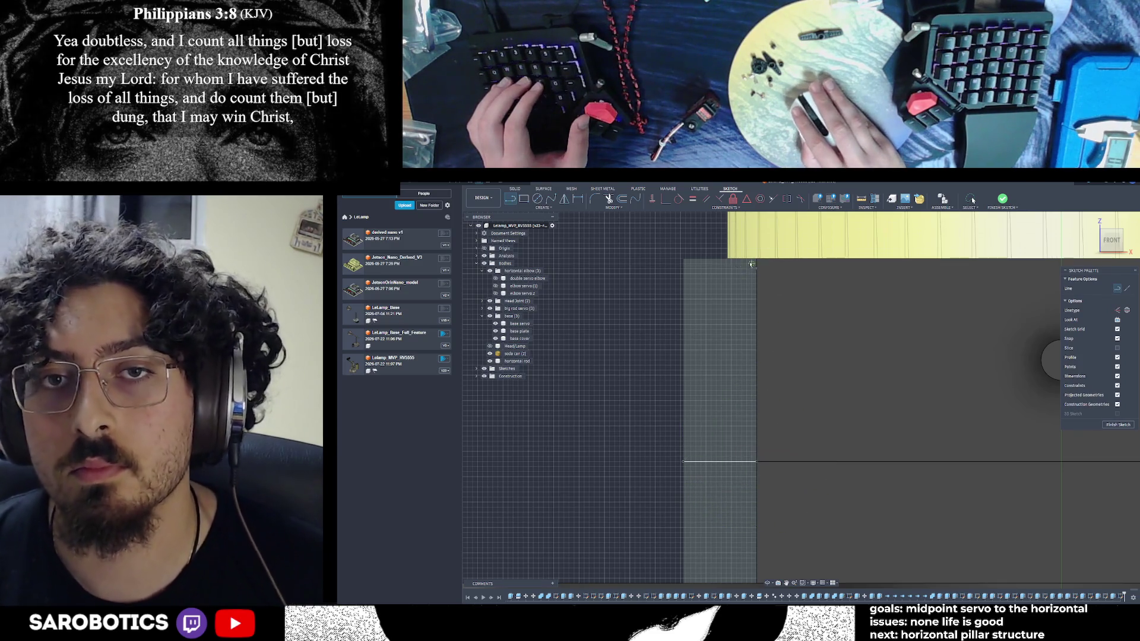
{"action": "left_click", "coordinate": [721, 461]}
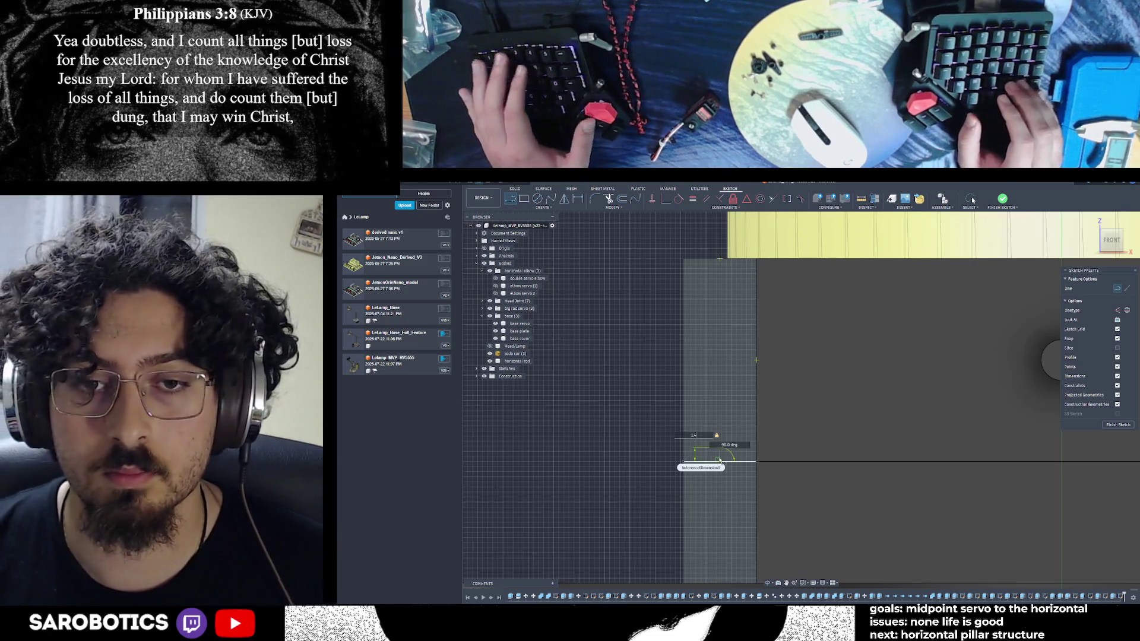
{"action": "type", "text": "3.87"}
{"action": "key", "text": "Return"}
{"action": "key", "text": "Escape"}
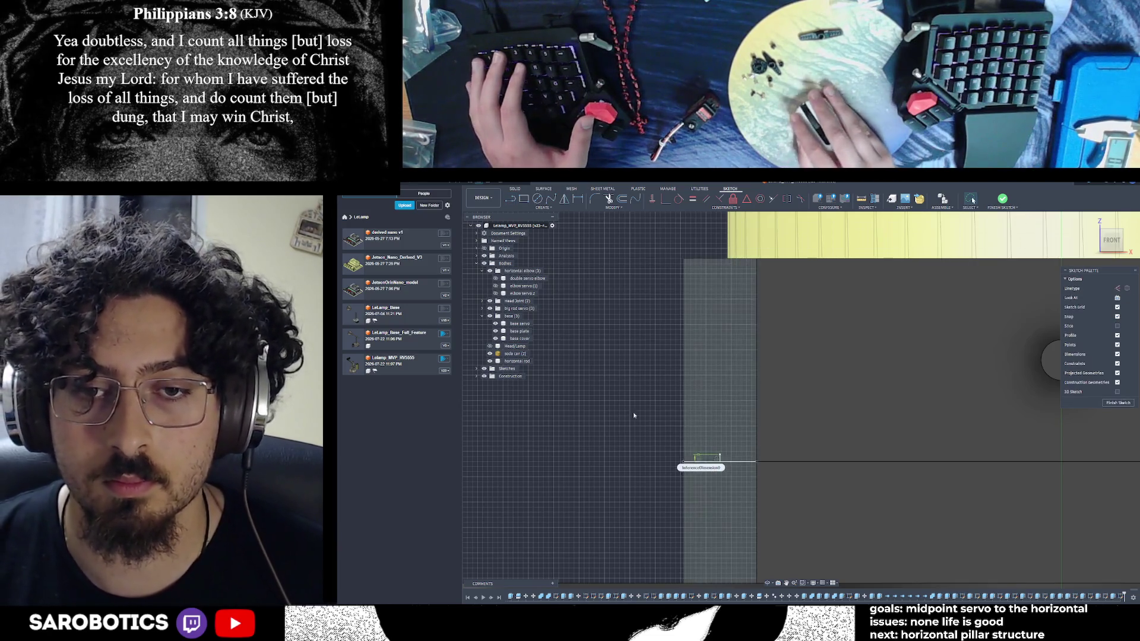
{"action": "key", "text": "l"}
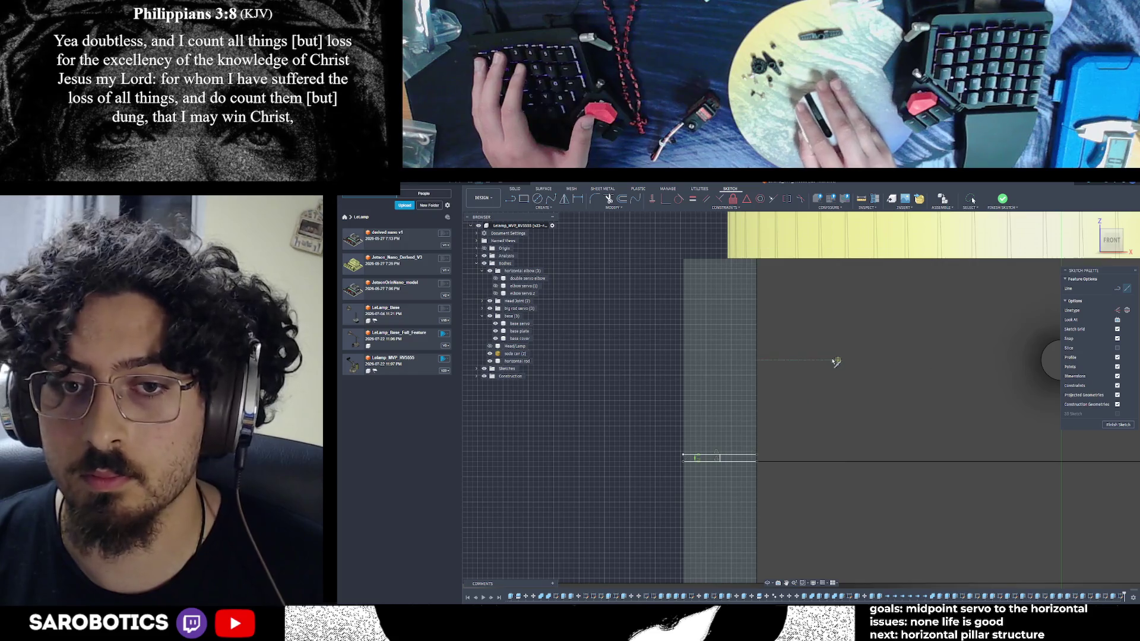
{"action": "left_click", "coordinate": [1118, 288]}
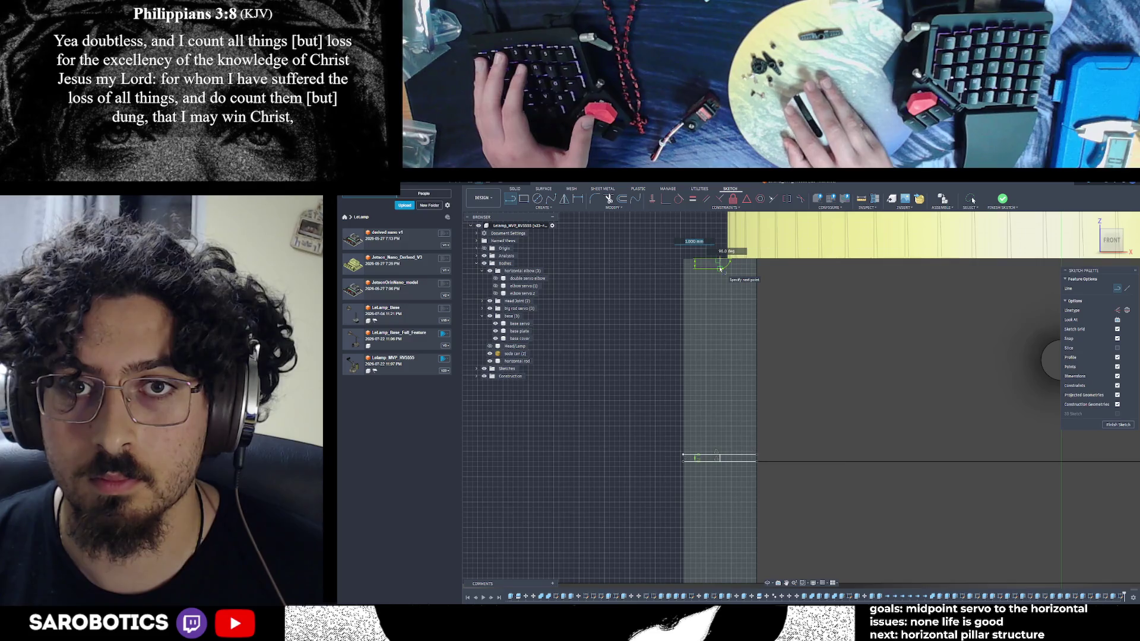
{"action": "type", "text": "15"}
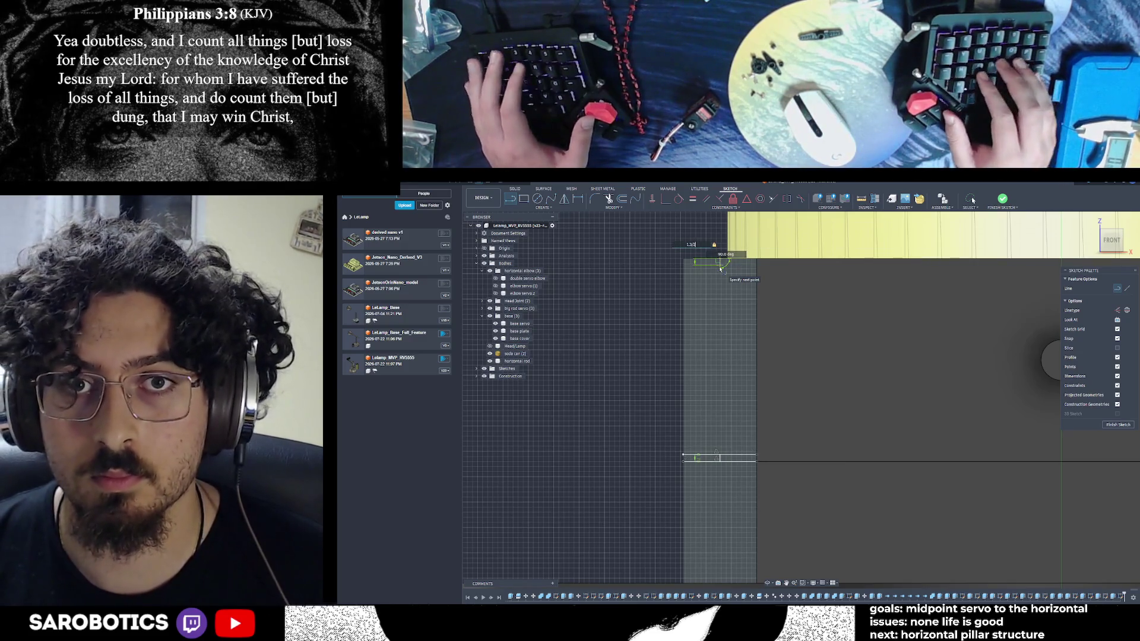
{"action": "key", "text": "BackSpace"}
{"action": "key", "text": "BackSpace"}
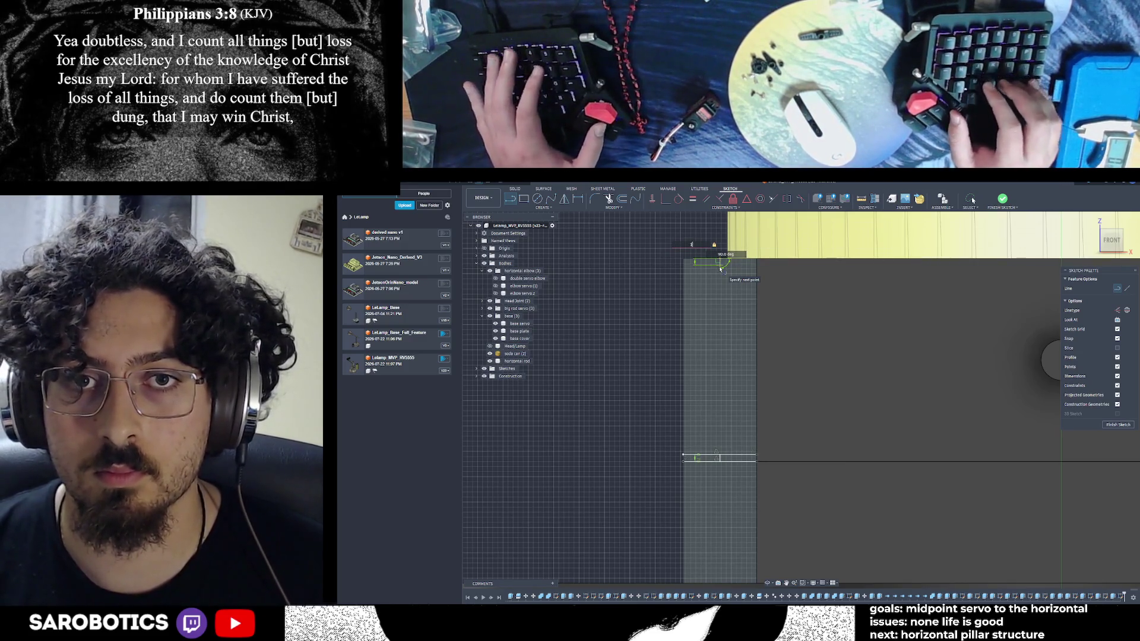
{"action": "type", "text": "14/2"}
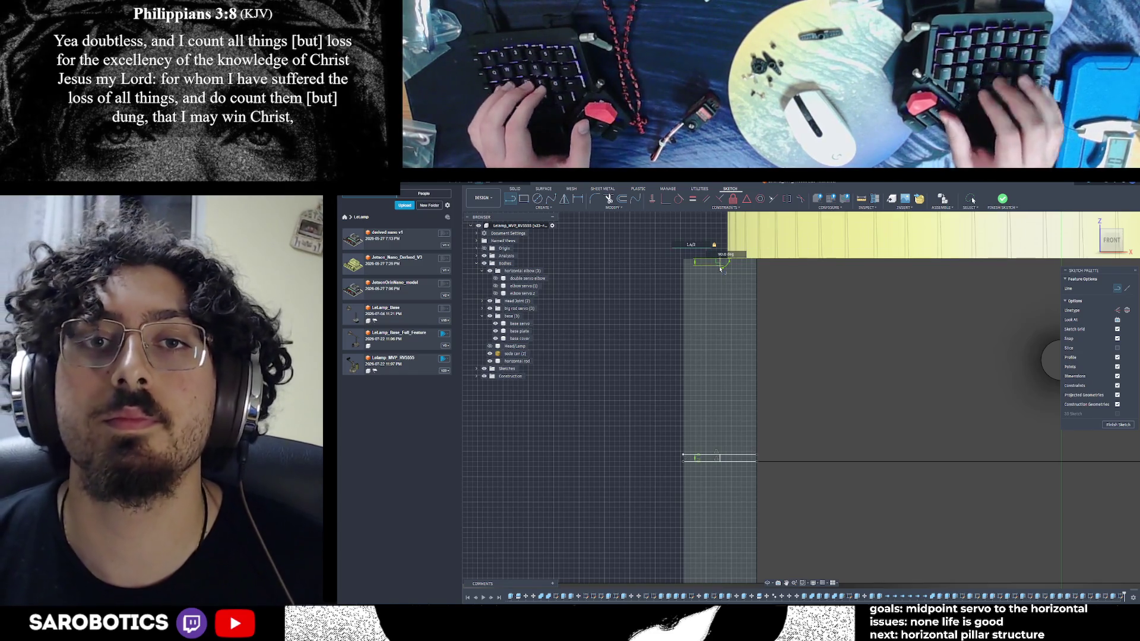
{"action": "key", "text": "Return"}
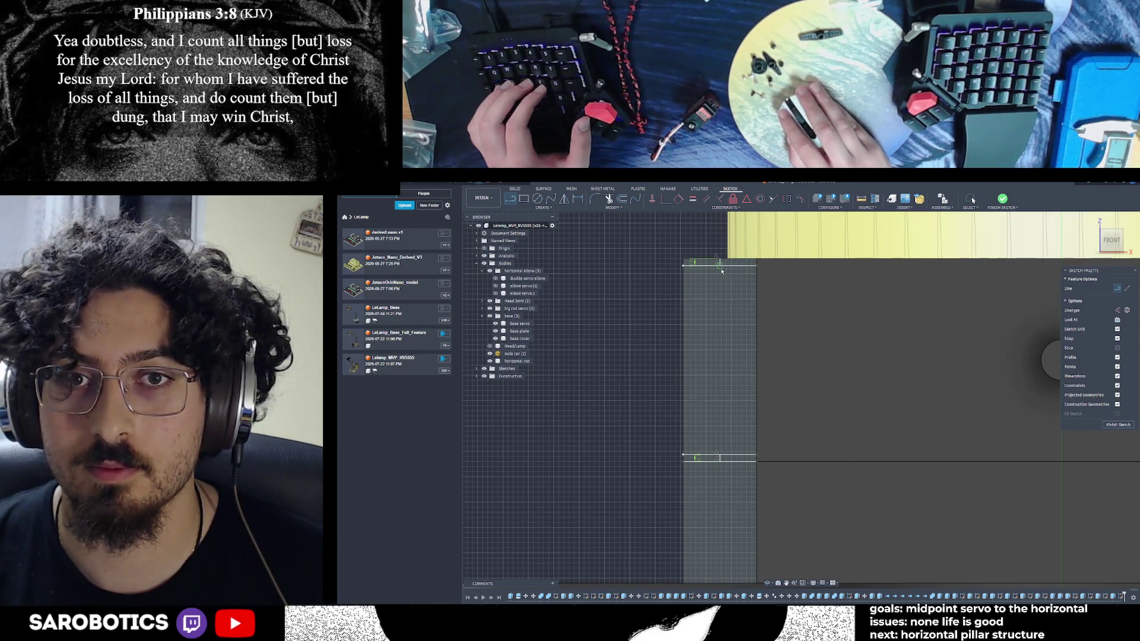
{"action": "left_click", "coordinate": [720, 262]}
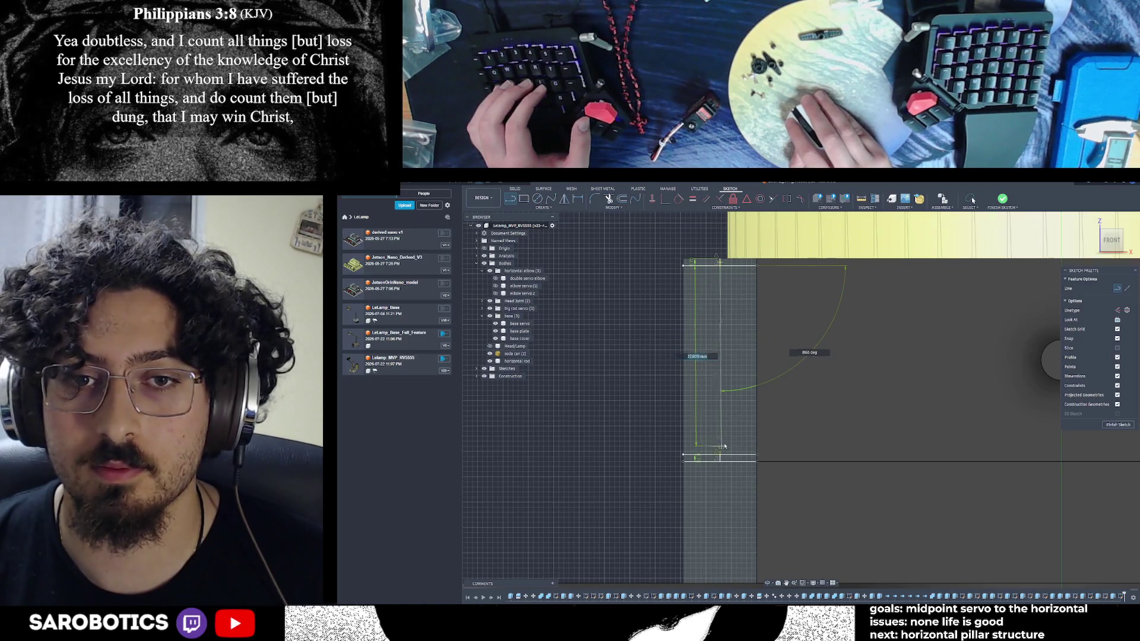
{"action": "key", "text": "Escape"}
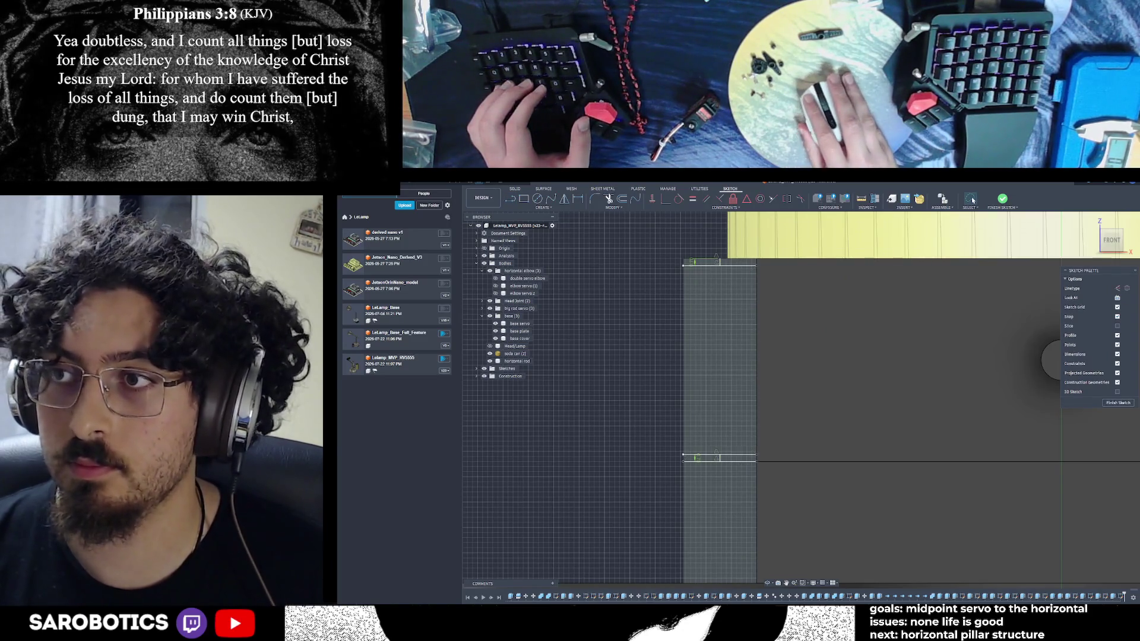
{"action": "scroll", "coordinate": [728, 317], "scroll_direction": "down", "scroll_amount": 2}
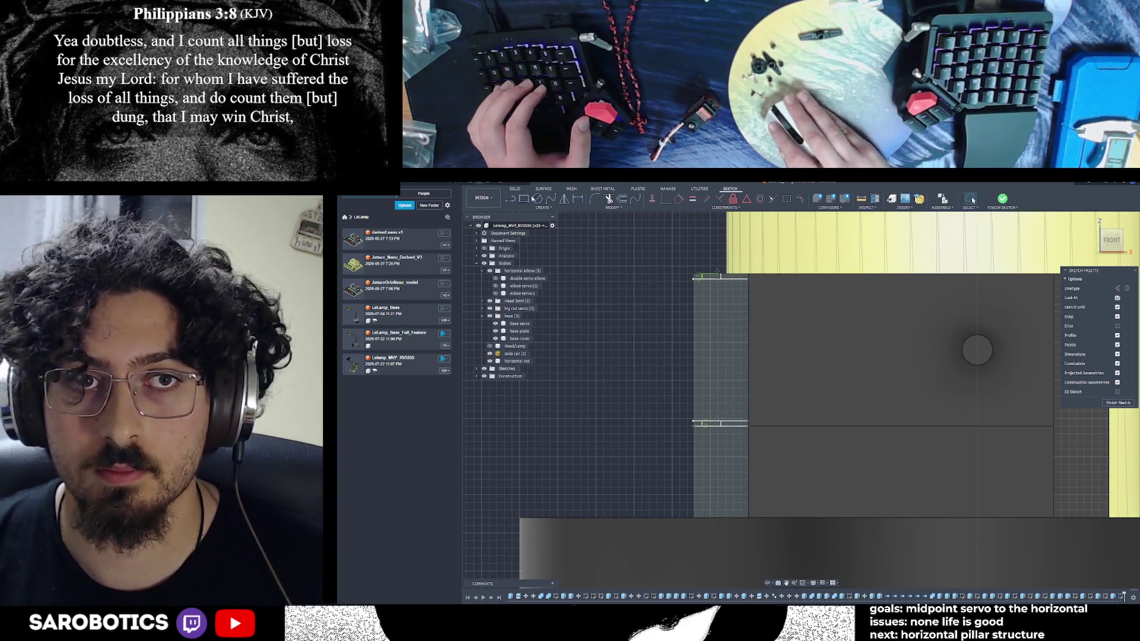
Begin a line from the side face's top edge, cancel it, and ready the Line tool again
{"action": "key", "text": "c"}
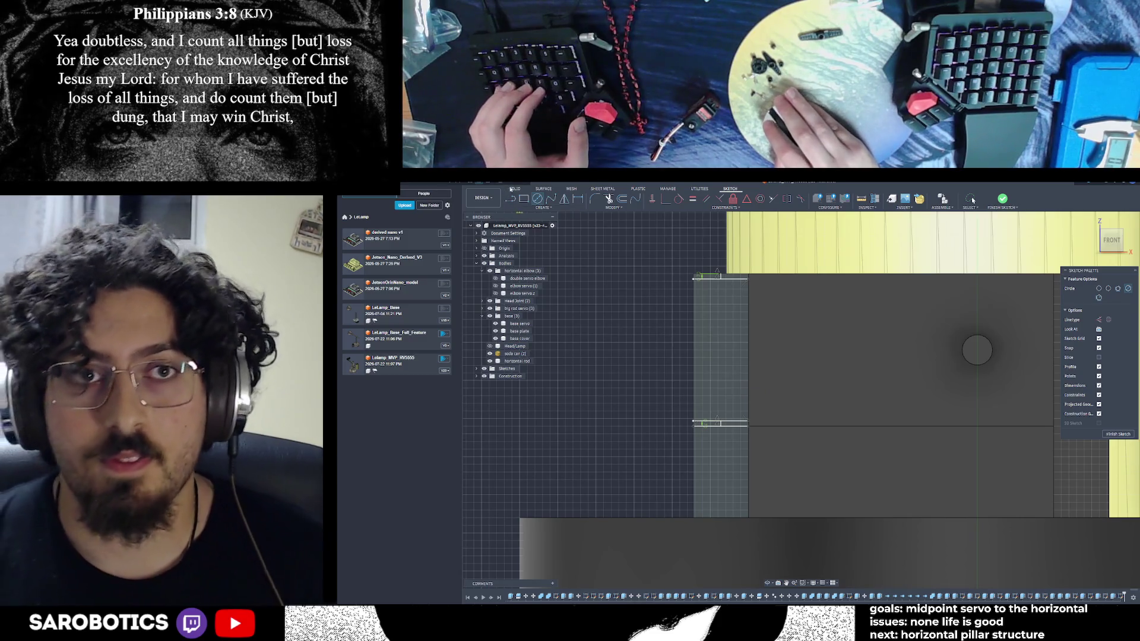
{"action": "key", "text": "l"}
{"action": "scroll", "coordinate": [720, 282], "scroll_direction": "up", "scroll_amount": 2}
{"action": "left_click", "coordinate": [719, 285]}
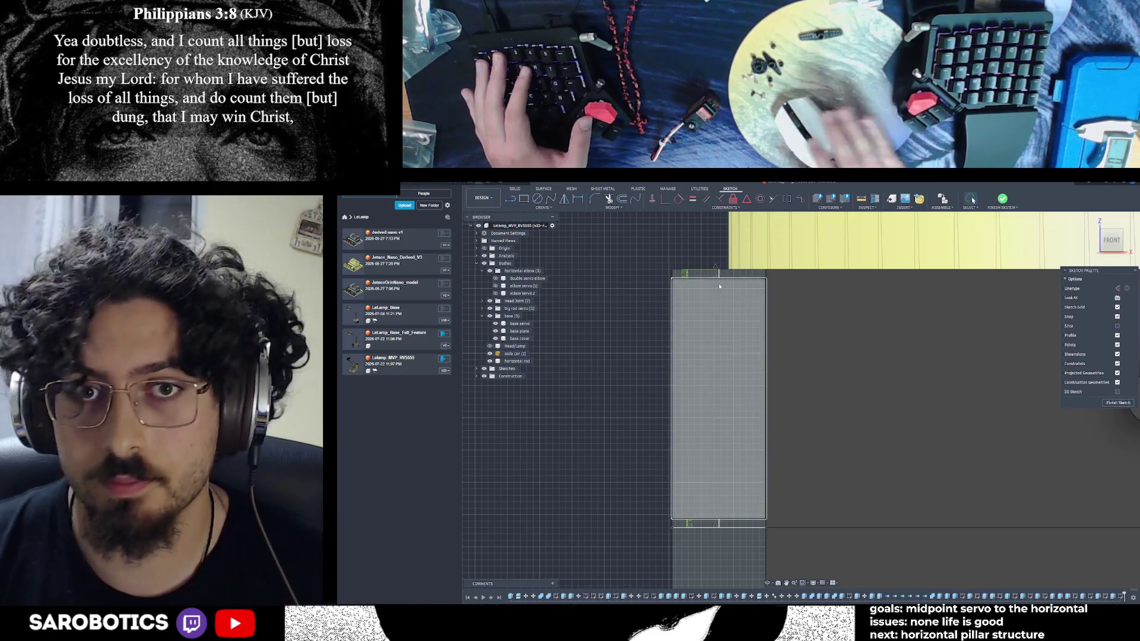
{"action": "key", "text": "Escape"}
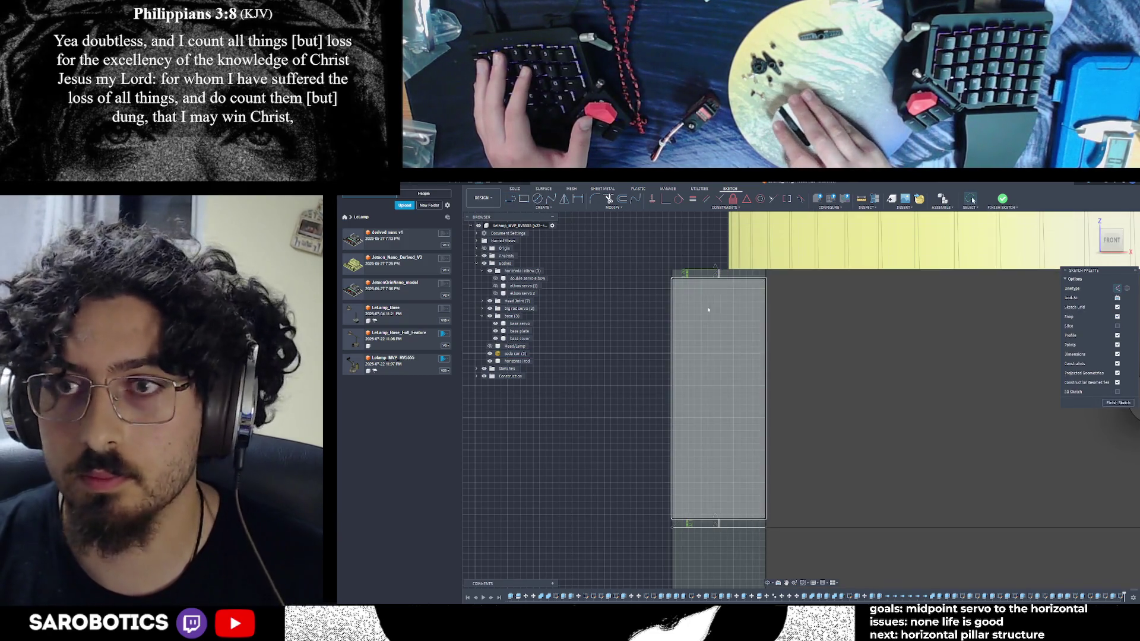
{"action": "key", "text": "l"}
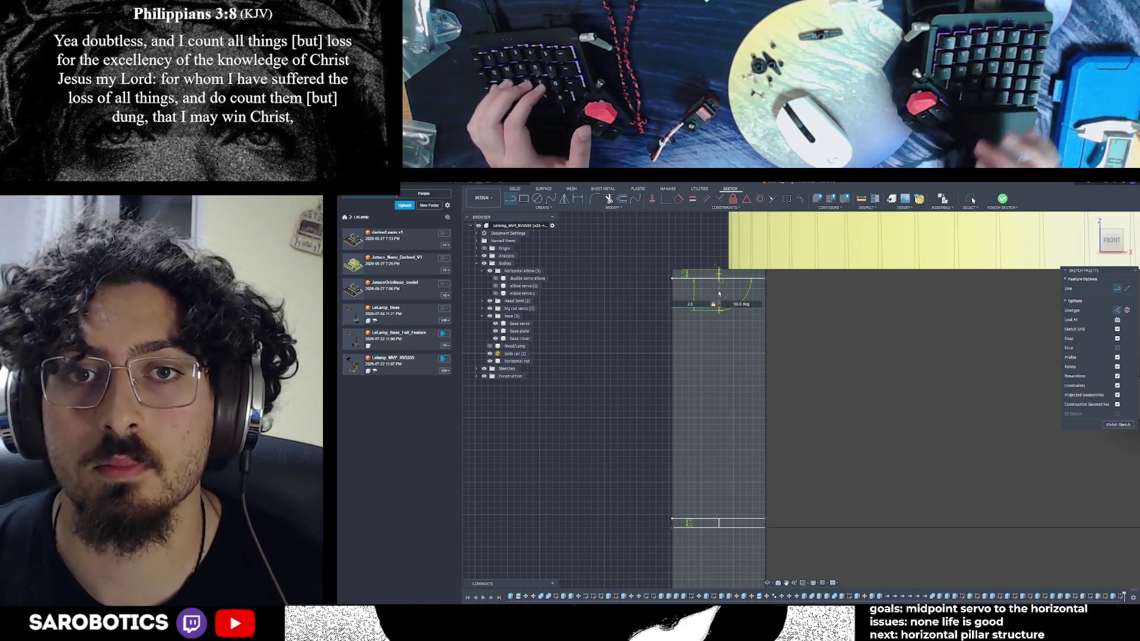
{"action": "key", "text": "Escape"}
{"action": "key", "text": "r"}
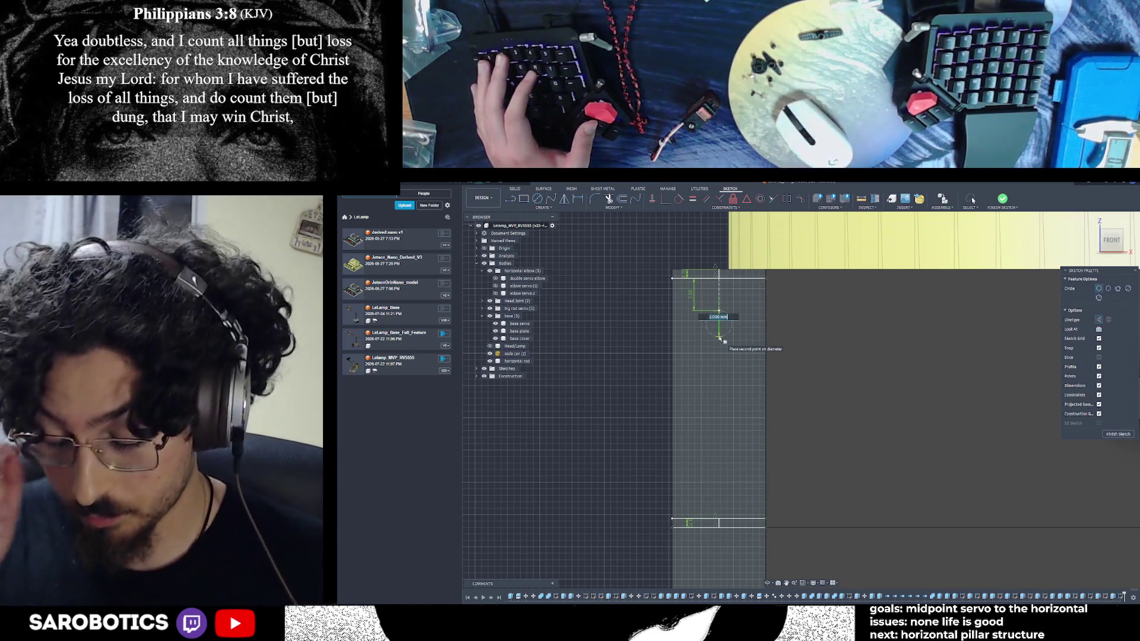
{"action": "type", "text": "10"}
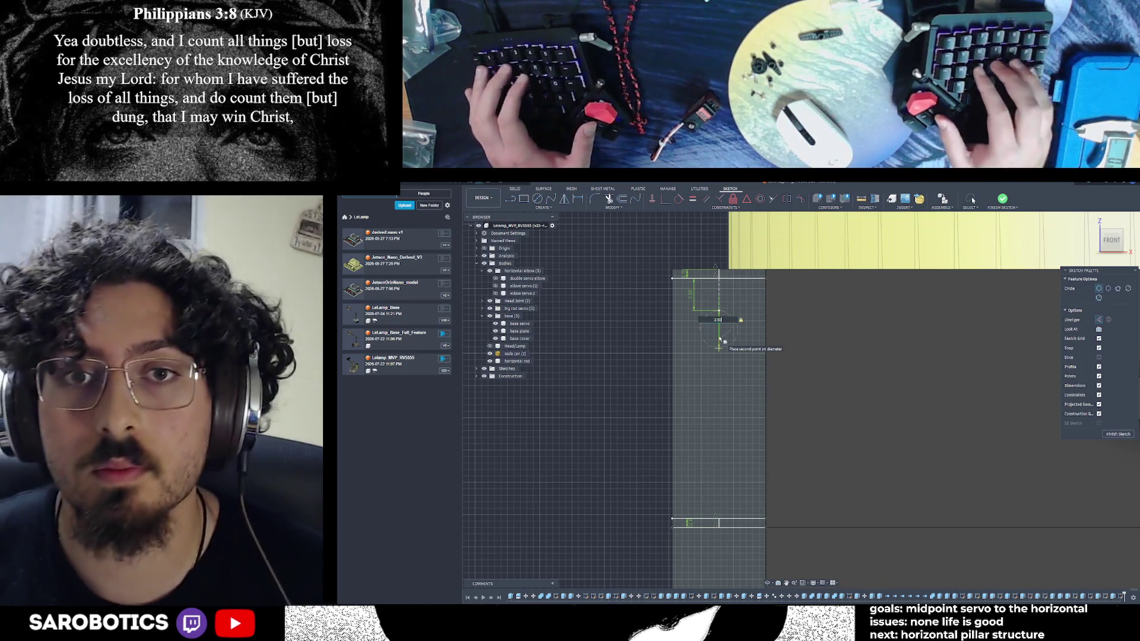
{"action": "key", "text": "Tab"}
{"action": "key", "text": "Return"}
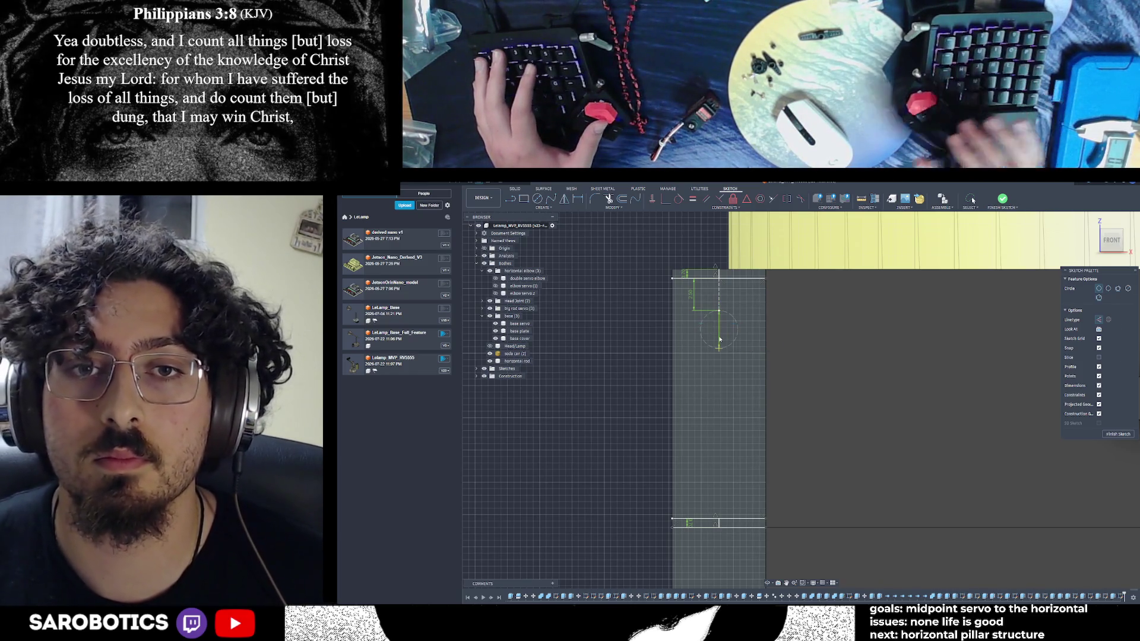
{"action": "key", "text": "Escape"}
{"action": "left_click", "coordinate": [739, 327]}
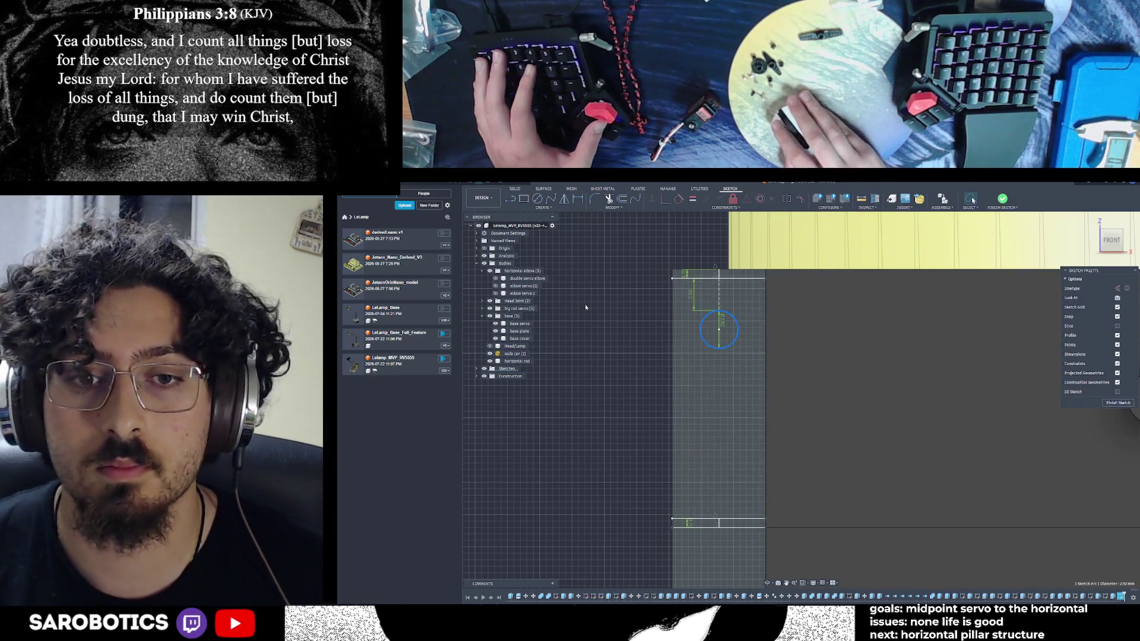
{"action": "key", "text": "l"}
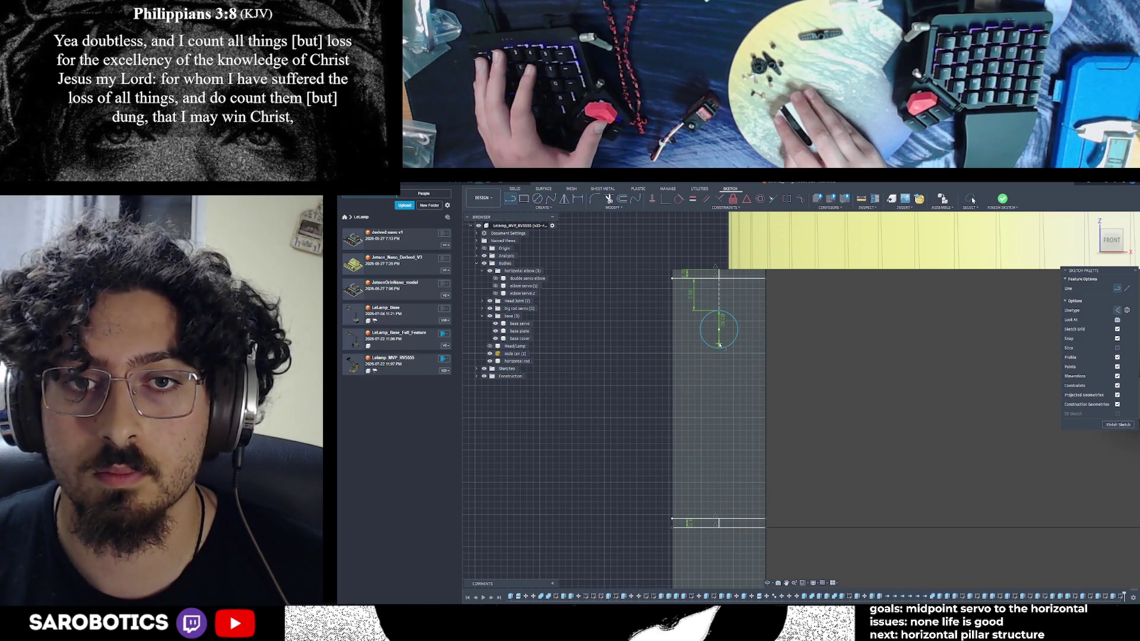
{"action": "left_click", "coordinate": [719, 330]}
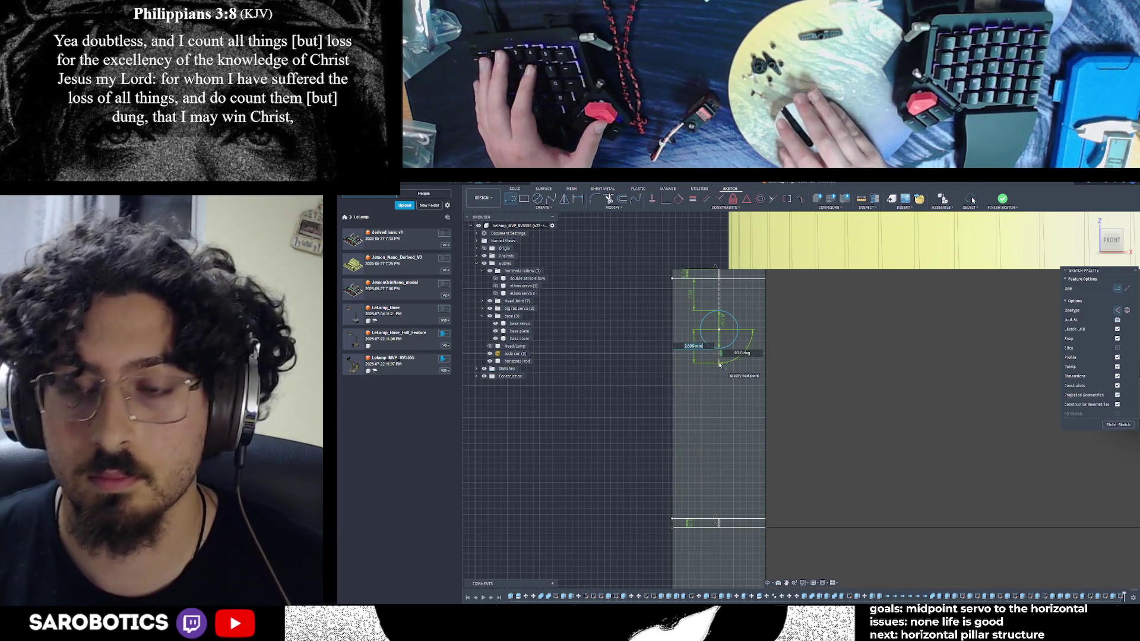
{"action": "left_click", "coordinate": [719, 458]}
{"action": "key", "text": "Escape"}
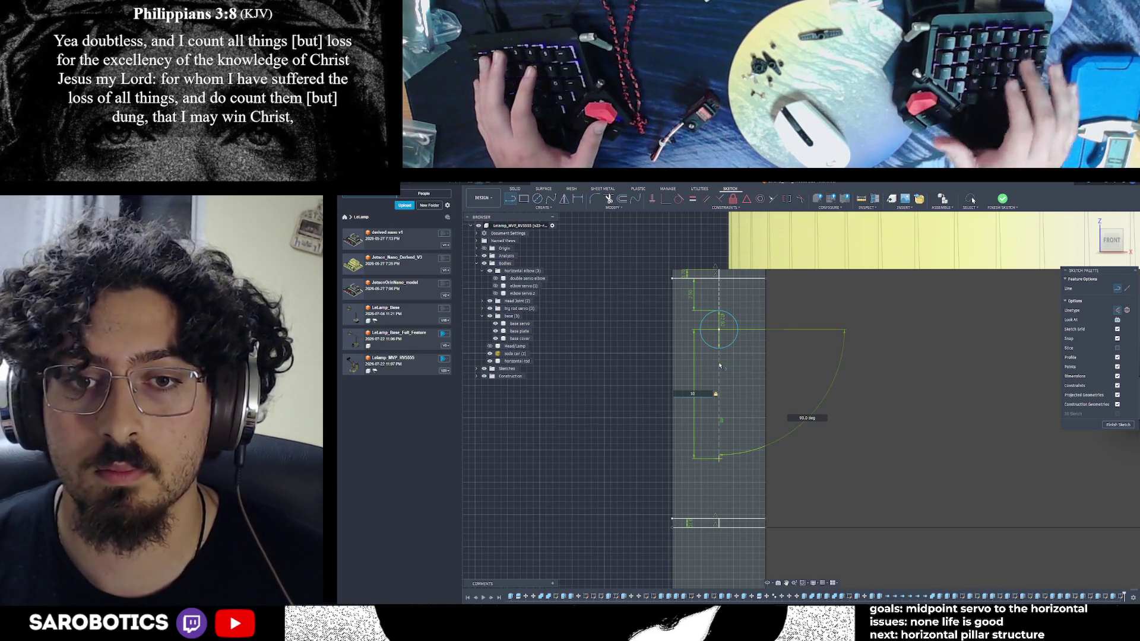
{"action": "key", "text": "c"}
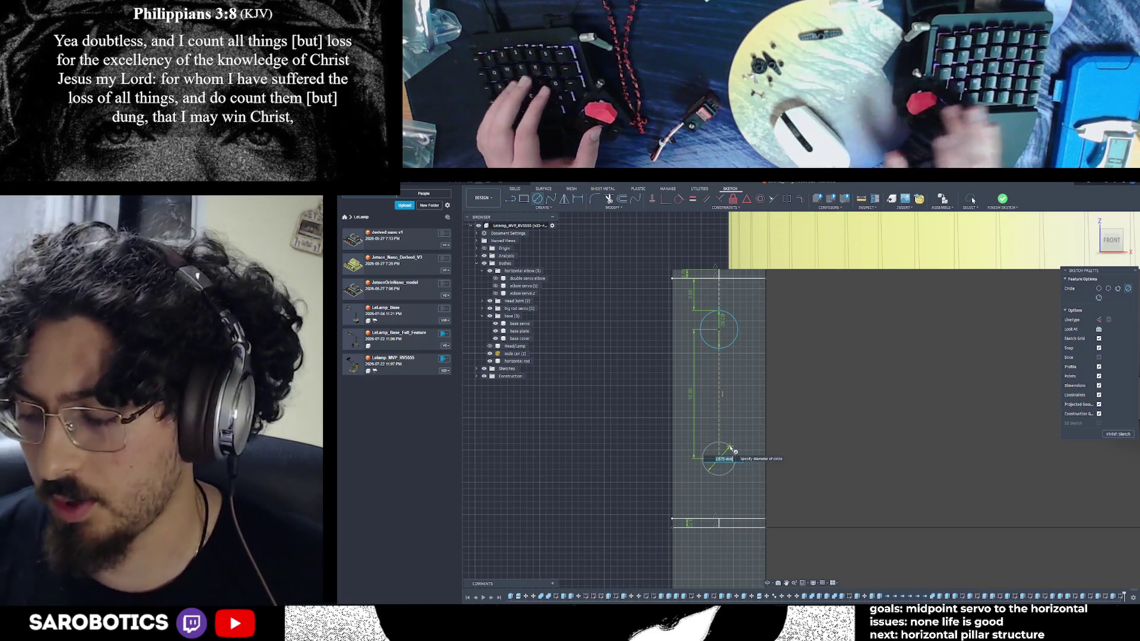
{"action": "key", "text": "Escape"}
{"action": "key", "text": "ctrl+z"}
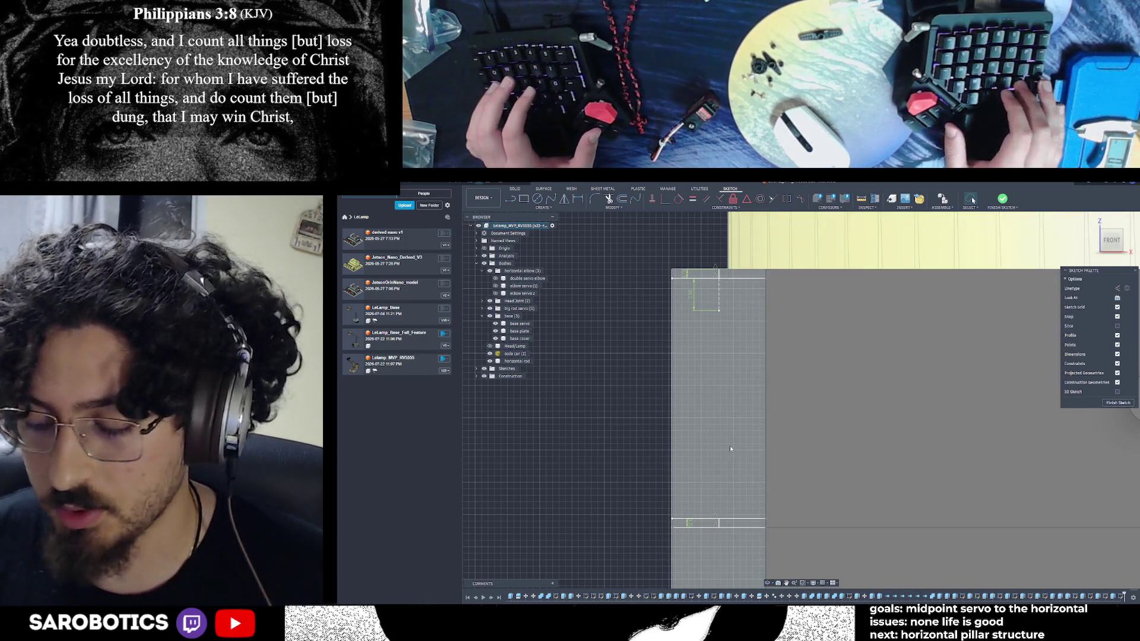
Redo the top circle and centre line, then add a lower hole circle at the line's end
{"action": "key", "text": "ctrl+y"}
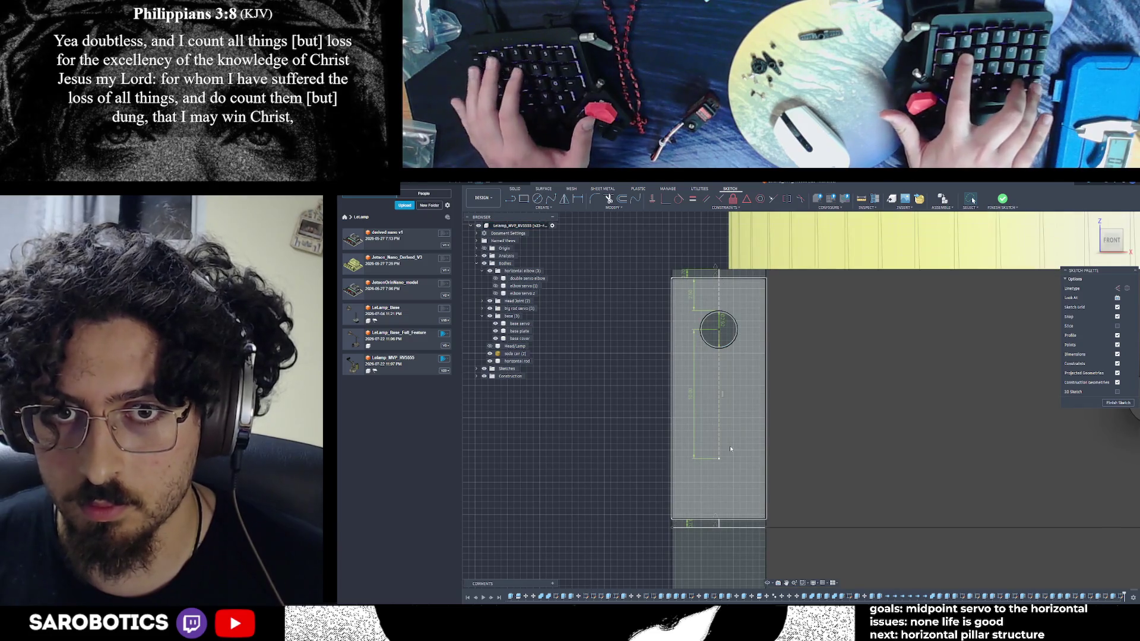
{"action": "key", "text": "ctrl+y"}
{"action": "left_click", "coordinate": [540, 201]}
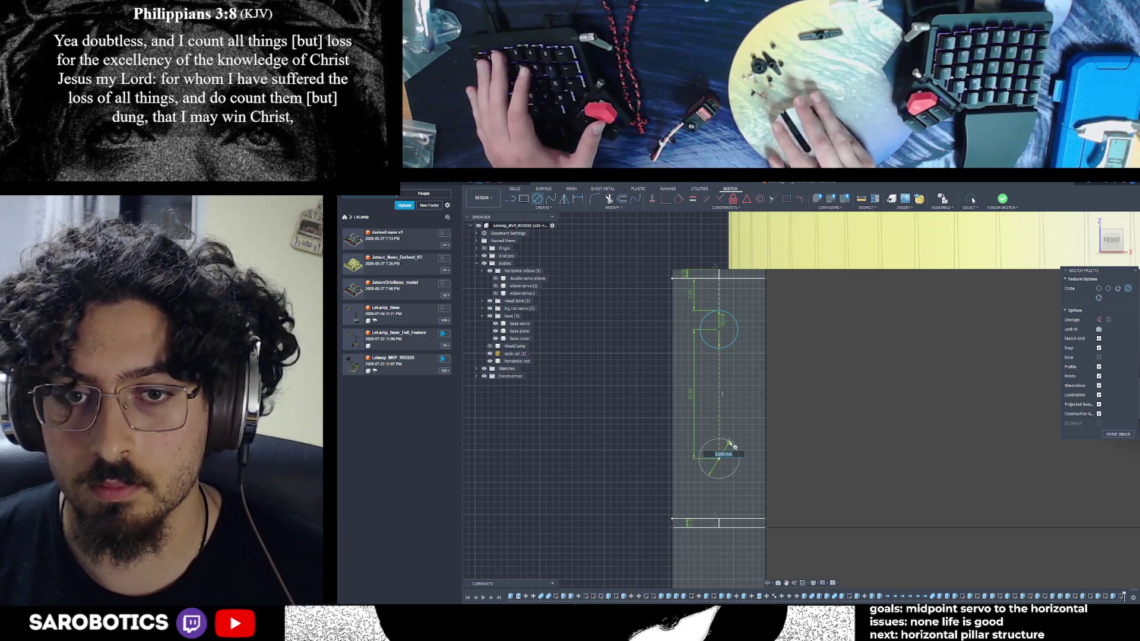
{"action": "type", "text": "2.92"}
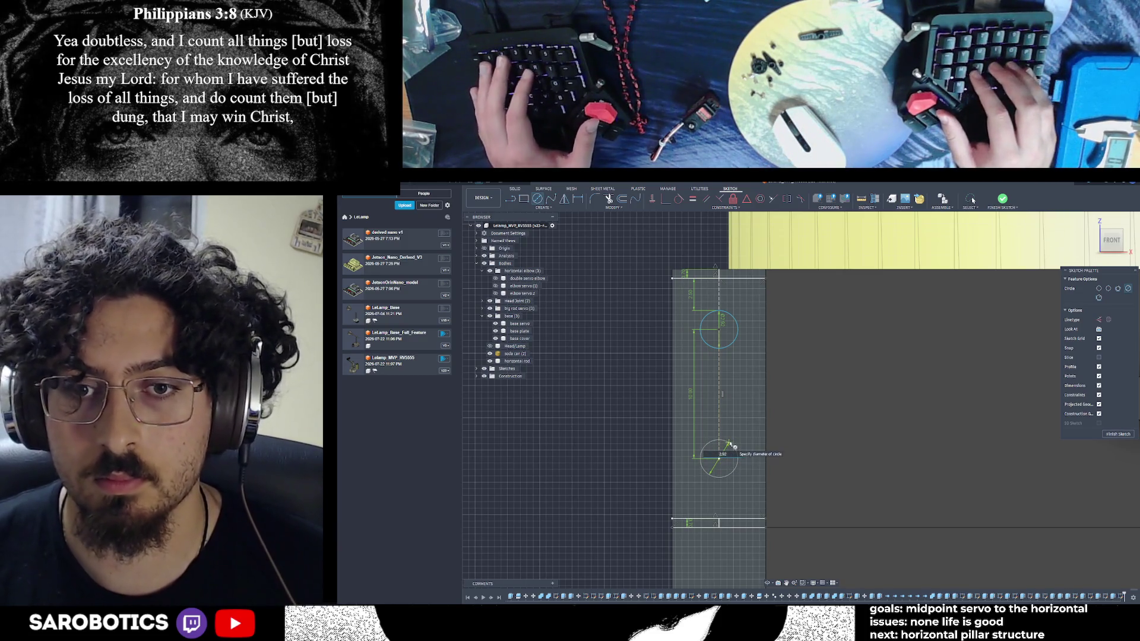
{"action": "key", "text": "Return"}
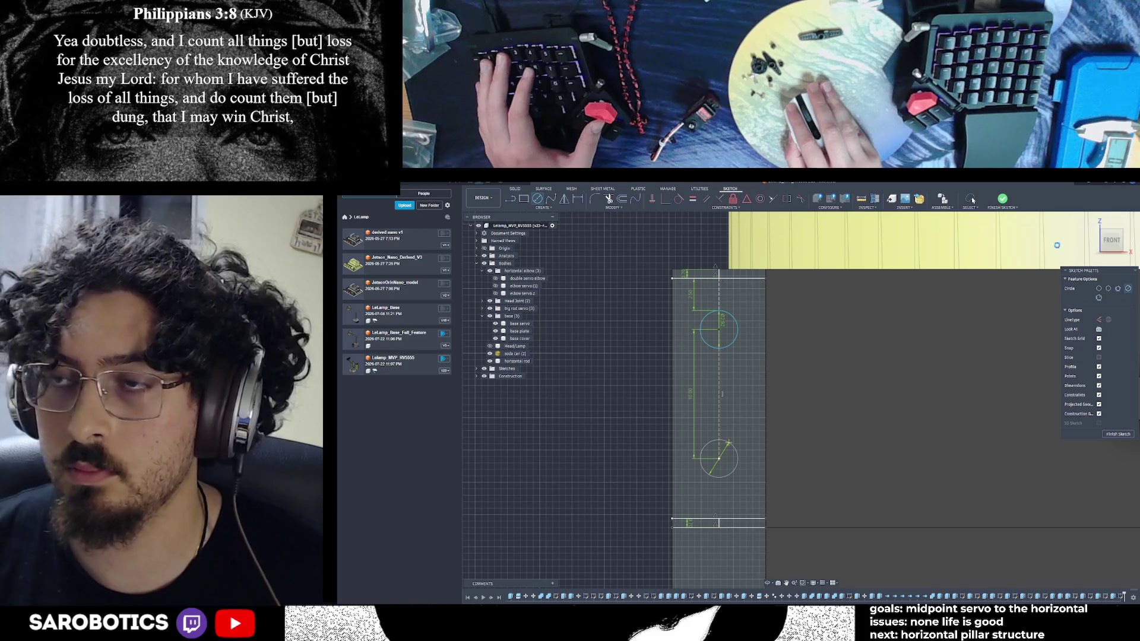
Start a new line from the bottom edge below the lower circle
{"action": "key", "text": "l"}
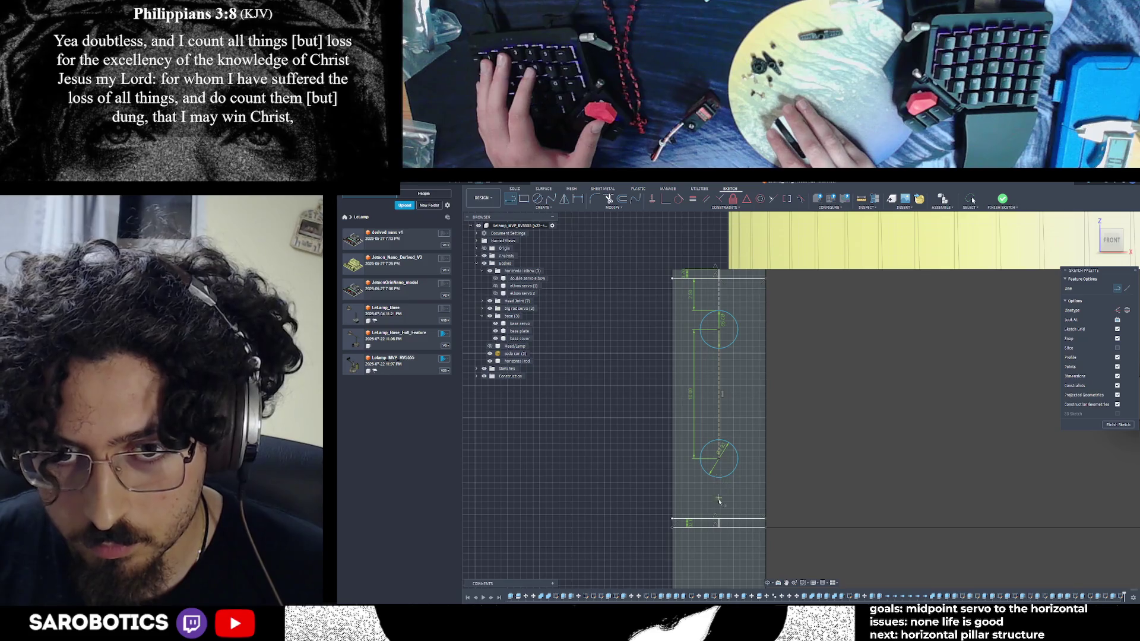
{"action": "left_click", "coordinate": [720, 521]}
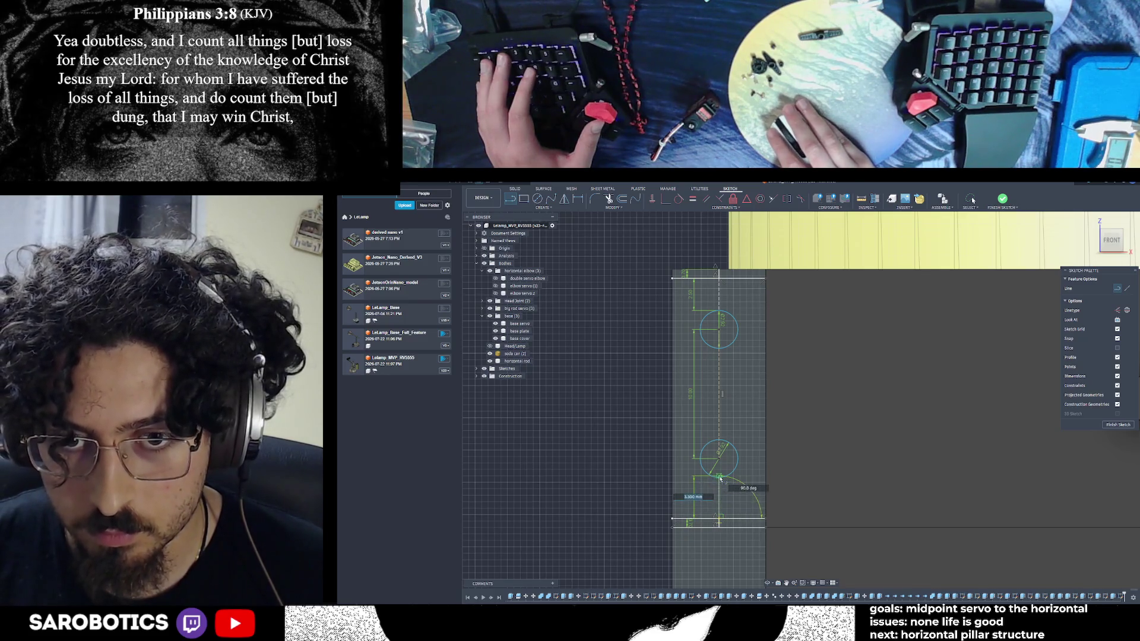
{"action": "scroll", "coordinate": [720, 481], "scroll_direction": "up", "scroll_amount": 2}
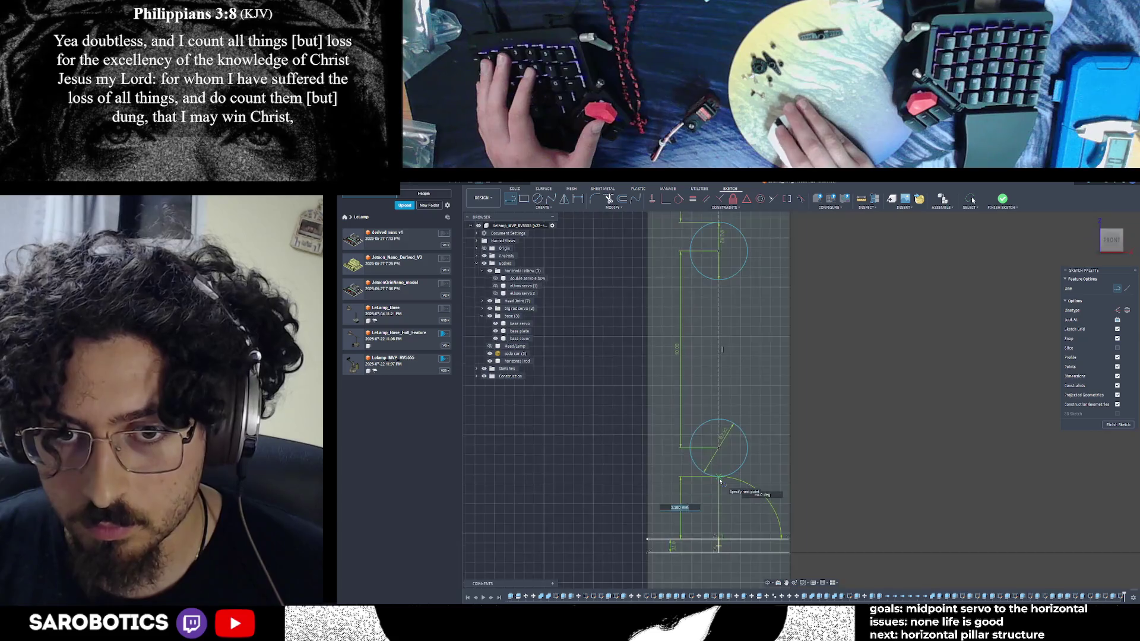
{"action": "scroll", "coordinate": [719, 482], "scroll_direction": "up", "scroll_amount": 2}
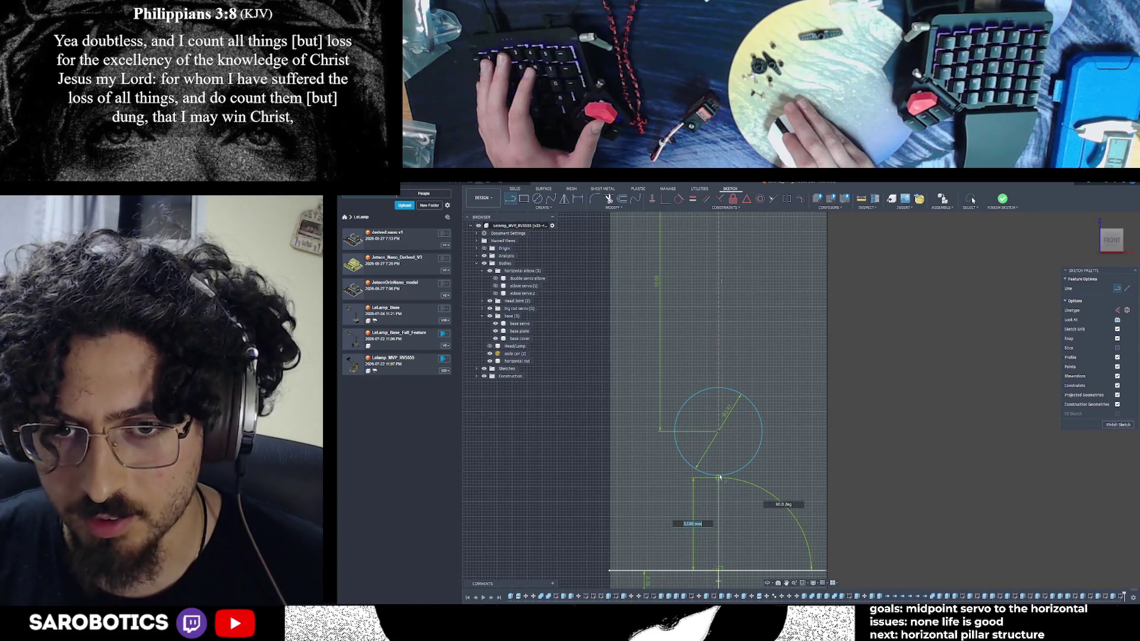
{"action": "scroll", "coordinate": [720, 479], "scroll_direction": "down", "scroll_amount": 2}
{"action": "scroll", "coordinate": [719, 480], "scroll_direction": "down", "scroll_amount": 2}
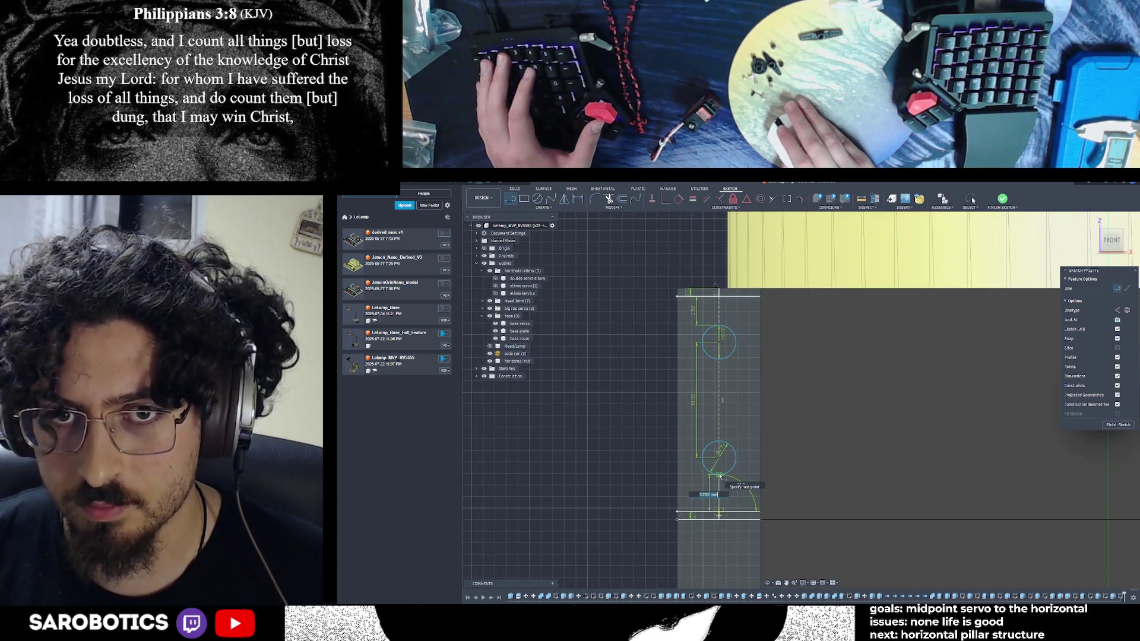